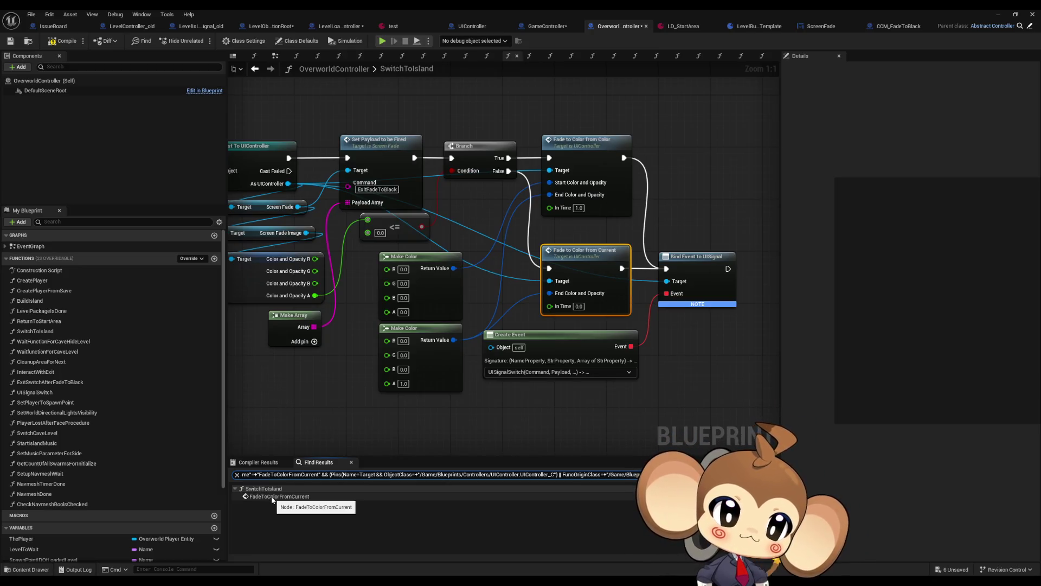
Step: List every reference to Fade to Color from Color using Find References By Class Member (All)
right_click(570, 164)
mouse_move(596, 256)
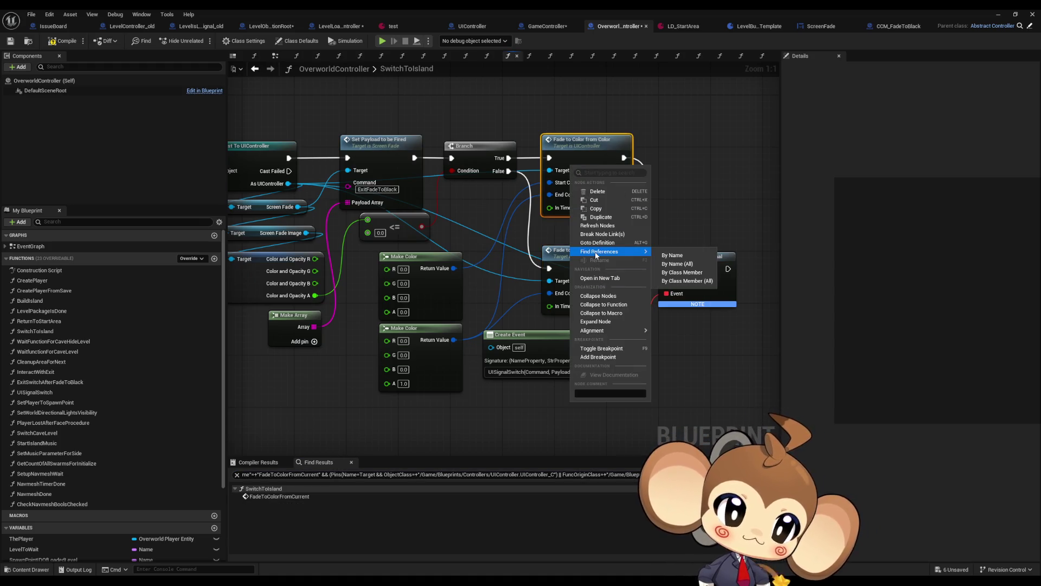
left_click(681, 272)
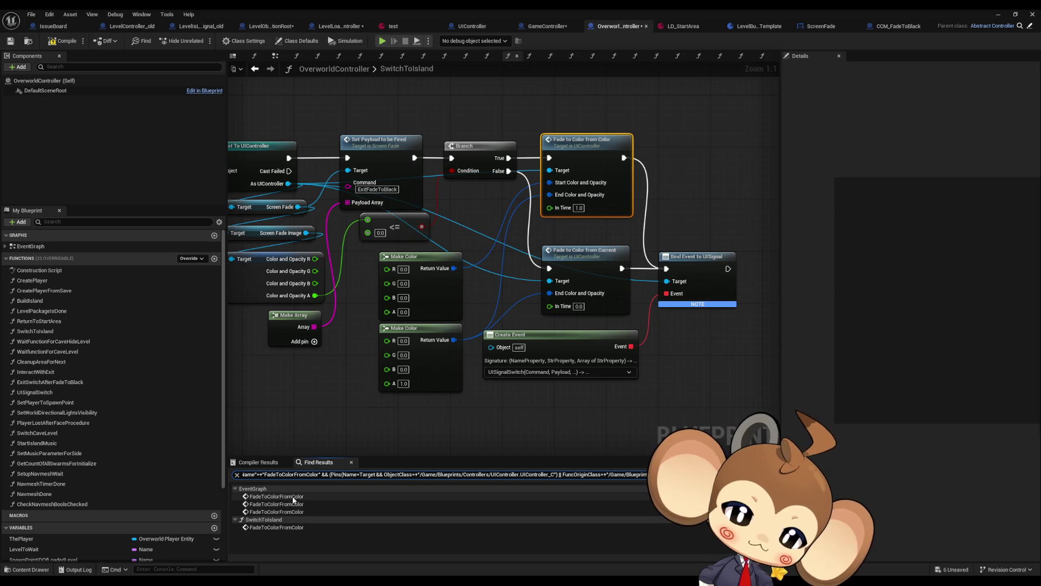
Step: Jump to the first FadeToColorFromColor call in OverworldController's event graph and frame its red custom events
left_click(294, 496)
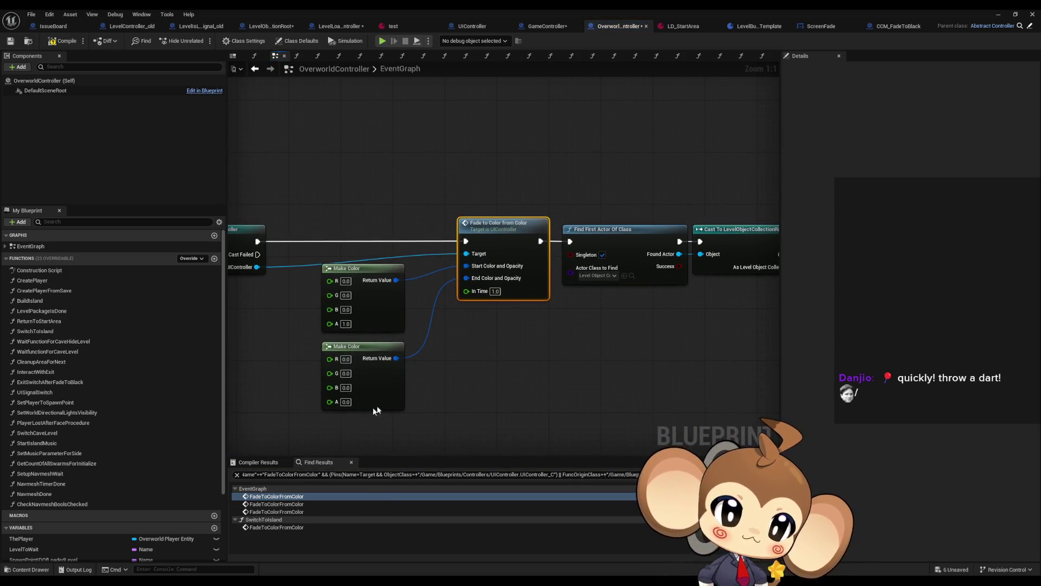
scroll(467, 388, "down", 5)
scroll(455, 266, "up", 2)
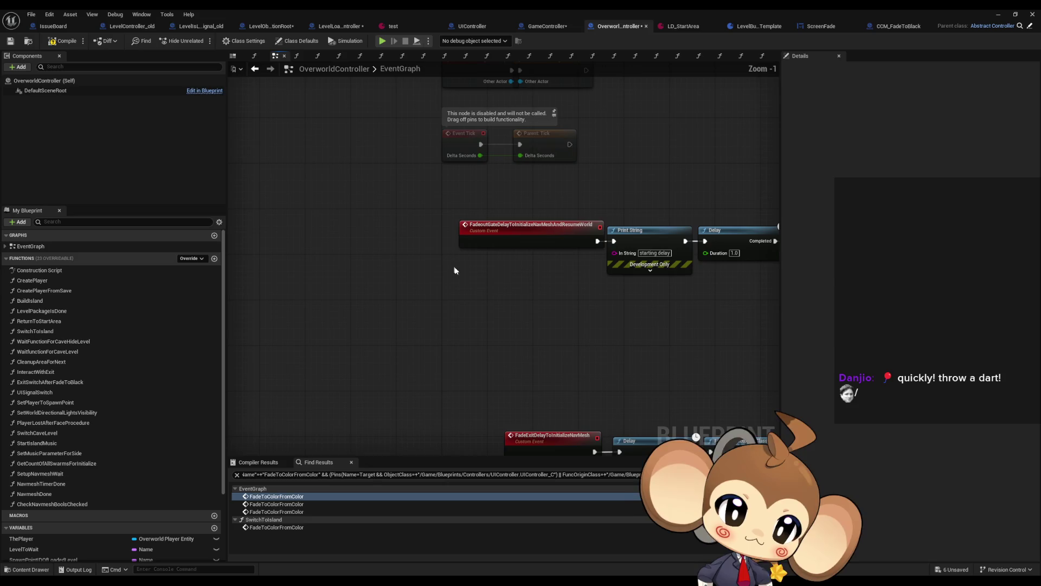
scroll(258, 298, "up", 2)
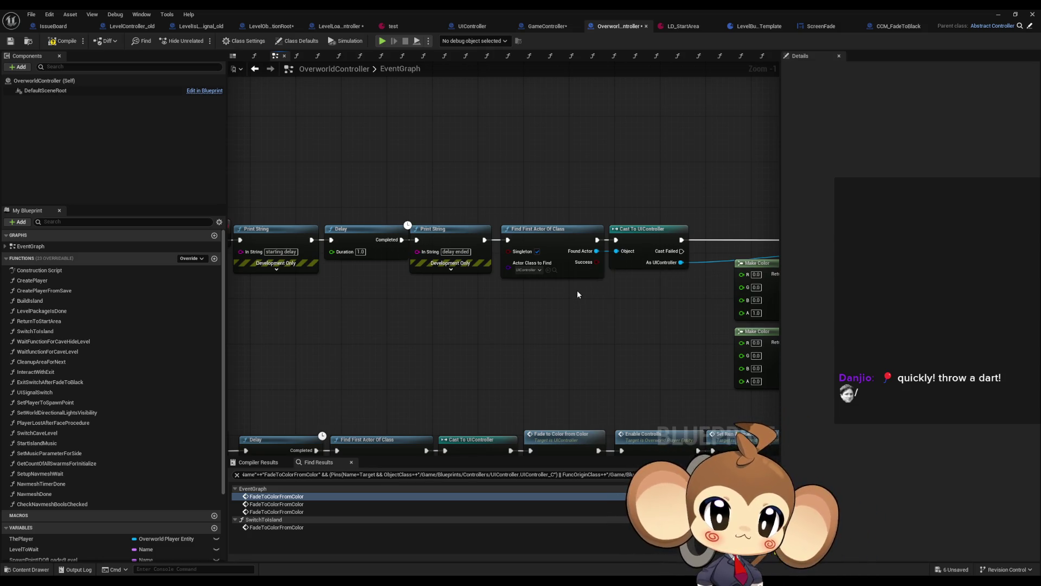
scroll(496, 348, "down", 2)
mouse_move(403, 305)
left_mouse_down()
mouse_move(450, 294)
mouse_move(440, 304)
left_mouse_up()
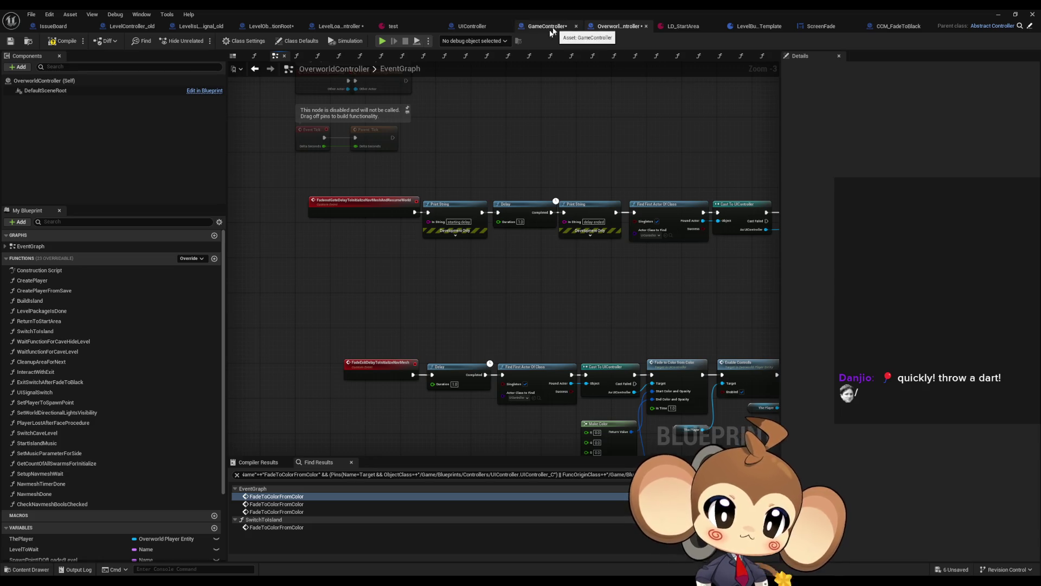
Step: Open BuildIsland and inspect its Switch Level, Create Event and Bind Event to Scene Loaded nodes
double_click(49, 300)
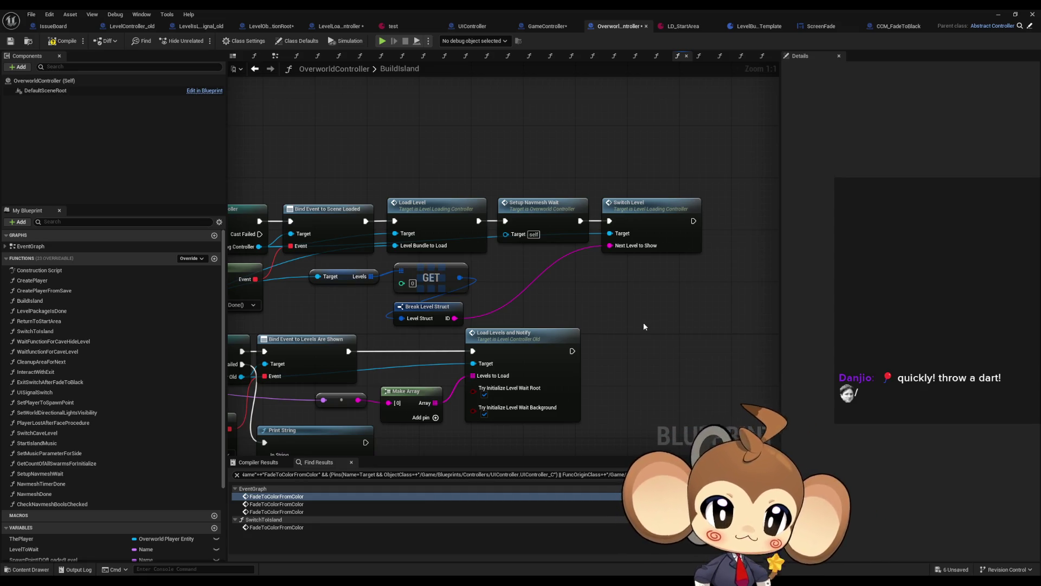
scroll(601, 340, "down", 3)
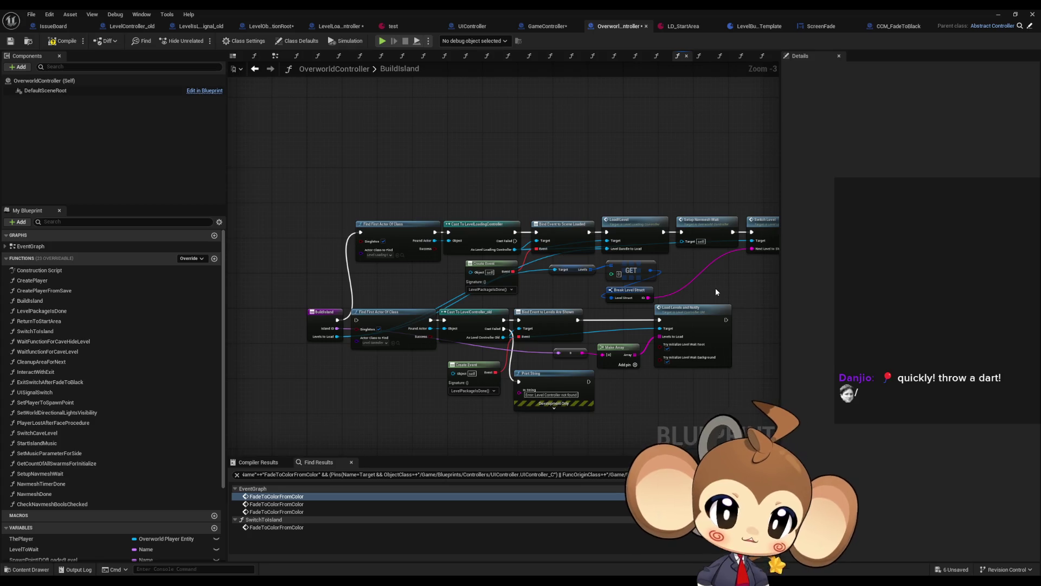
left_click(724, 259)
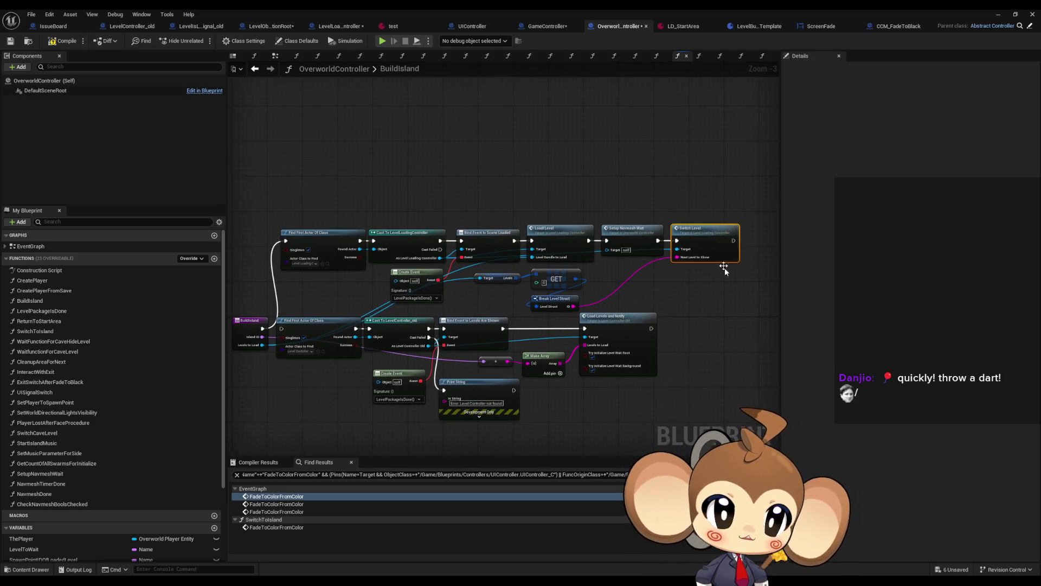
left_click(729, 302)
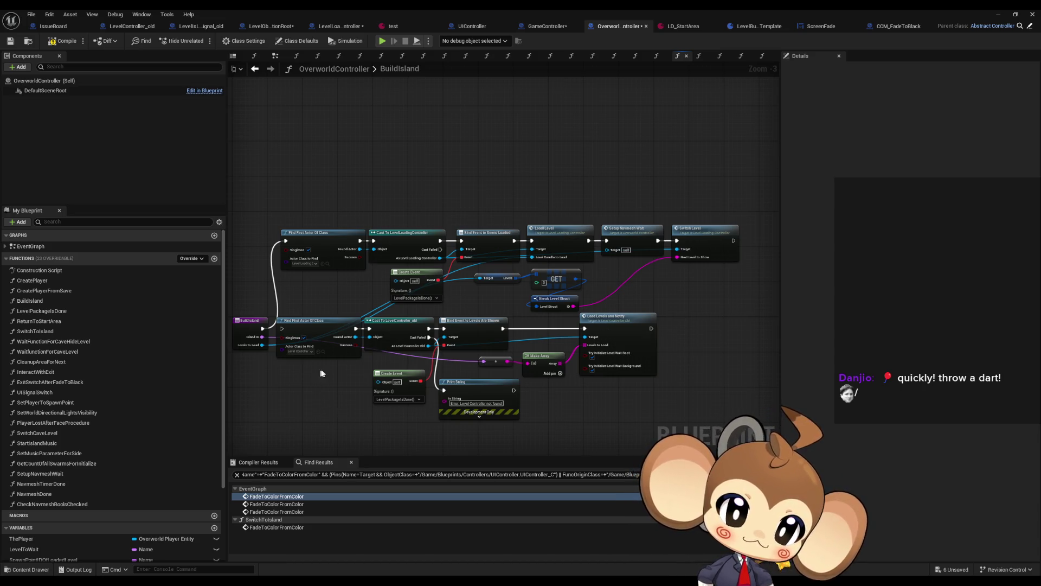
left_click_drag(322, 370, 421, 421)
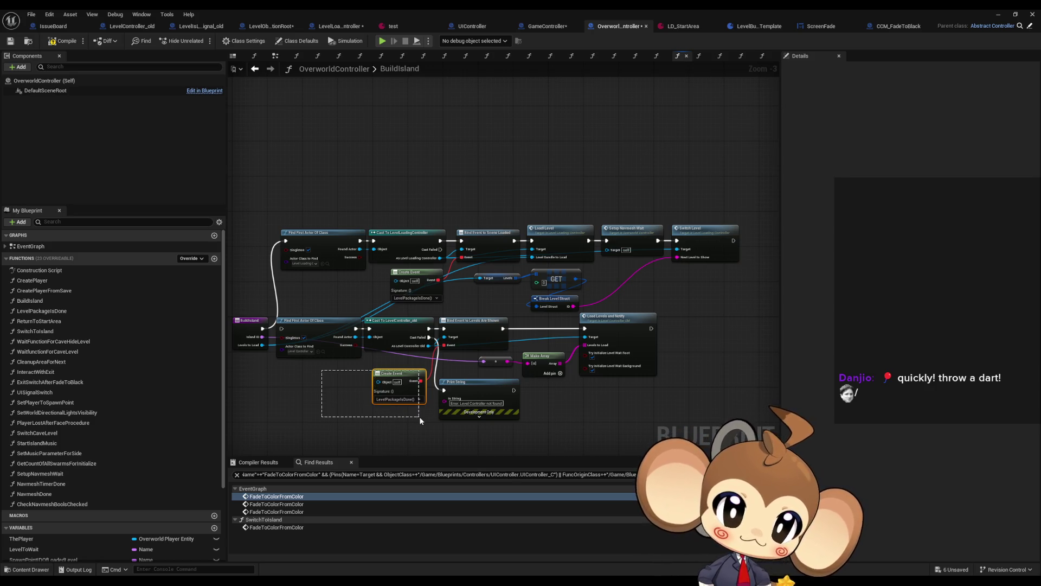
left_click(402, 288)
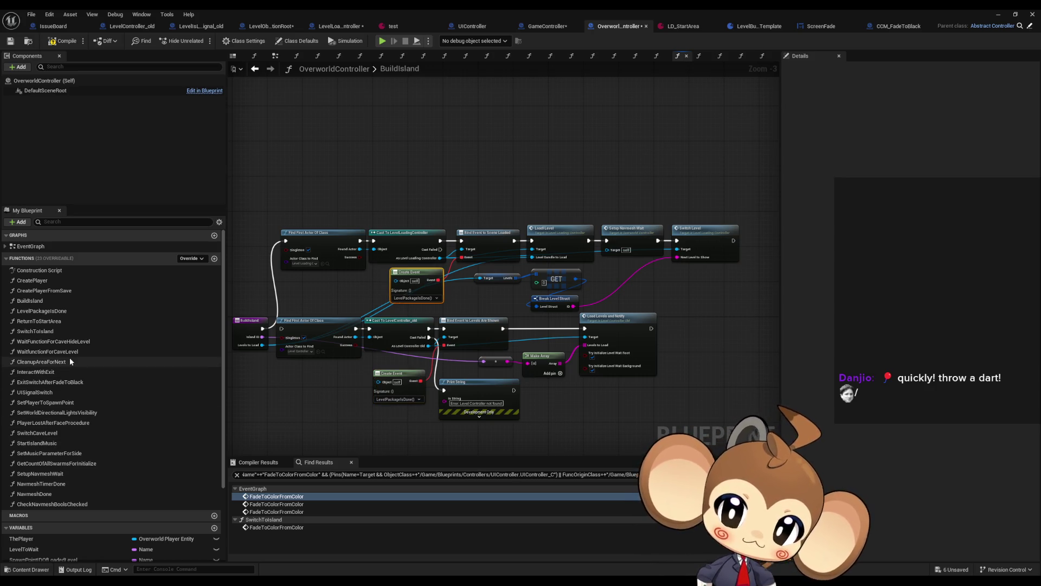
scroll(461, 294, "up", 3)
left_click(513, 238)
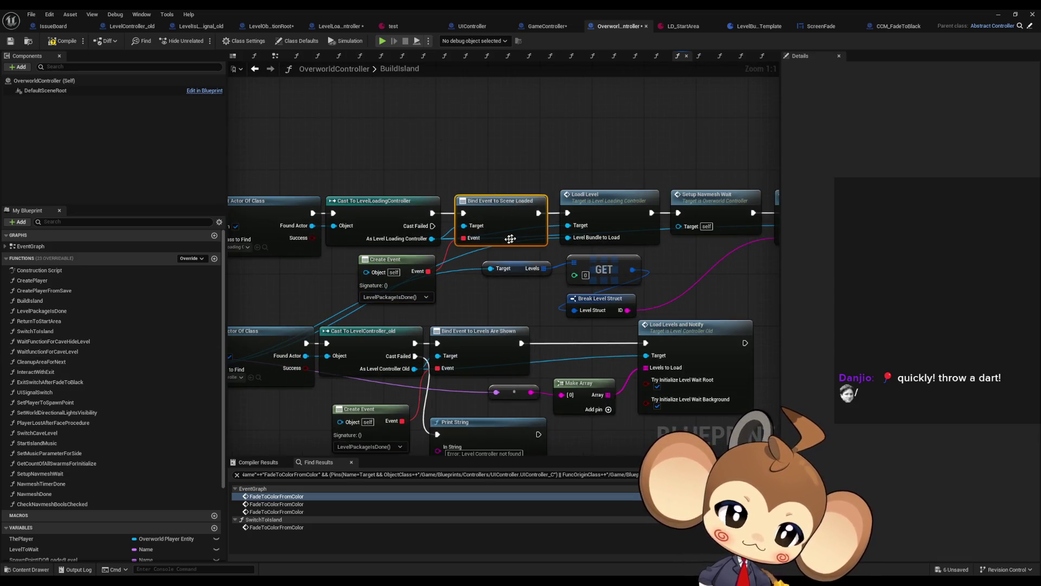
left_click_drag(513, 238, 598, 243)
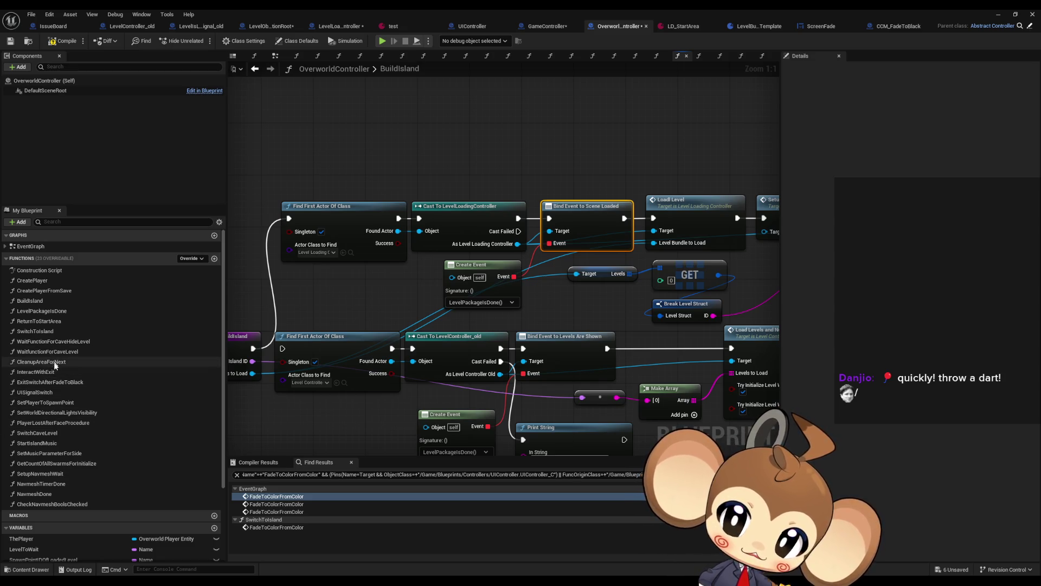
Step: Open LevelPackageIsDone and inspect Set Player to Spawn Point, Set Gravity Active and Clear Interaction Array
double_click(41, 310)
left_click(457, 274)
left_click(467, 259)
left_click(426, 292)
left_click(559, 274)
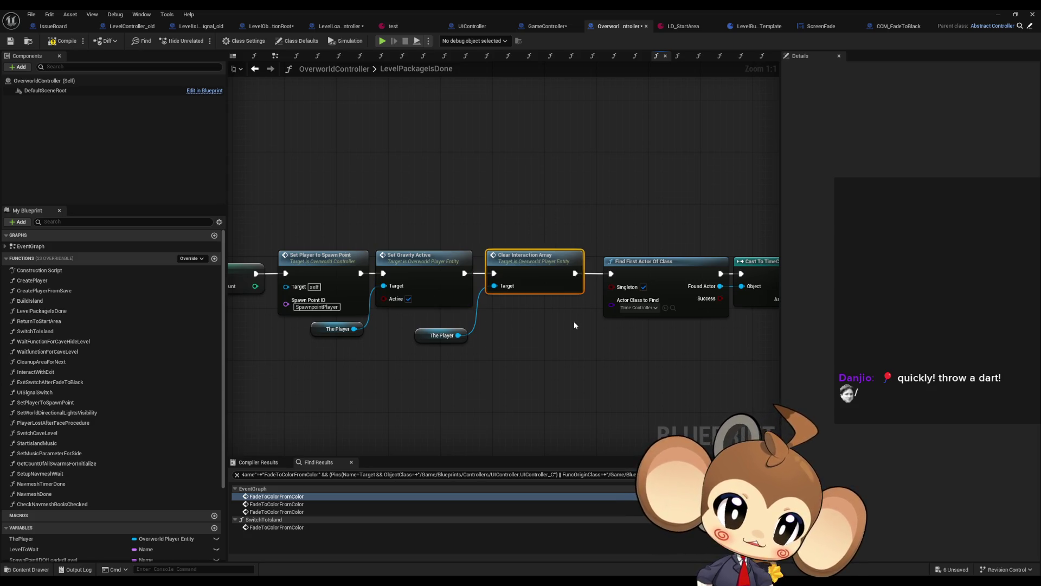
Step: Check the time controller and Create Event nodes, then follow Fade Exit Delay to Initialize Nav Mesh to its event
mouse_move(390, 226)
left_mouse_down()
mouse_move(611, 330)
mouse_move(326, 307)
left_mouse_up()
left_click(490, 331)
mouse_move(490, 331)
left_mouse_down()
mouse_move(579, 356)
mouse_move(416, 356)
left_mouse_up()
mouse_move(644, 204)
left_mouse_down()
mouse_move(711, 324)
mouse_move(625, 338)
left_mouse_up()
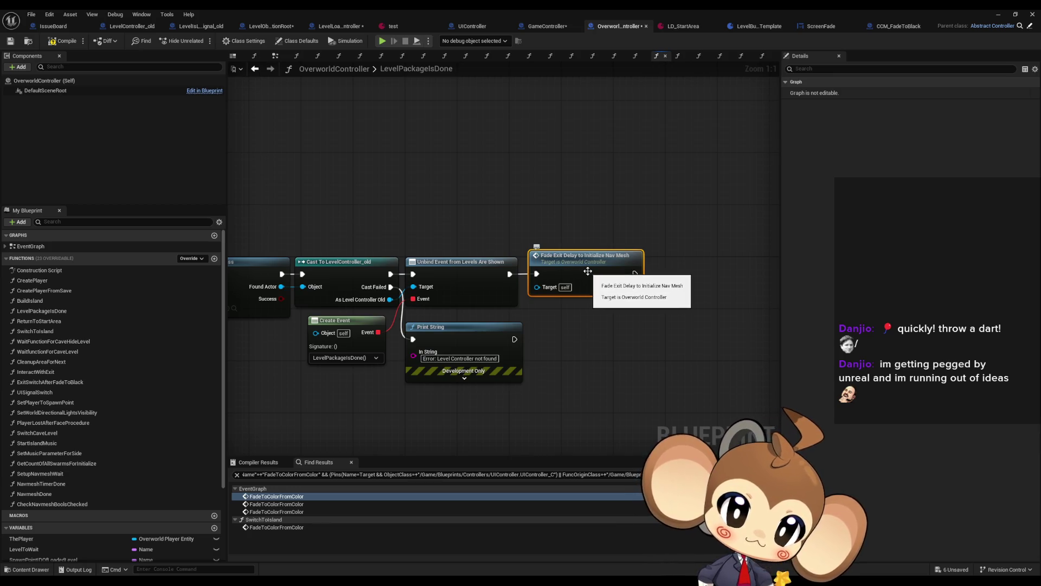
double_click(588, 271)
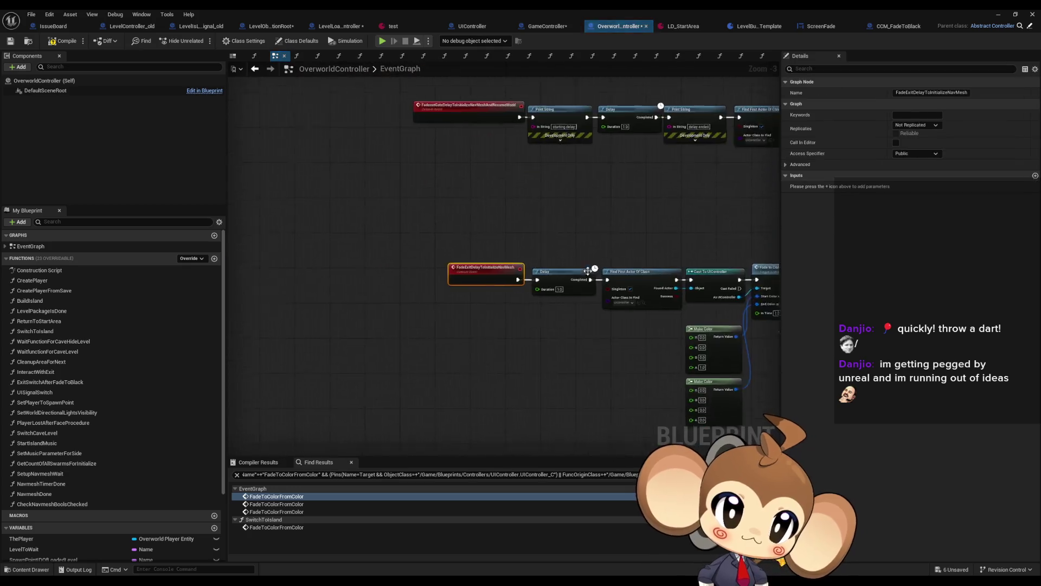
Step: Select and copy the Find First Actor through Set Run Animation chain with both Make Color nodes
left_click_drag(580, 318, 437, 303)
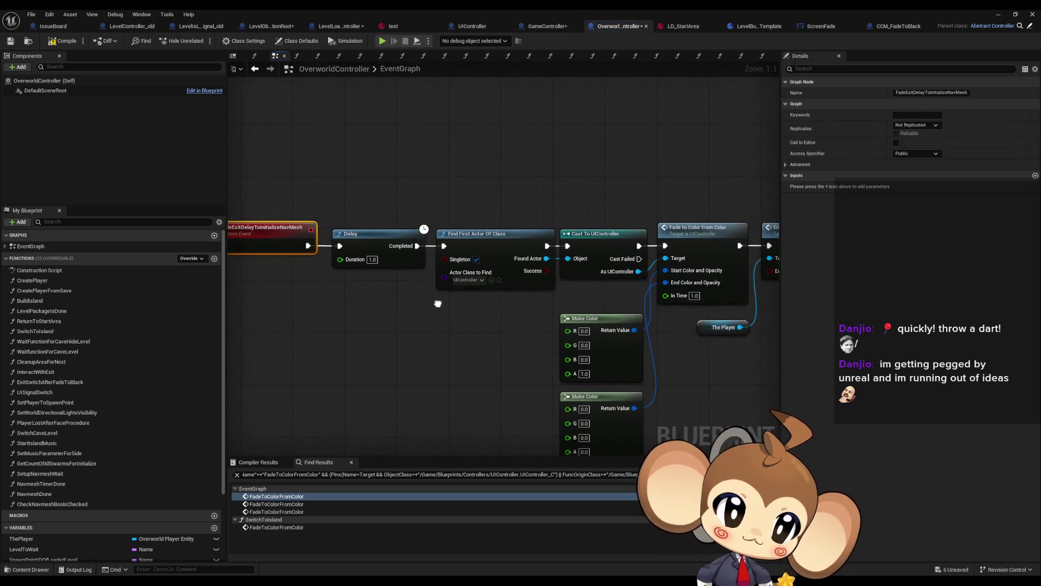
left_click(720, 278)
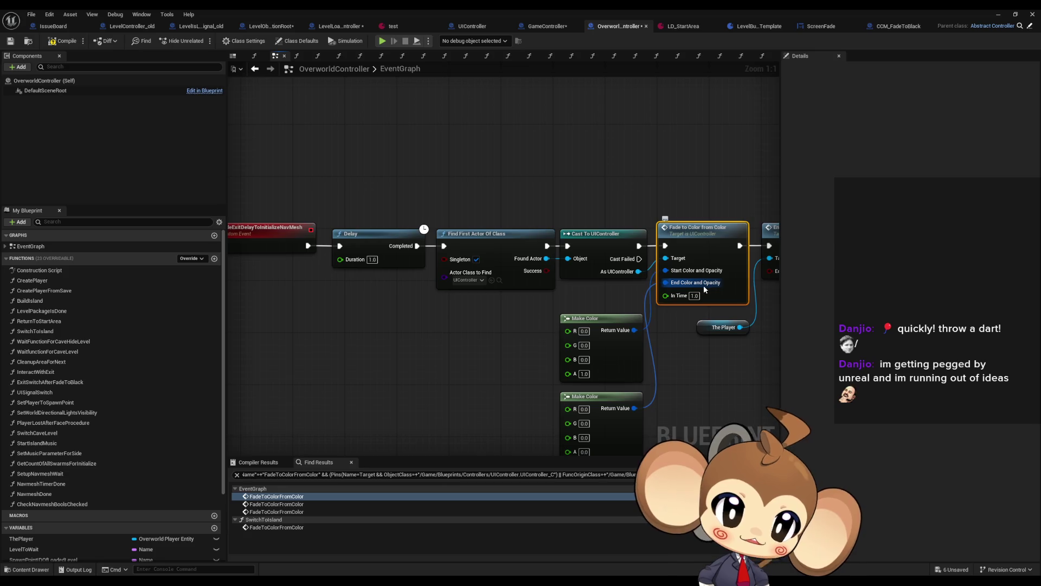
mouse_move(499, 201)
left_mouse_down()
mouse_move(573, 243)
mouse_move(478, 230)
left_mouse_up()
mouse_move(349, 167)
left_mouse_down()
mouse_move(534, 348)
mouse_move(549, 422)
left_mouse_up()
mouse_move(683, 237)
left_mouse_down()
mouse_move(547, 244)
mouse_move(634, 253)
mouse_move(591, 236)
mouse_move(386, 233)
left_mouse_up()
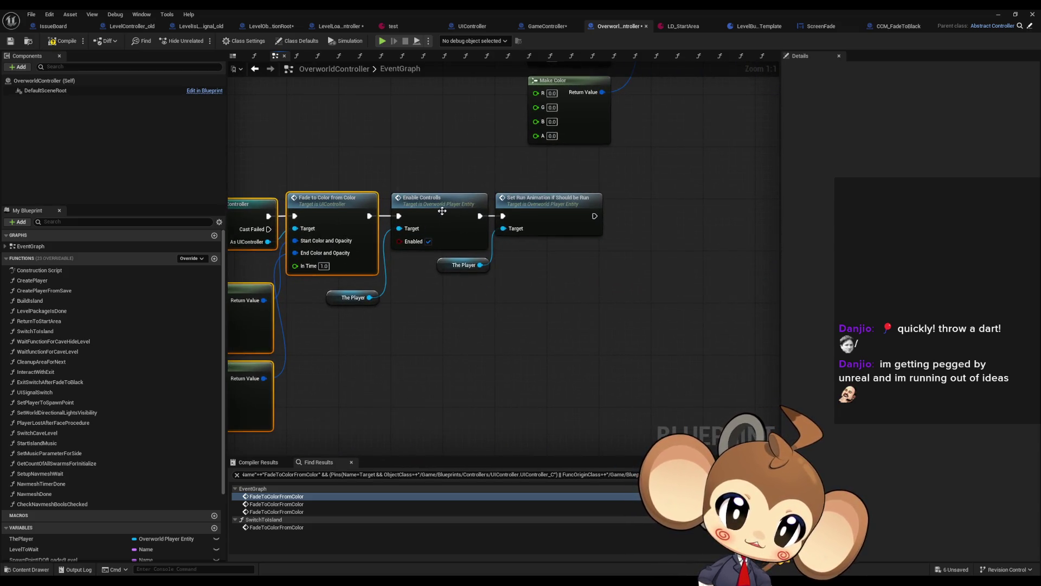
left_click(542, 217)
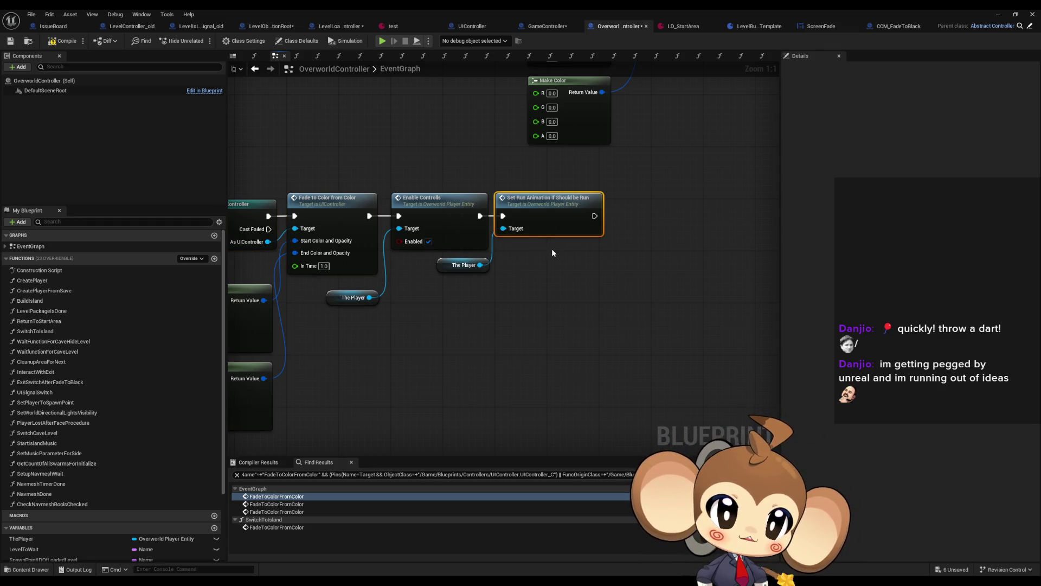
scroll(552, 248, "down", 3)
mouse_move(337, 216)
left_mouse_down()
mouse_move(493, 349)
mouse_move(693, 367)
left_mouse_up()
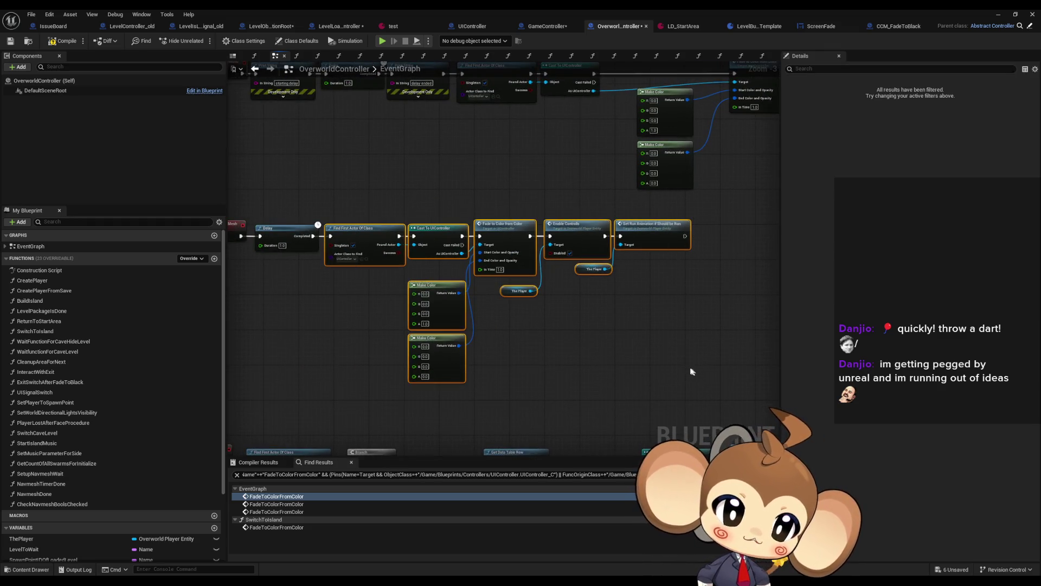
left_click(510, 154)
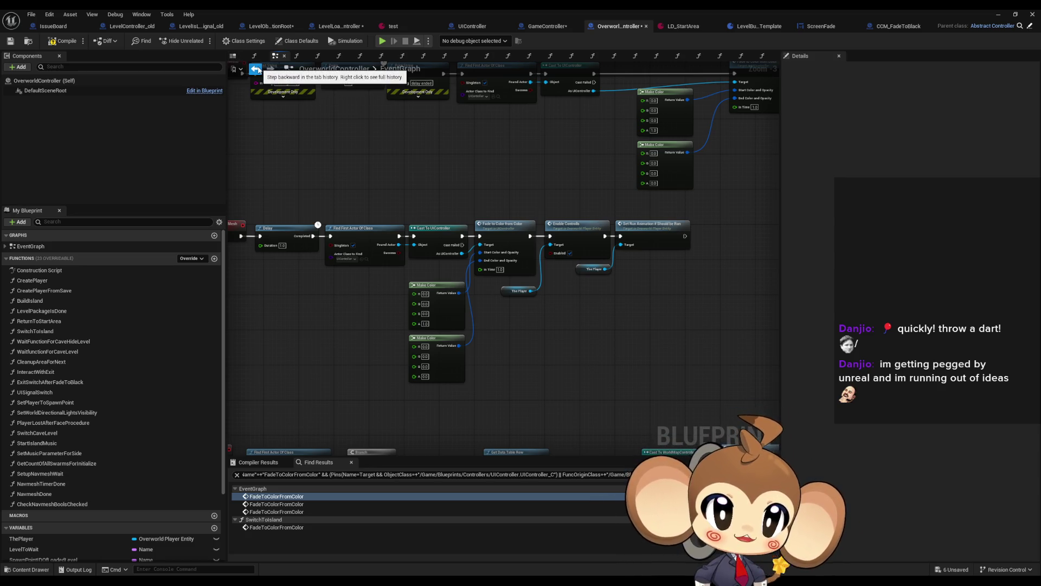
Step: Return to the LevelPackageIsDone graph and view its chain ending at Fade Exit Delay
left_click(255, 69)
scroll(437, 182, "down", 3)
left_click_drag(423, 216, 545, 219)
scroll(545, 219, "down", 1)
scroll(413, 302, "up", 2)
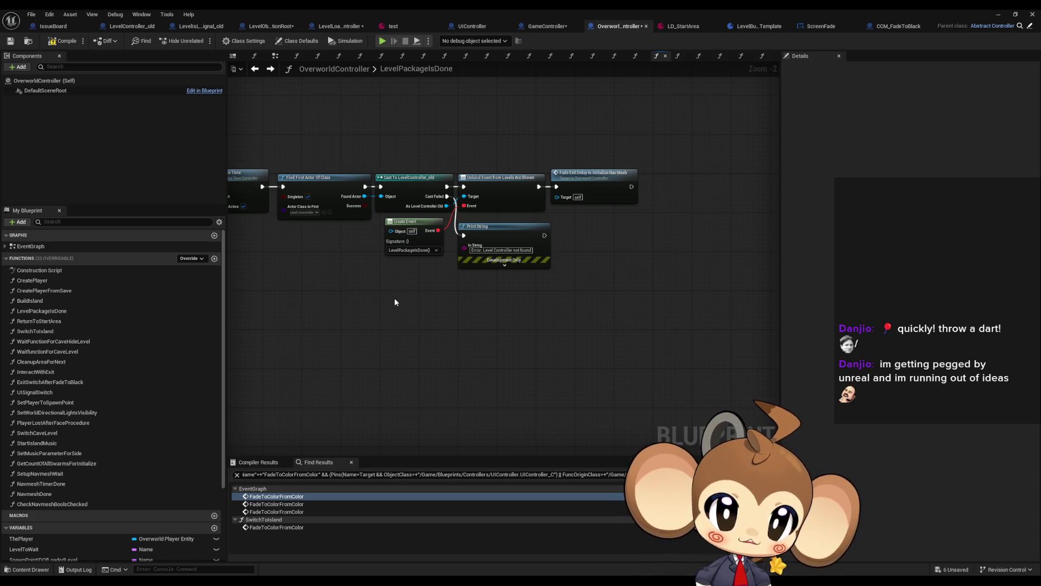
Step: Paste the fade-in and enable-controls nodes below Fade Exit Delay and wire it to Find First Actor Of Class
left_click_drag(306, 317, 778, 331)
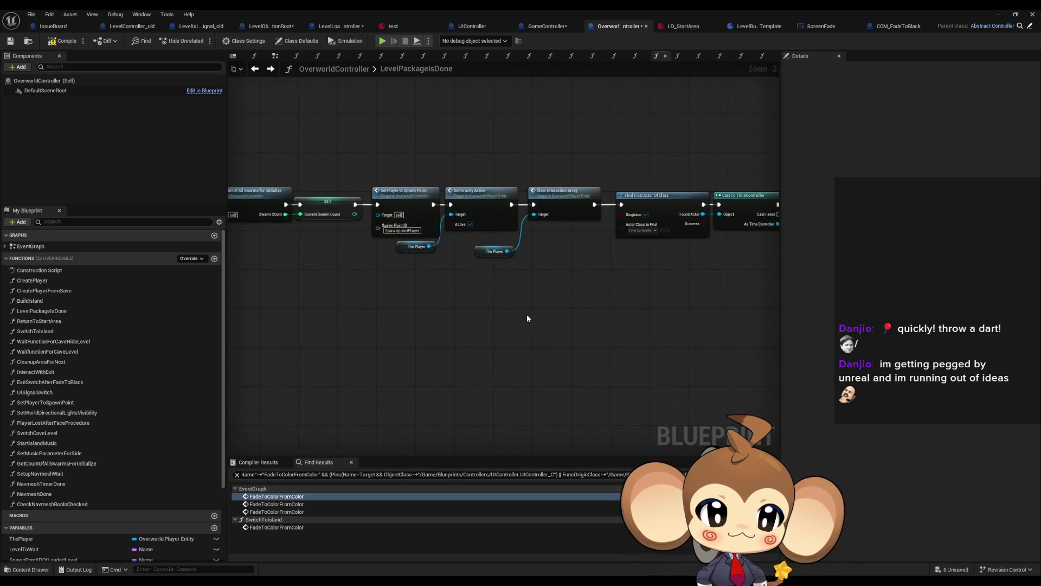
scroll(528, 318, "down", 2)
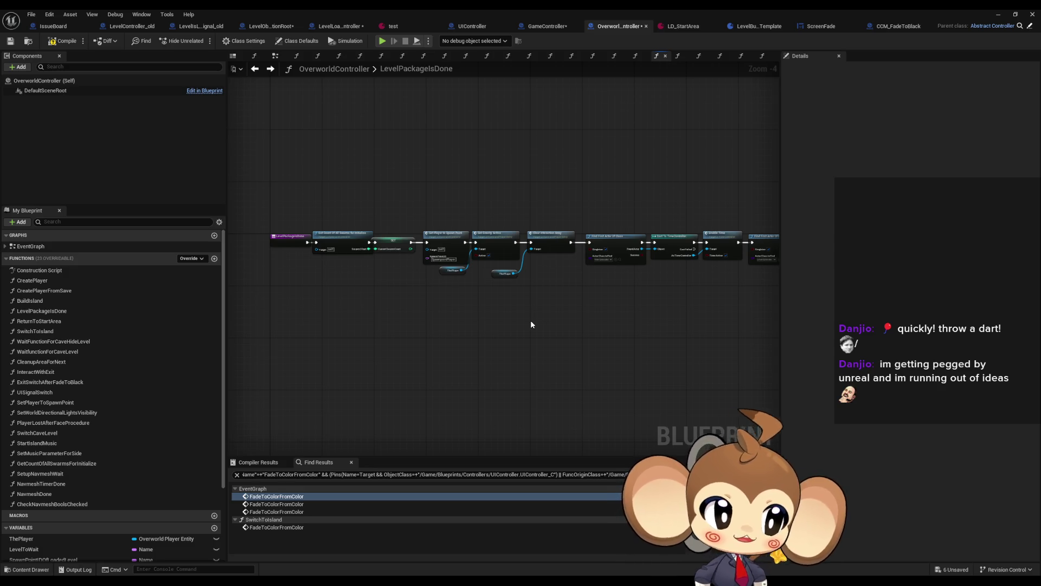
left_click_drag(592, 325, 528, 327)
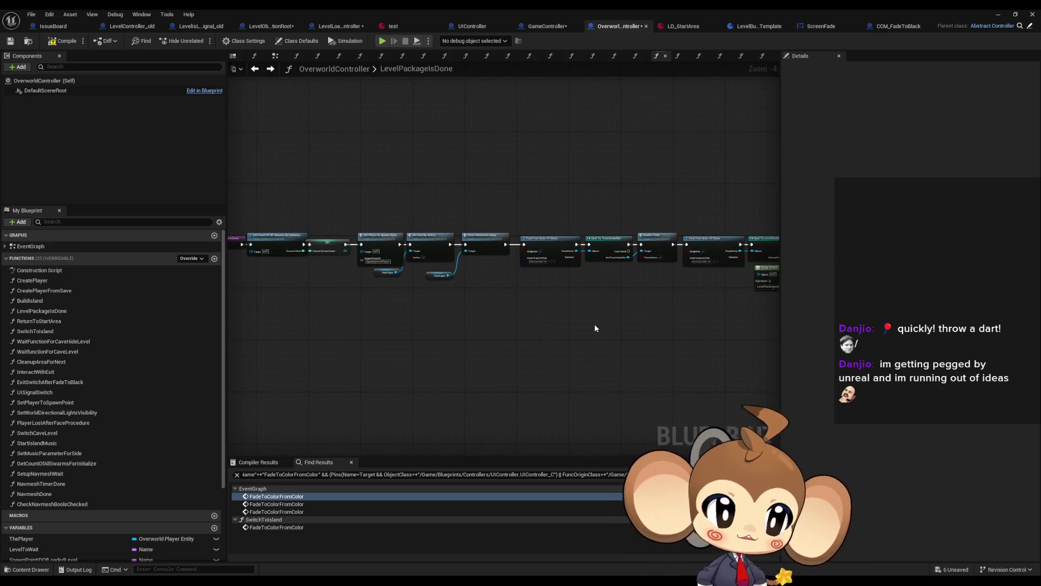
scroll(599, 327, "up", 3)
mouse_move(630, 333)
left_mouse_down()
mouse_move(525, 333)
mouse_move(572, 324)
mouse_move(524, 343)
left_mouse_up()
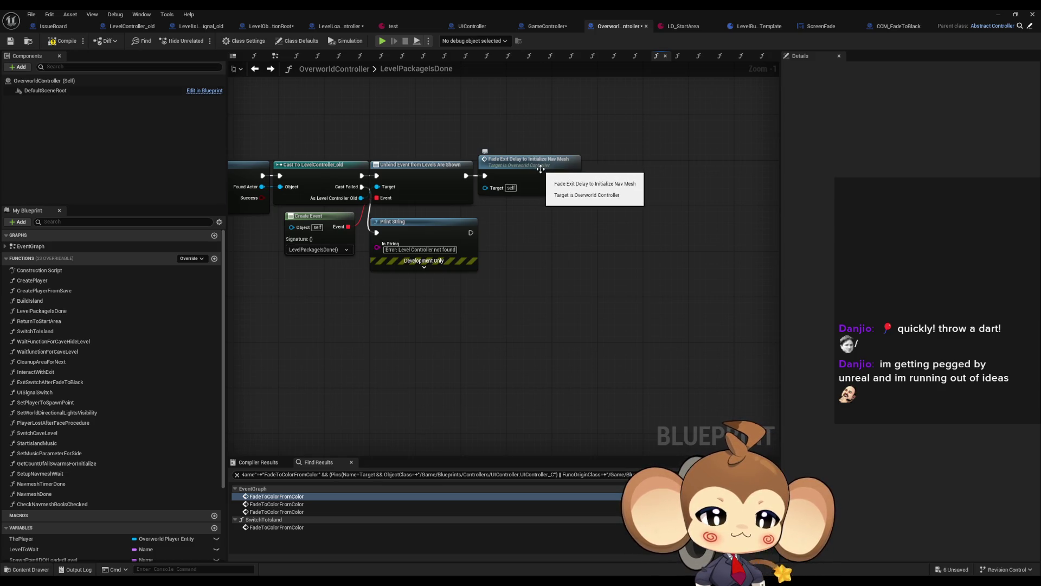
key("ctrl+v")
mouse_move(454, 310)
left_mouse_down()
mouse_move(558, 302)
mouse_move(575, 175)
left_mouse_up()
mouse_move(374, 283)
left_mouse_down()
mouse_move(607, 304)
mouse_move(252, 243)
left_mouse_up()
scroll(255, 244, "down", 2)
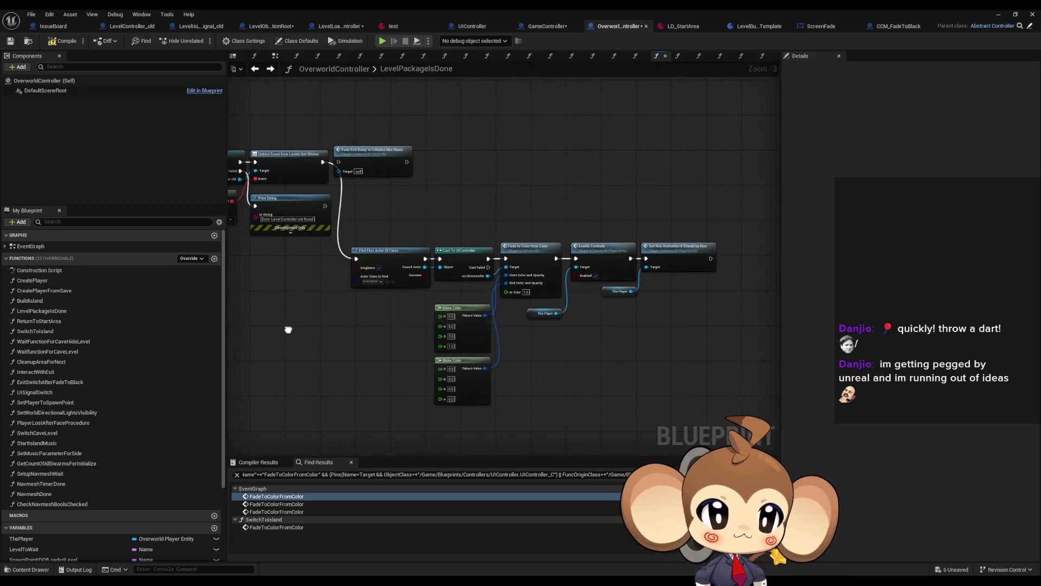
left_click_drag(288, 331, 302, 325)
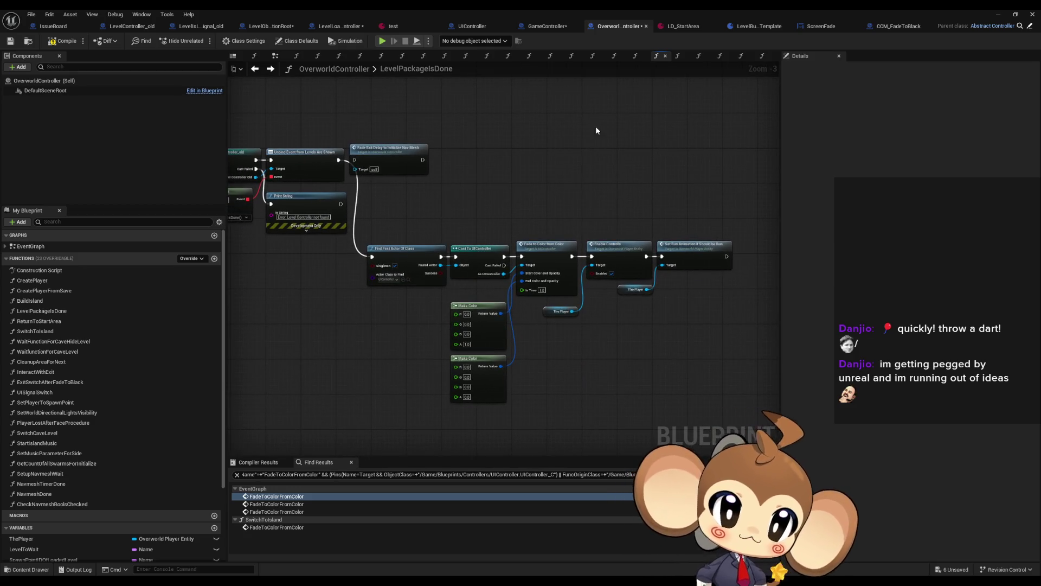
left_click(998, 14)
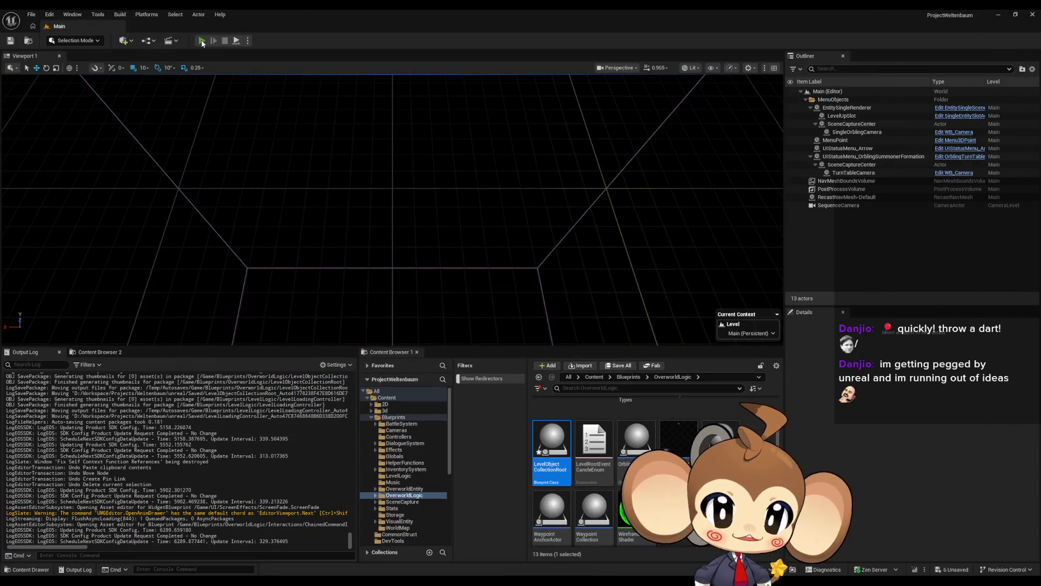
Step: Play the level, open the failing LevelObjectCollectionRoot, recompile and go to the Deactivate Alarm error
left_click(204, 41)
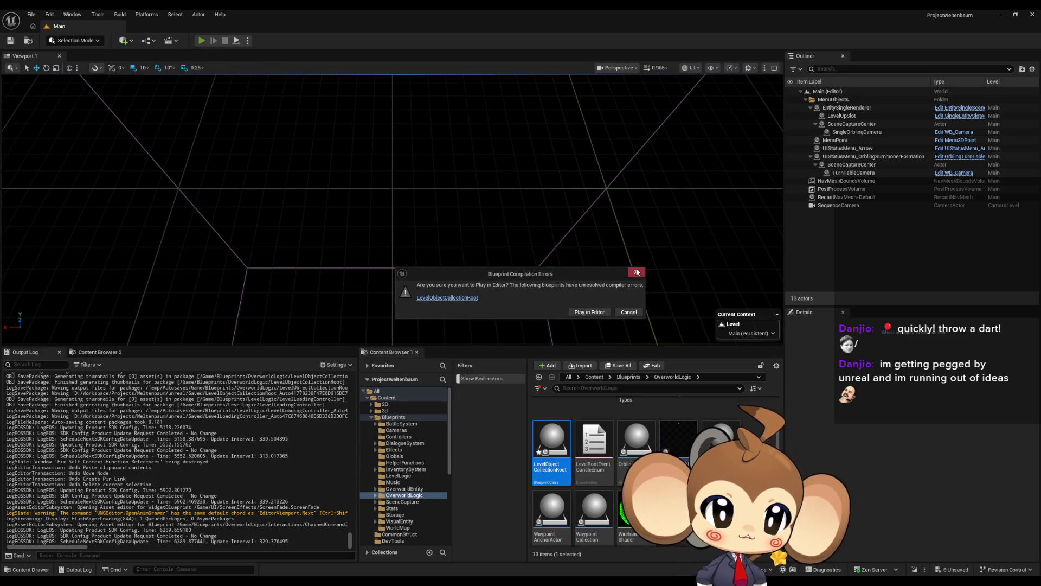
left_click(636, 272)
left_click(471, 206)
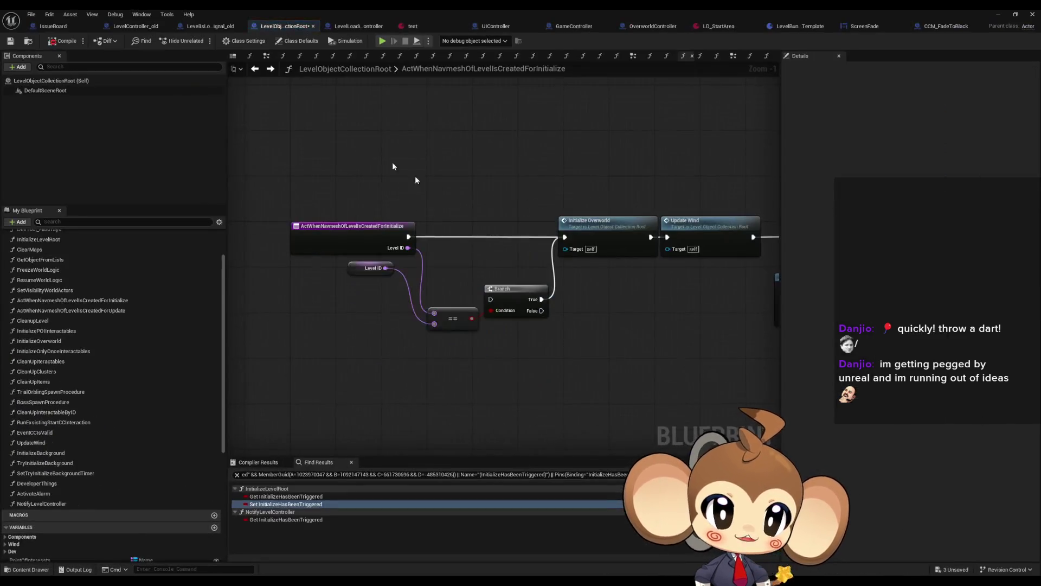
left_click(67, 41)
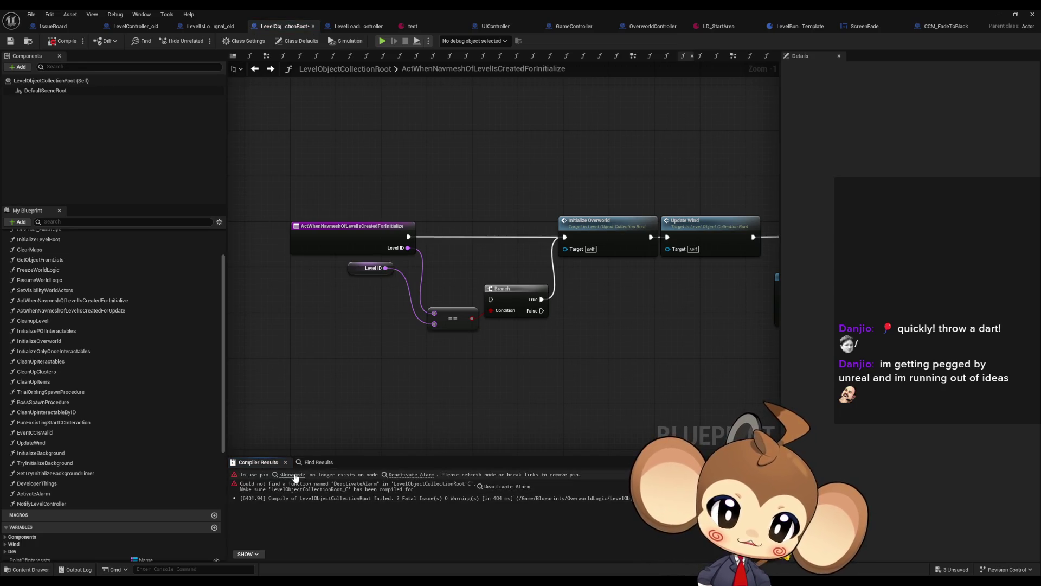
left_click(293, 475)
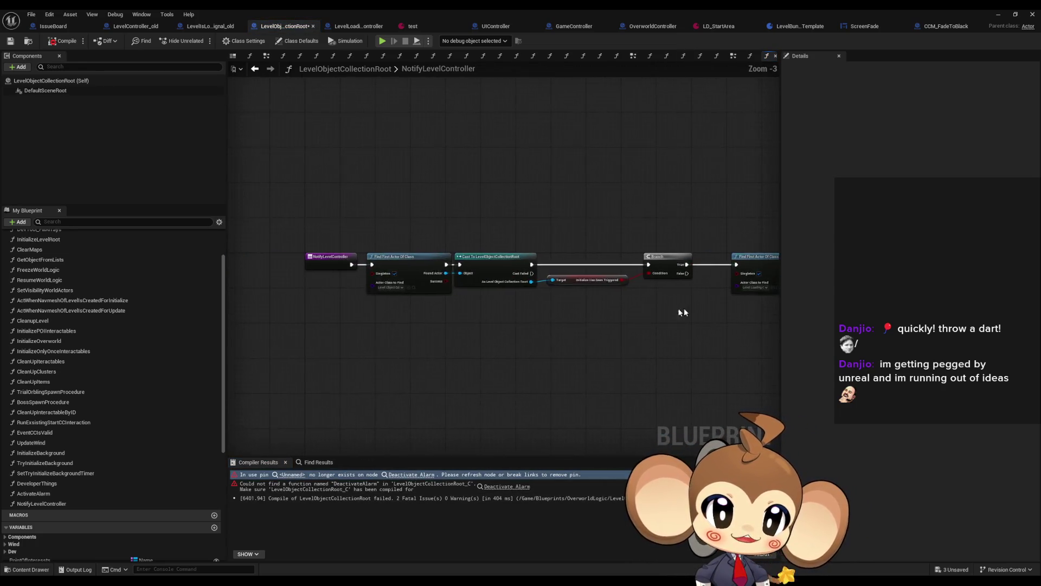
Step: Review the EventGraph, ActivateAlarm and NotifyLevelController graphs to fix the Deactivate Alarm call
scroll(382, 267, "up", 2)
scroll(382, 263, "up", 1)
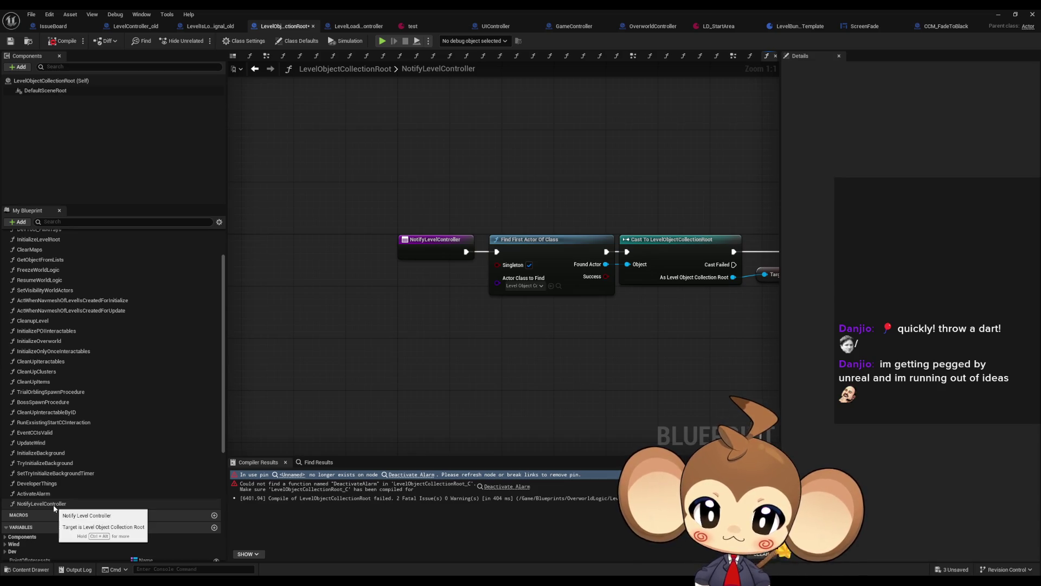
scroll(54, 380, "up", 5)
double_click(30, 246)
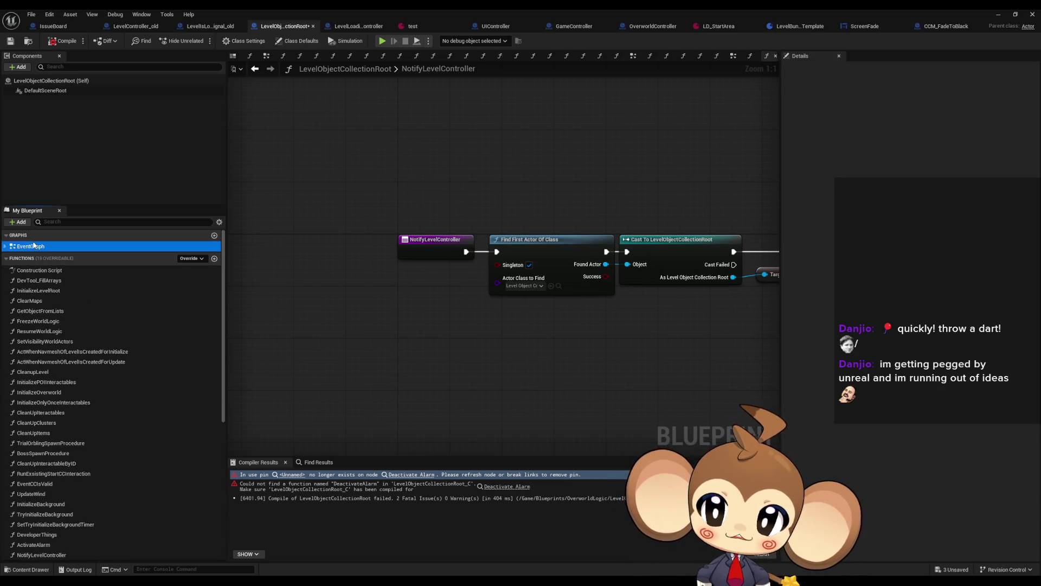
left_click_drag(402, 237, 549, 260)
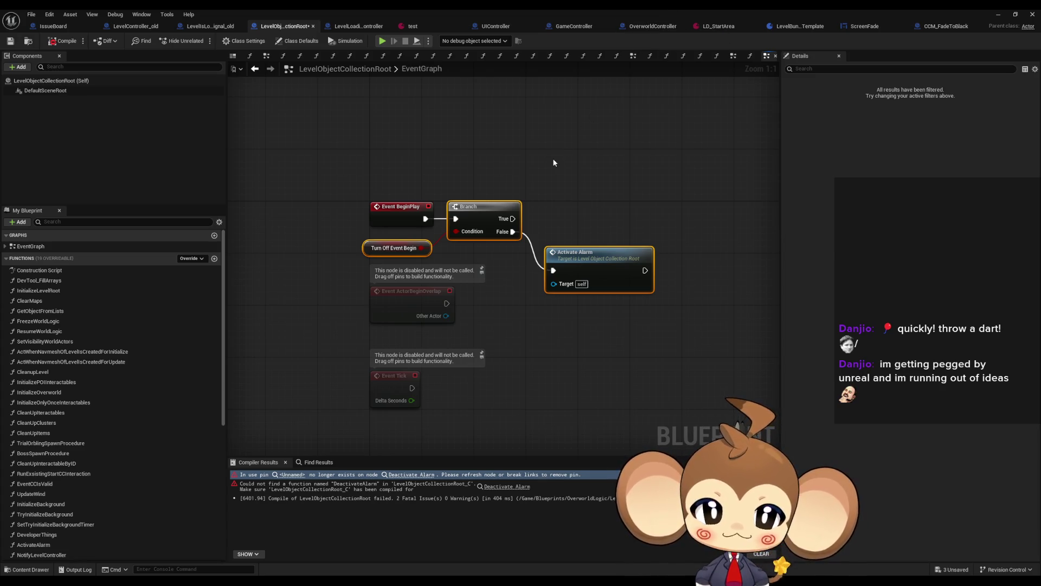
left_click(525, 325)
double_click(595, 270)
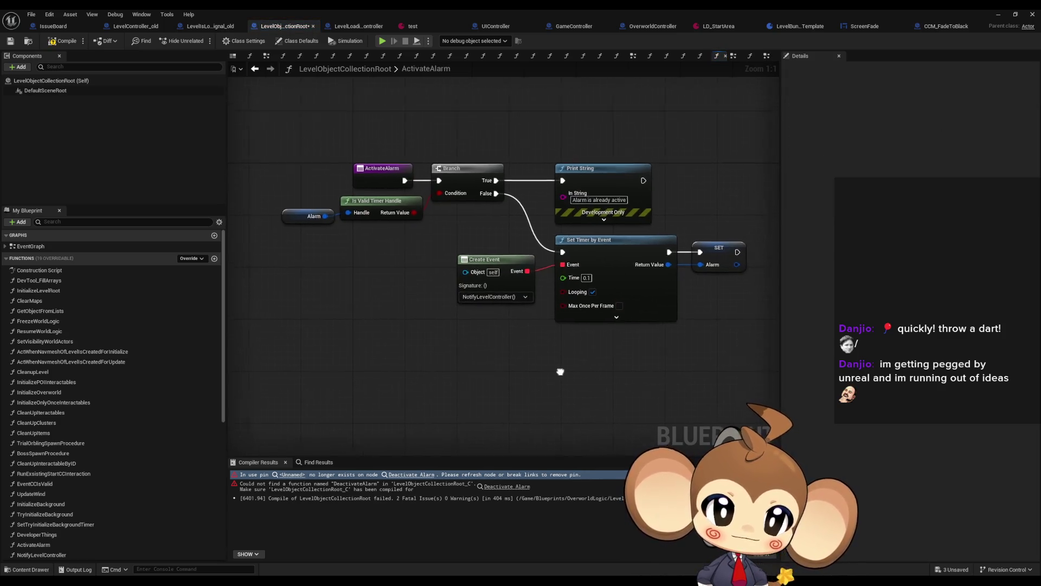
scroll(55, 402, "down", 3)
double_click(41, 477)
scroll(341, 239, "up", 5)
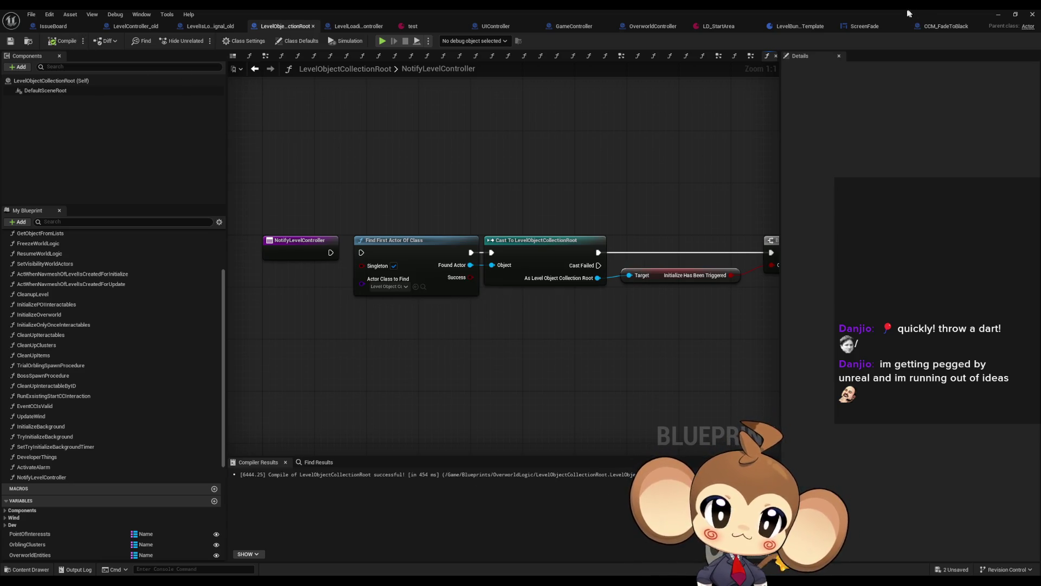
left_click(998, 15)
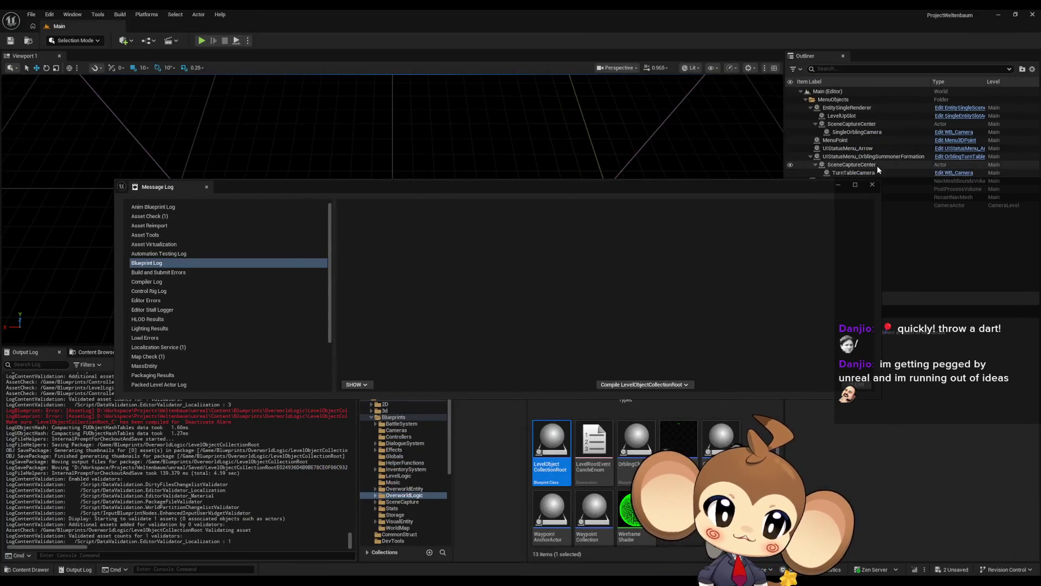
Step: Close the Message Log, run a Play-in-Editor test, review spawned actors in the Outliner, then stop
left_click(873, 185)
left_click(200, 42)
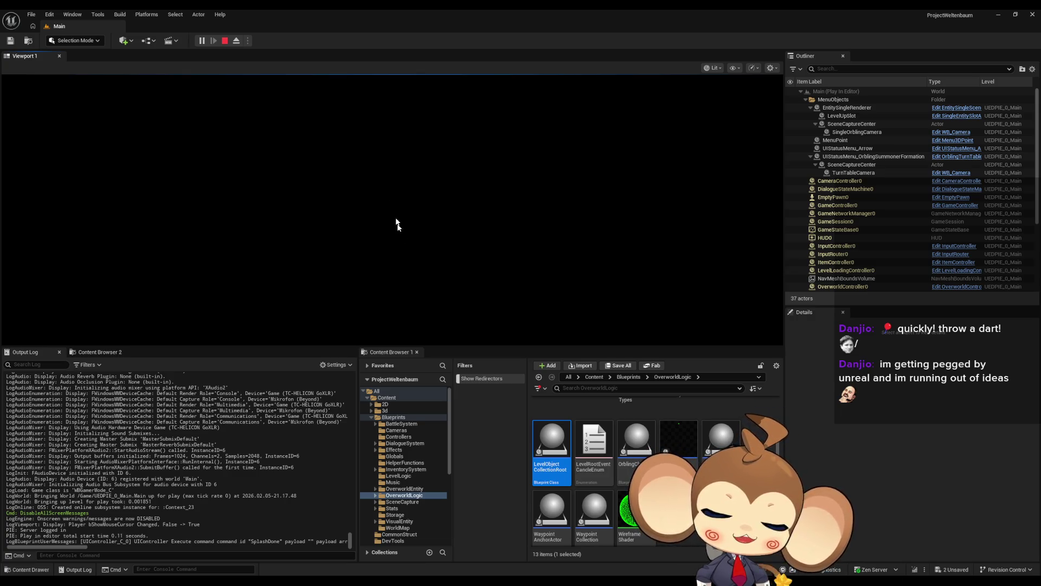
scroll(877, 216, "down", 2)
scroll(877, 216, "down", 3)
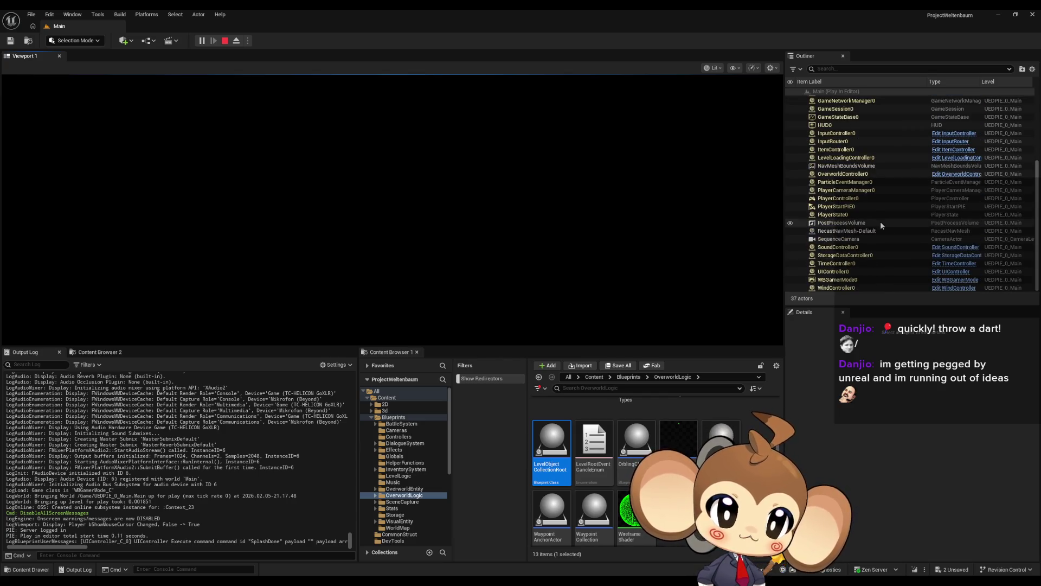
scroll(874, 253, "up", 5)
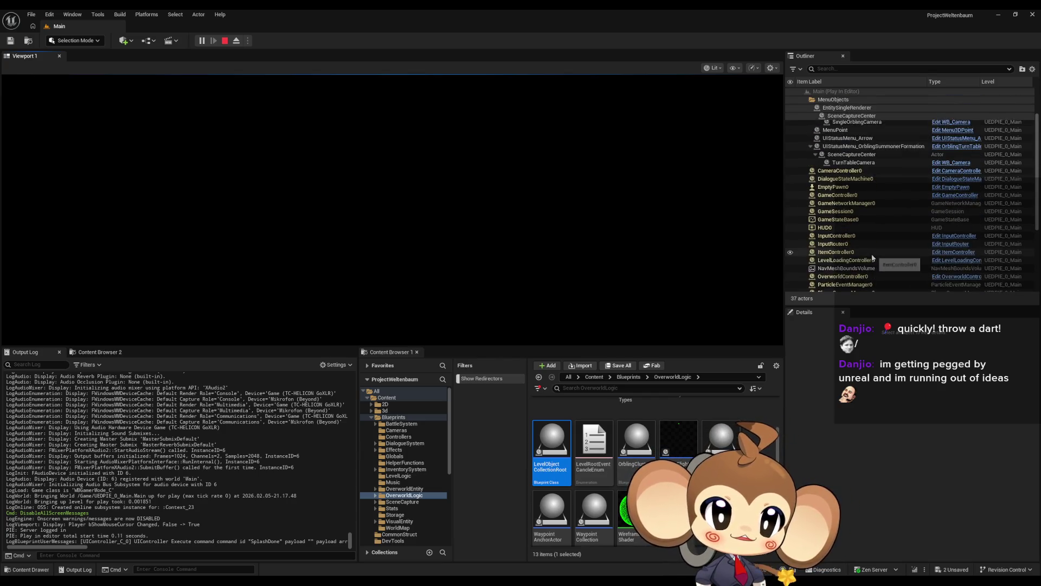
scroll(868, 161, "down", 5)
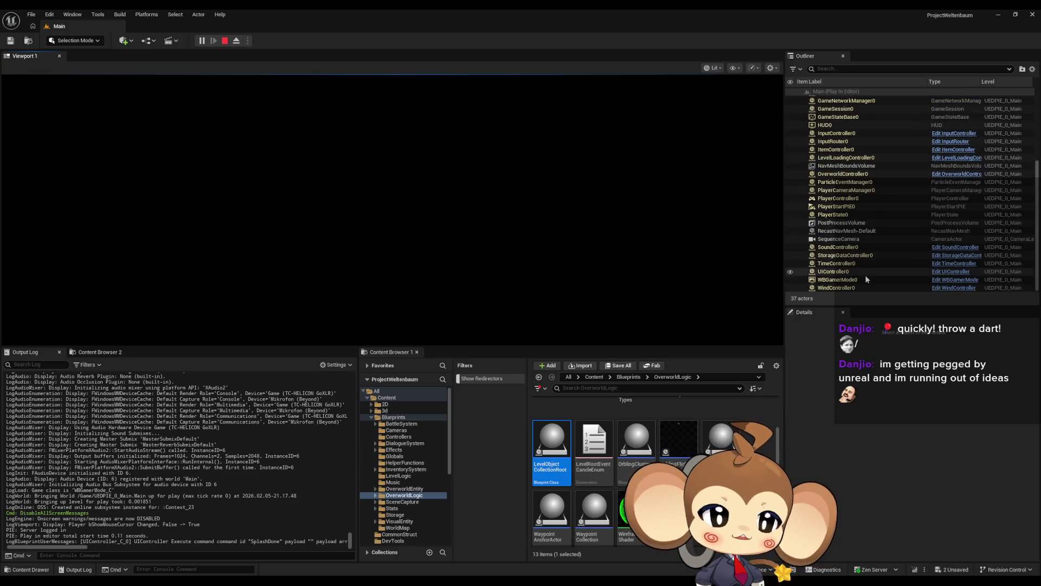
scroll(864, 278, "up", 5)
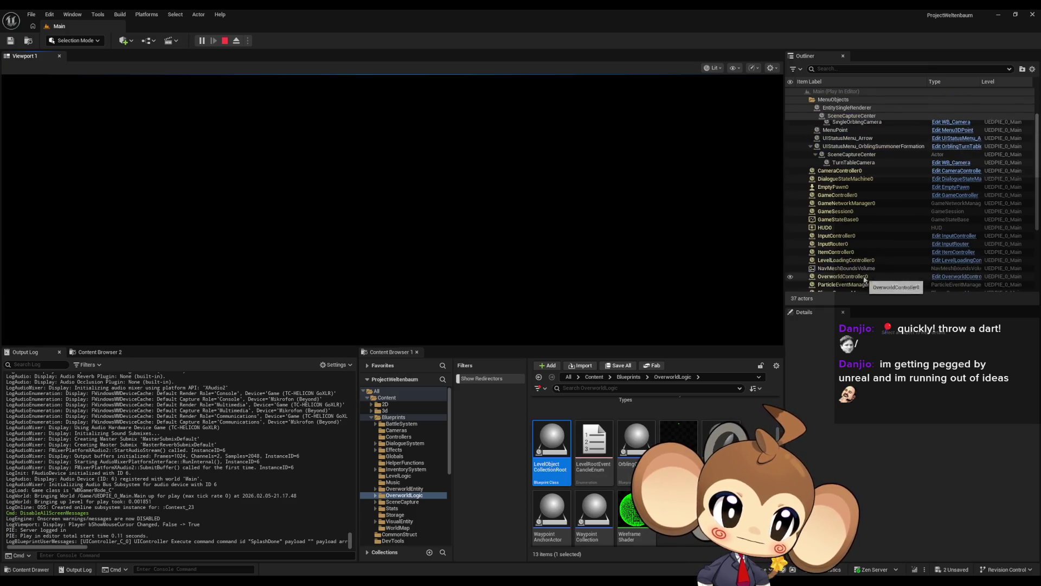
left_click(225, 42)
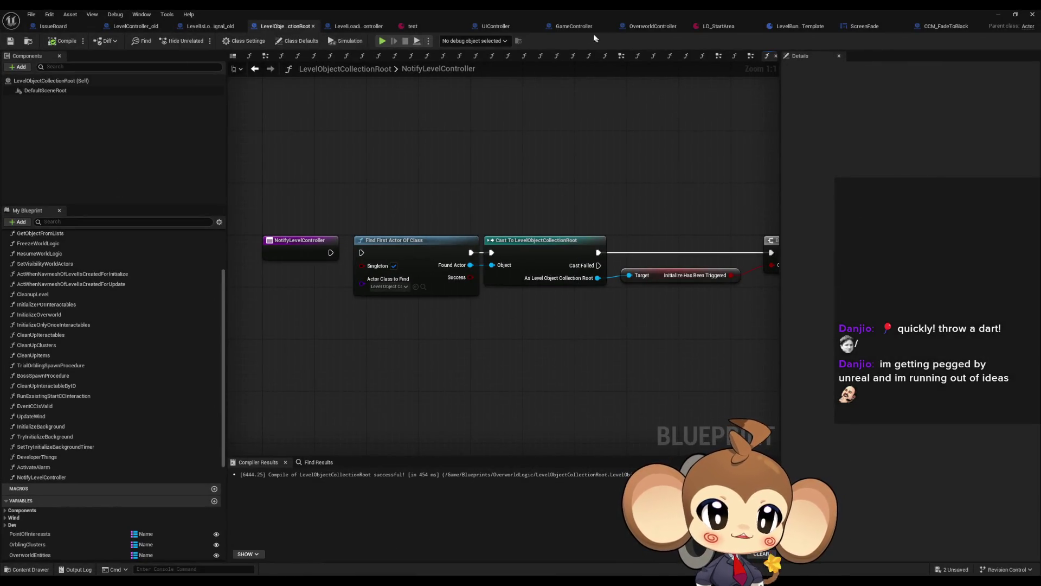
Step: In GameController's ExecuteCommand graph, add a breakpoint on the upper Build Island node
left_click(584, 28)
right_click(356, 165)
mouse_move(397, 331)
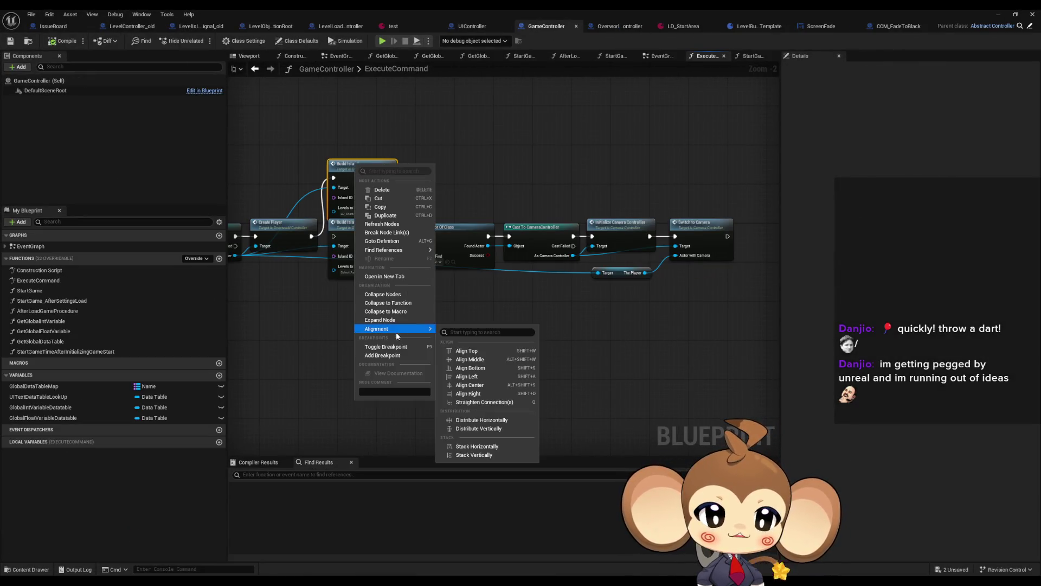
left_click(388, 357)
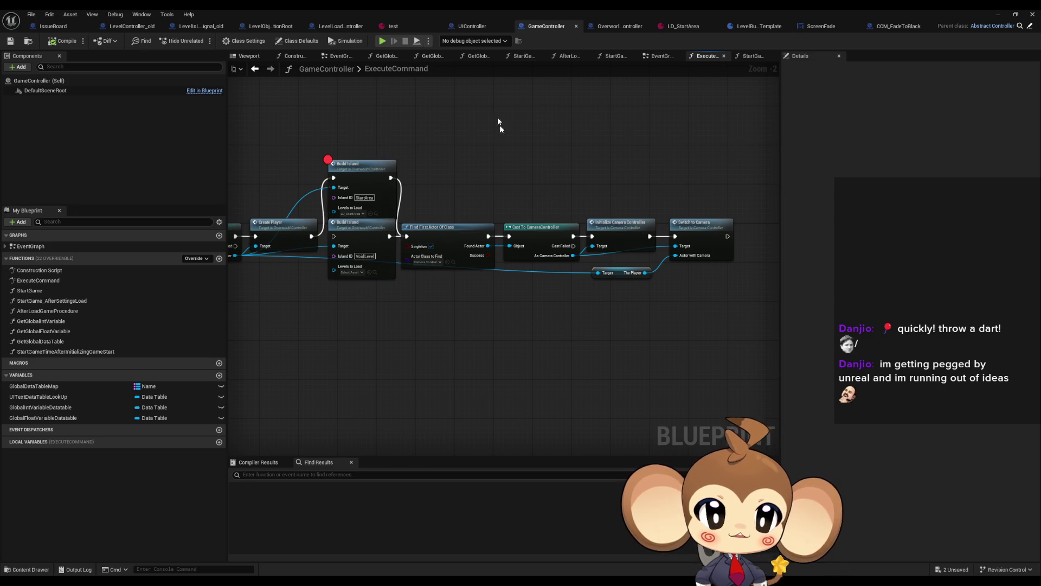
Step: Run a simulation to hit the Build Island breakpoint, then stop it
left_click(386, 39)
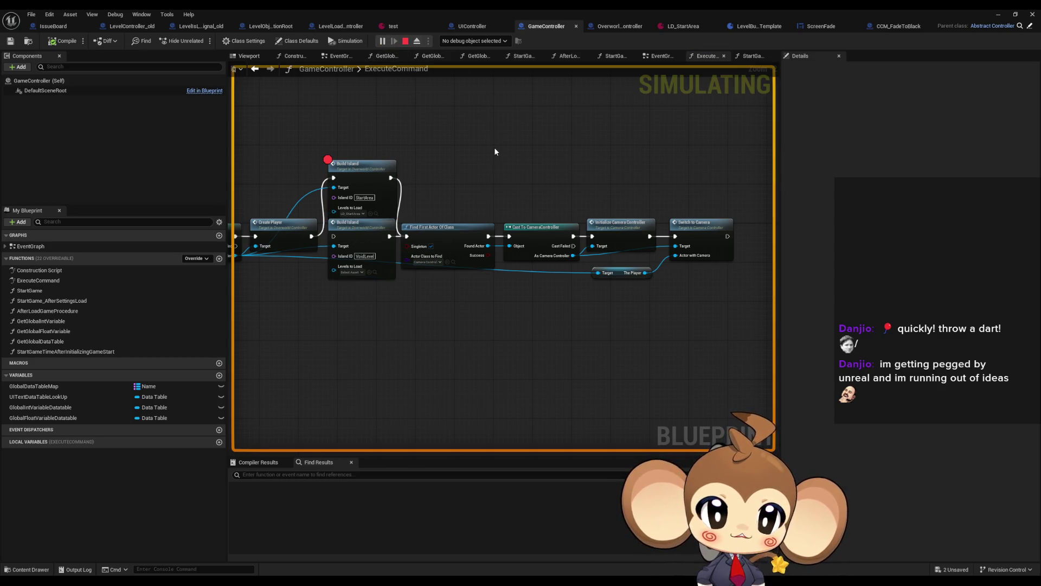
double_click(431, 9)
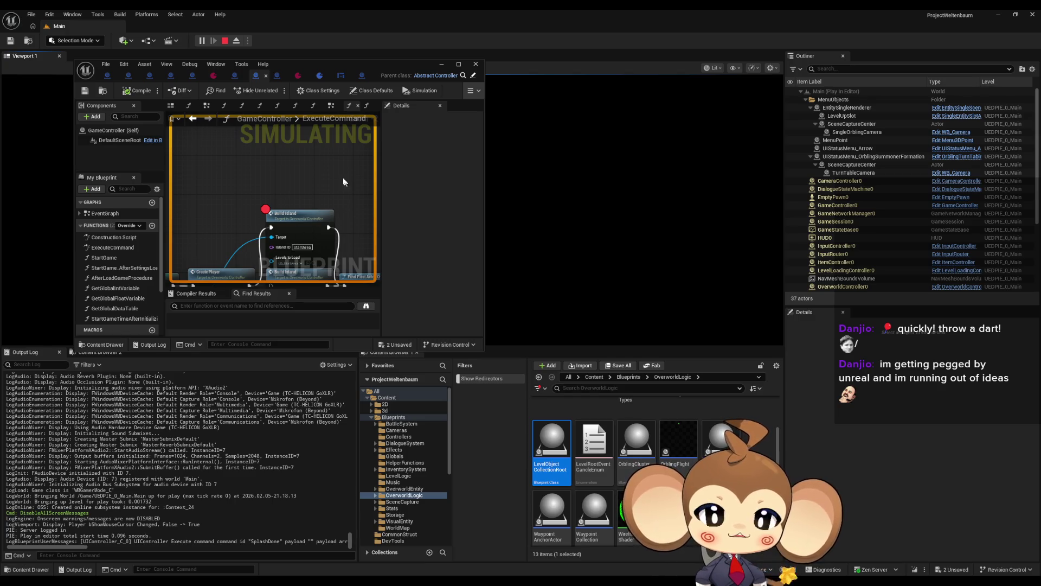
left_click_drag(272, 65, 470, 100)
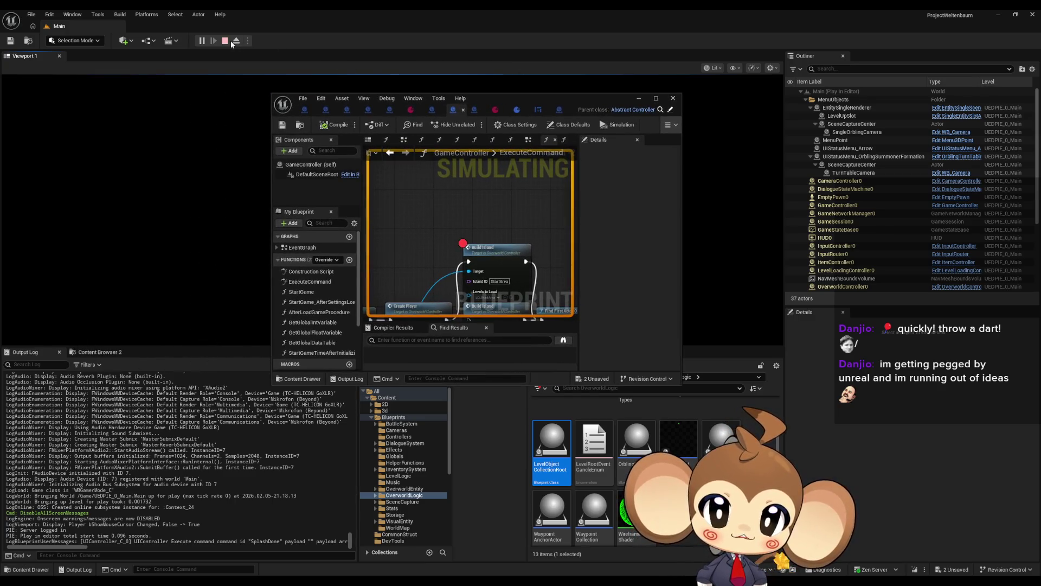
left_click(230, 41)
double_click(549, 98)
Step: Remove the breakpoint from the Build Island node
right_click(358, 176)
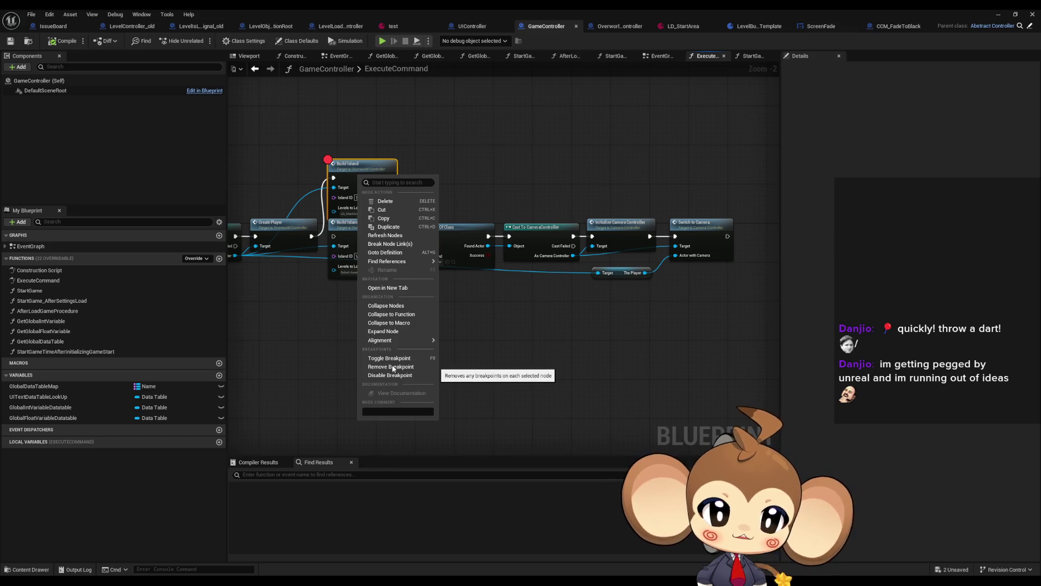
left_click(393, 367)
left_click(546, 168)
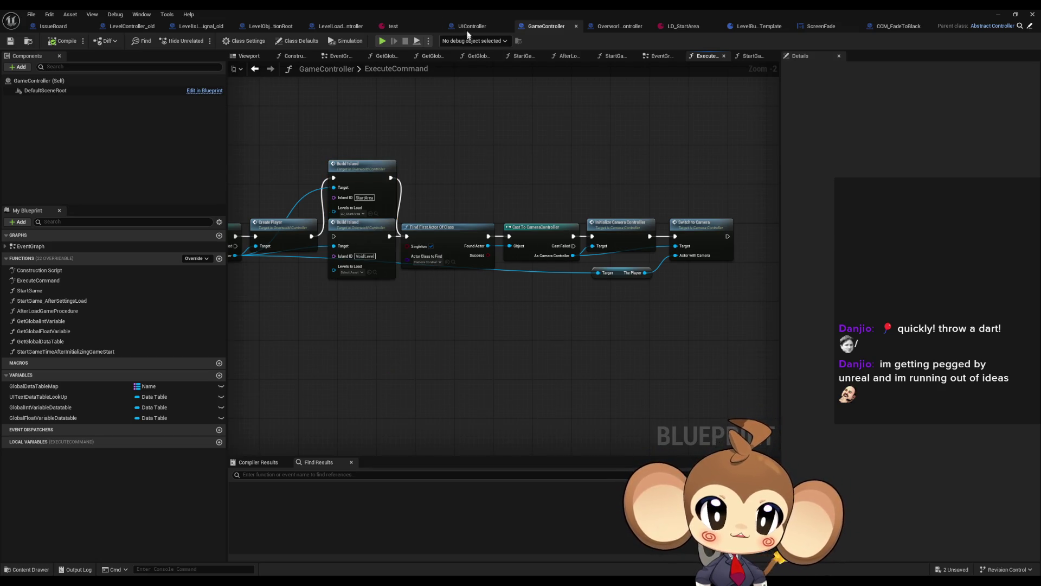
Step: Add a breakpoint on the Set Fade Screen node in UIController
left_click(470, 26)
left_click_drag(473, 232, 476, 244)
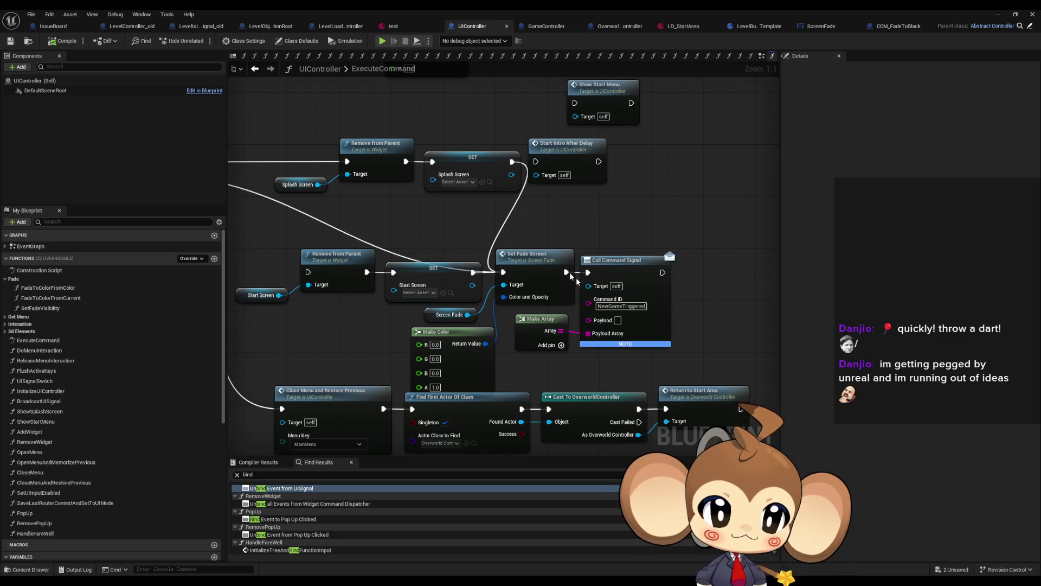
right_click(529, 258)
left_click(558, 448)
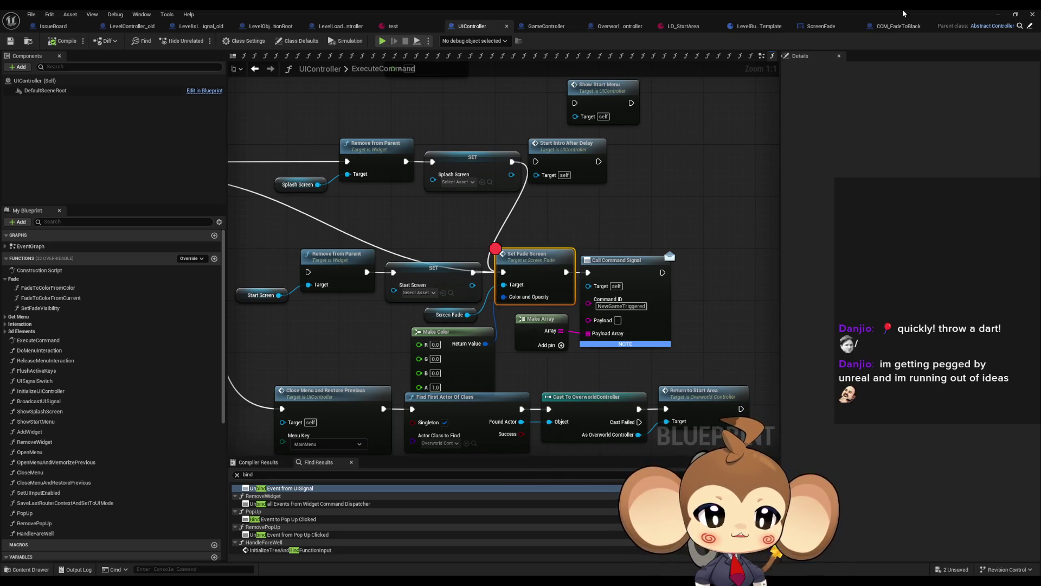
Step: Start a play session to hit the Set Fade Screen breakpoint, then remove the breakpoint
left_click(998, 15)
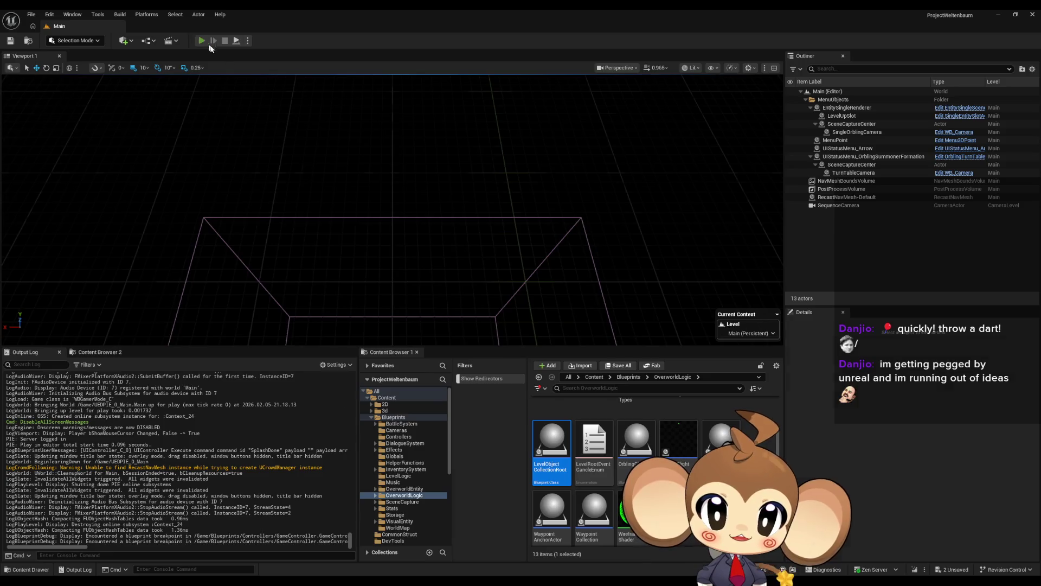
left_click(207, 44)
right_click(500, 252)
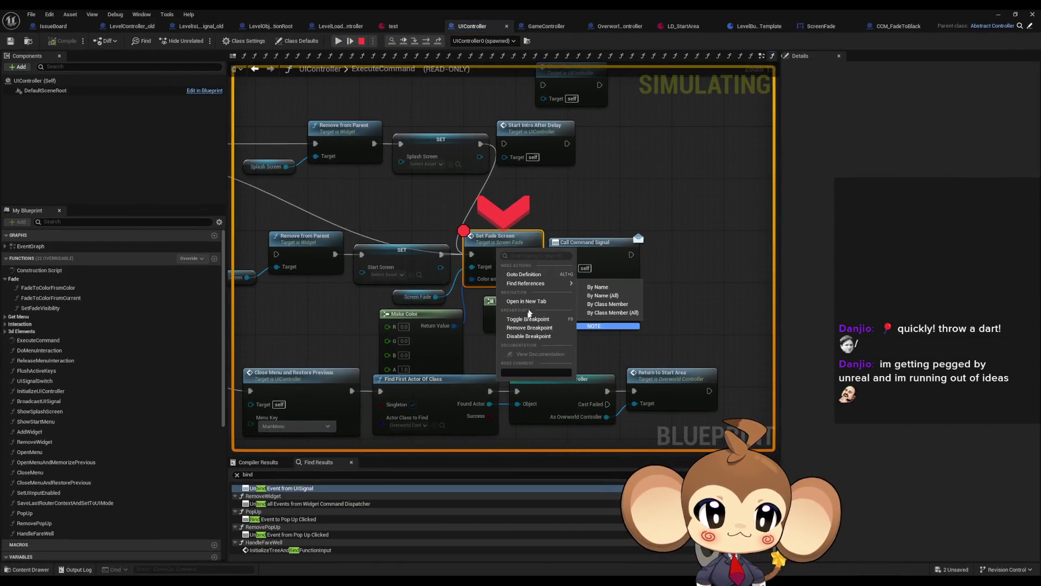
left_click(529, 328)
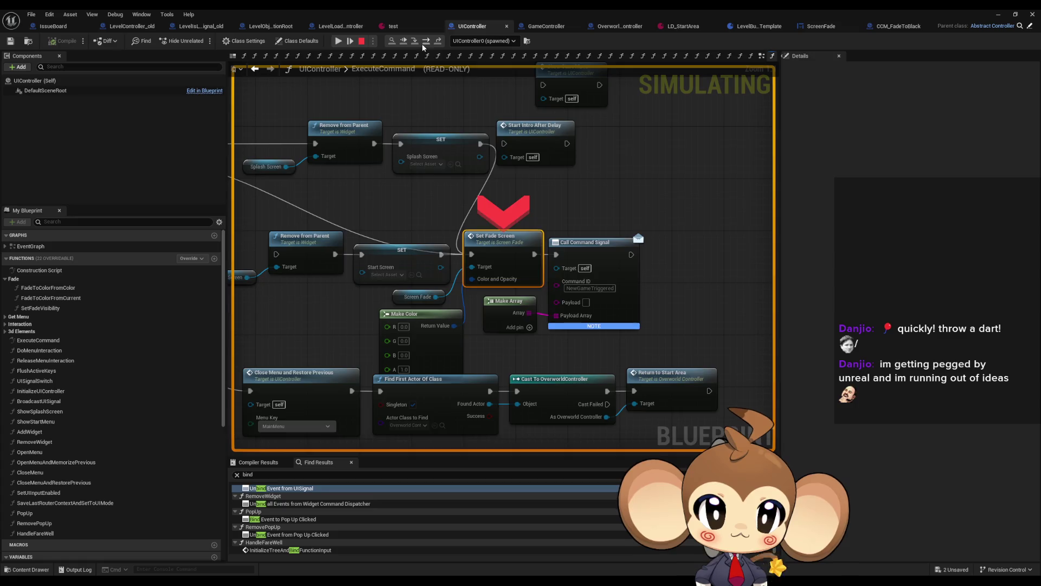
Step: Step execution through Find First Actor Of Class to Cast To LevelController_old, then resume
left_click(422, 43)
left_click(422, 43)
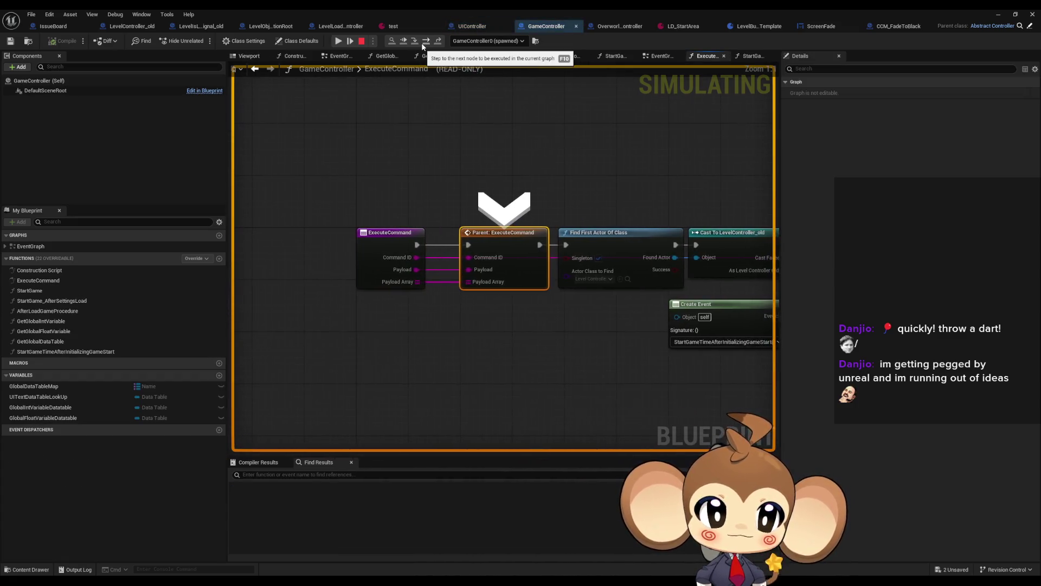
left_click(422, 44)
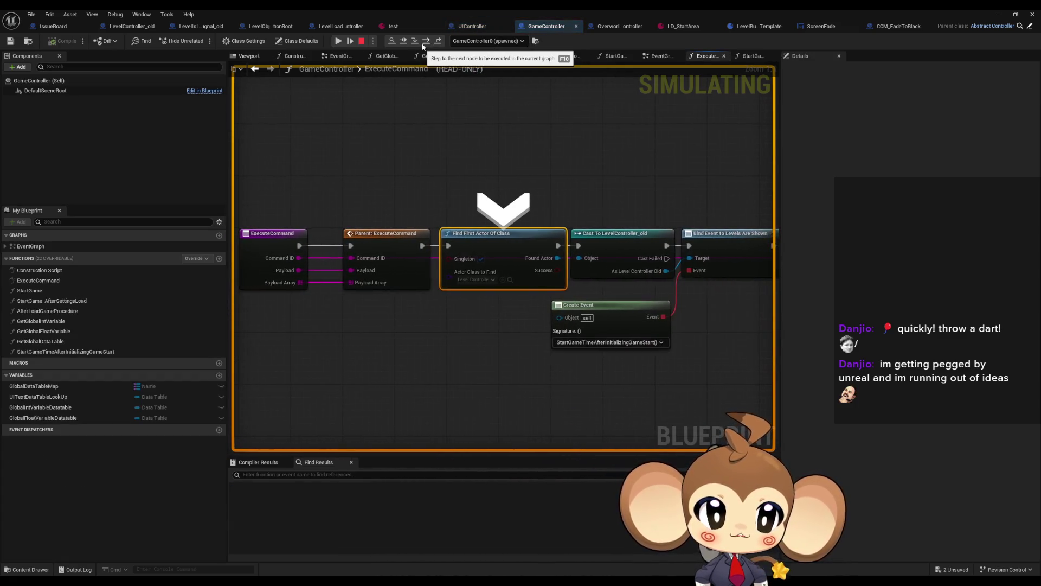
left_click(422, 43)
left_click(422, 42)
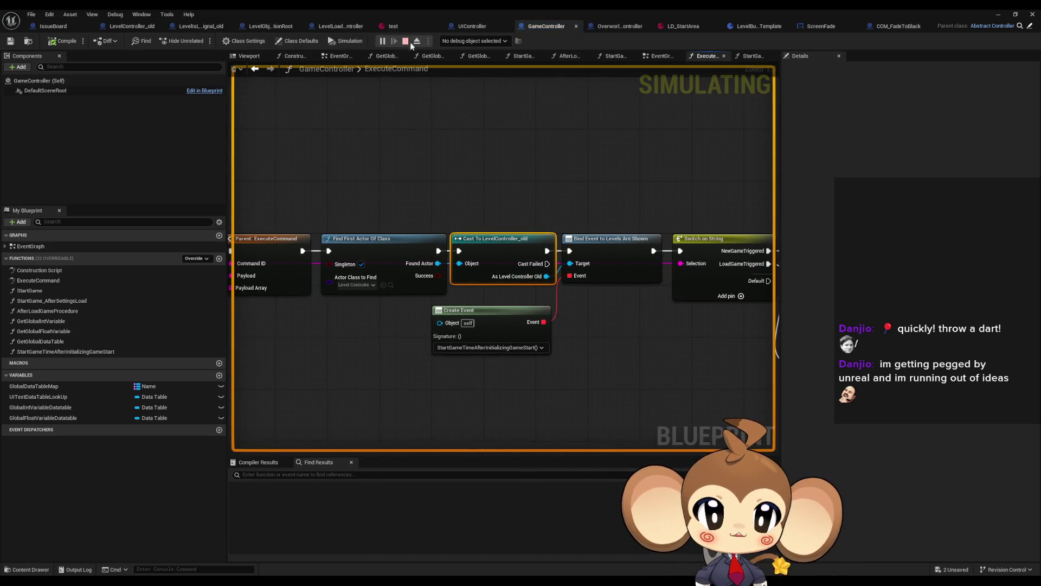
left_click_drag(392, 332, 539, 383)
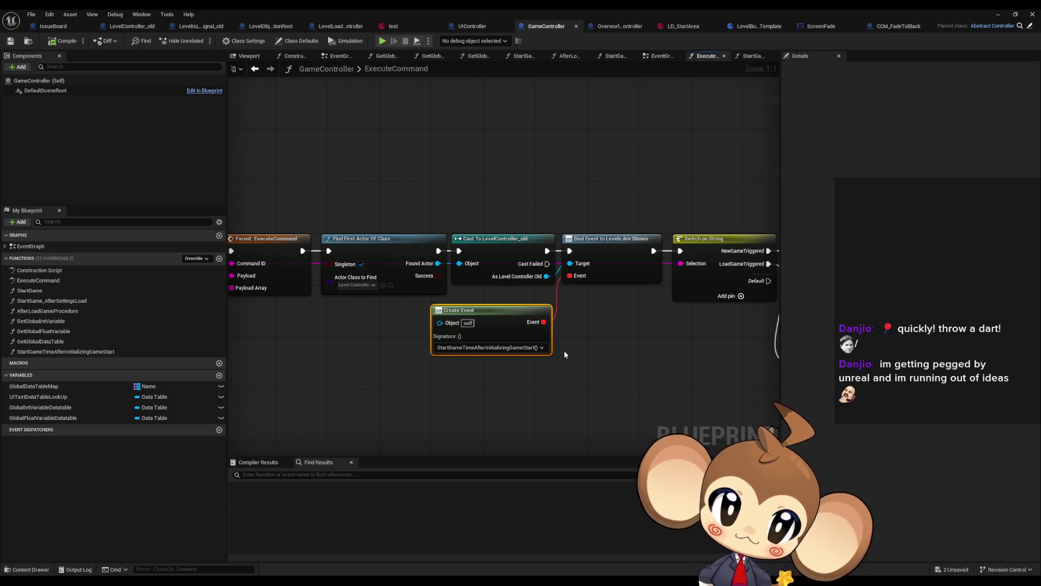
Step: Locate the Find First Actor and Cast To LevelController_old nodes after the entry node
left_click(629, 127)
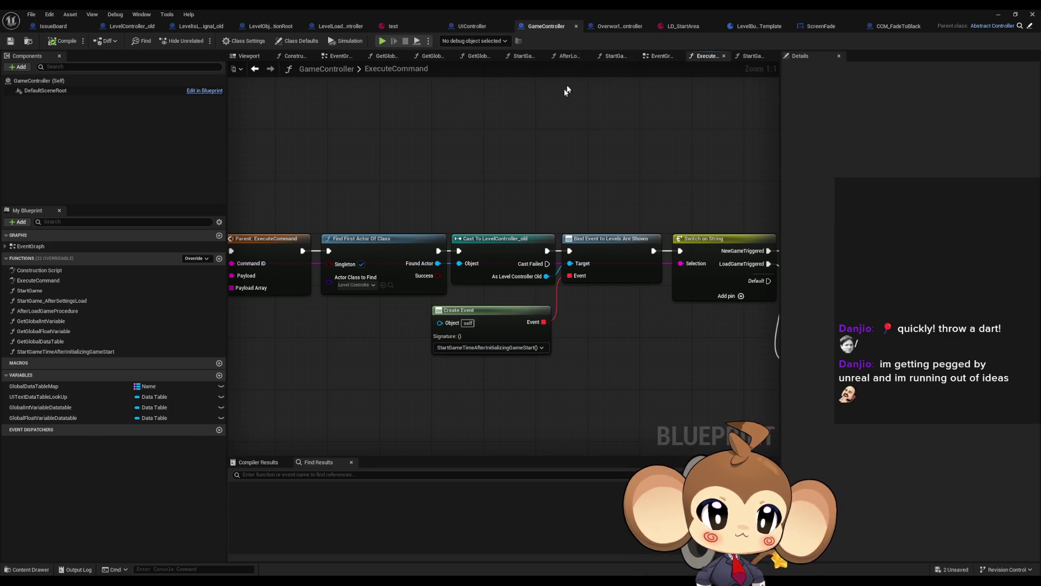
mouse_move(405, 165)
left_mouse_down()
mouse_move(441, 163)
mouse_move(444, 197)
mouse_move(459, 158)
mouse_move(565, 158)
mouse_move(528, 156)
left_mouse_up()
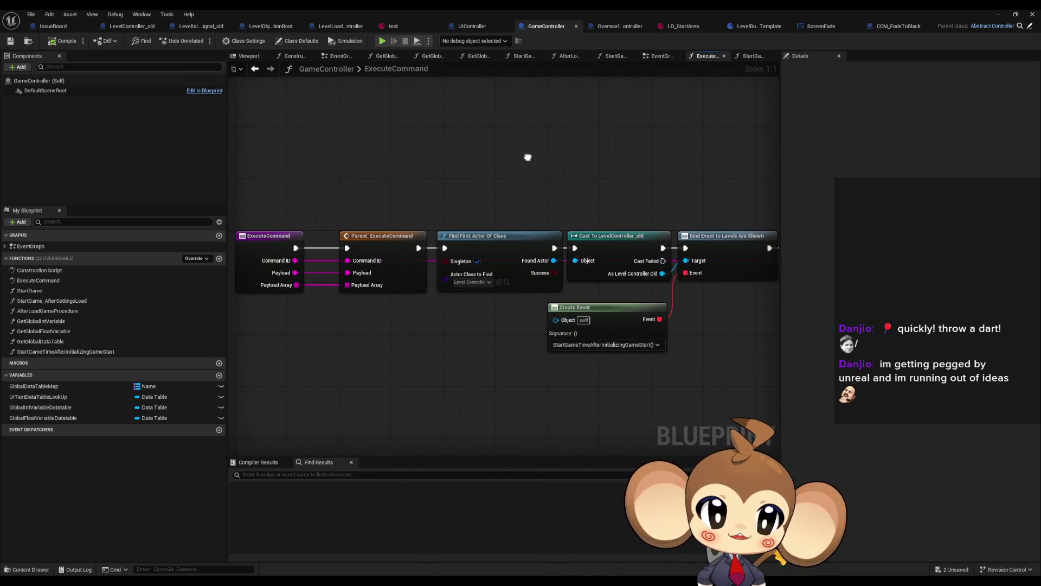
left_click_drag(481, 196, 661, 274)
left_click_drag(627, 210, 554, 206)
left_click(554, 205)
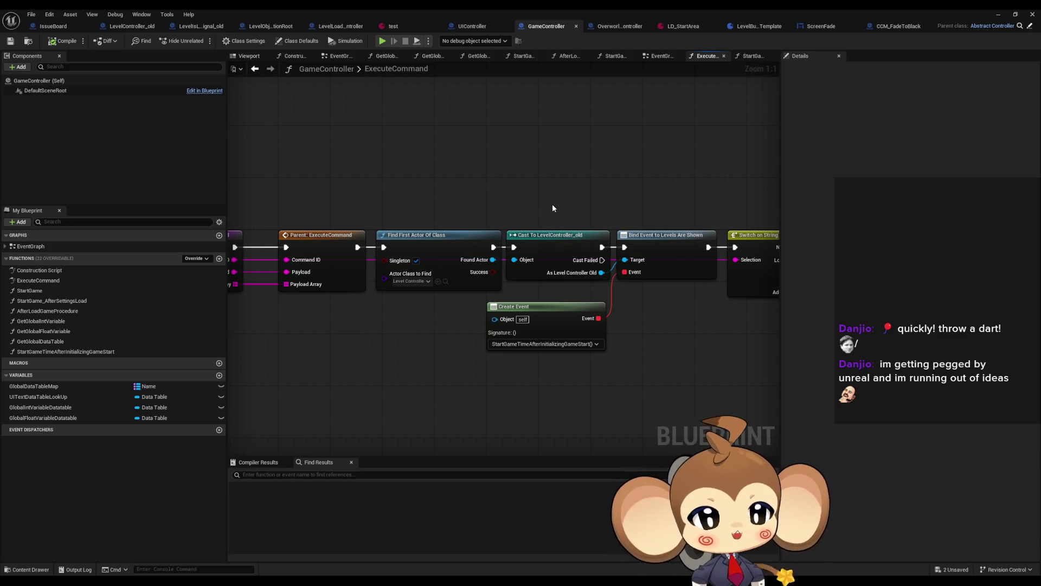
Step: Find references to Cast To LevelController_old across all blueprints
right_click(555, 245)
left_click(584, 323)
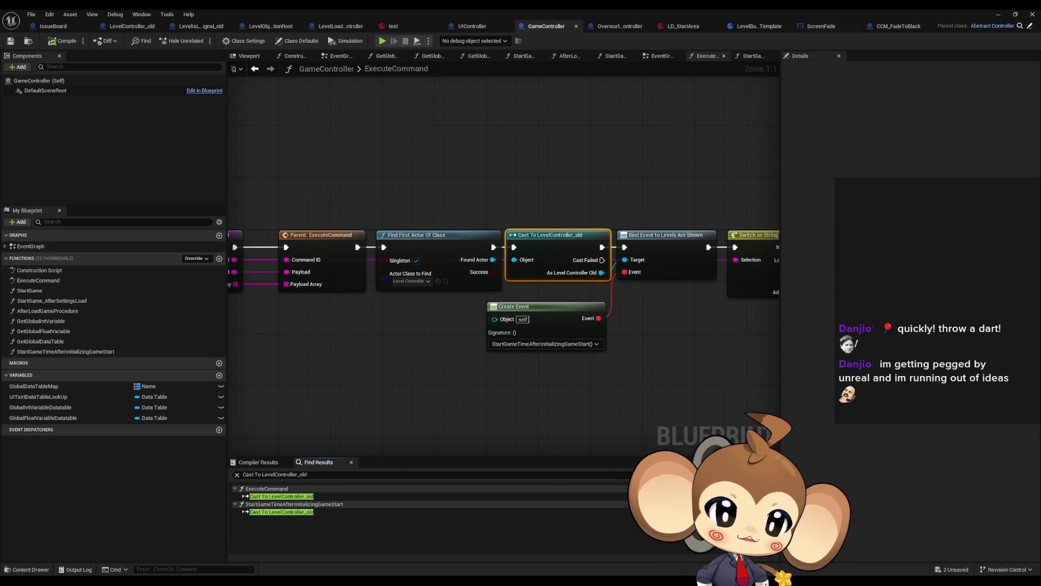
key("ctrl+shift+f")
scroll(486, 399, "down", 5)
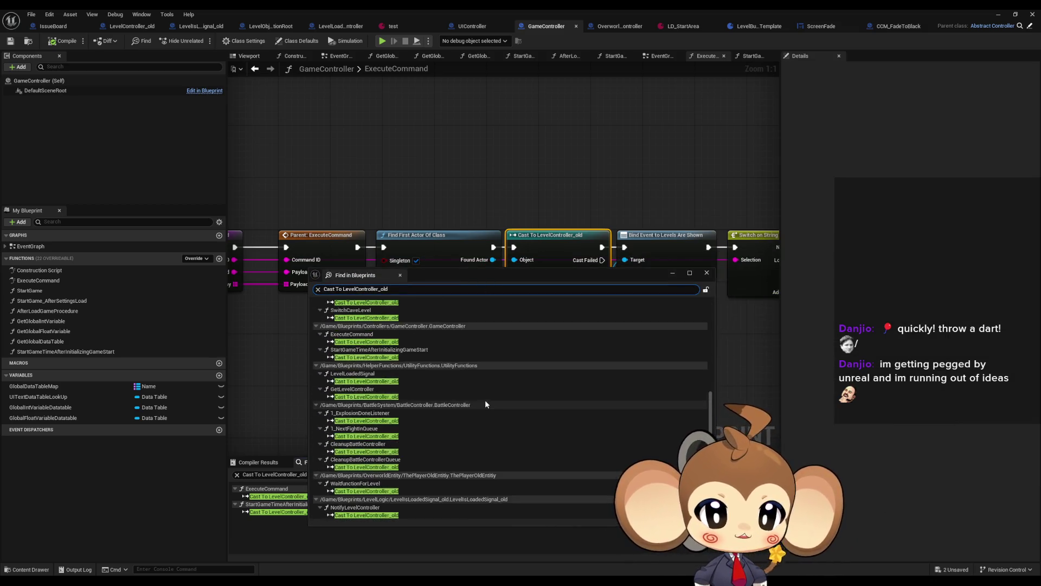
left_click_drag(431, 269, 543, 282)
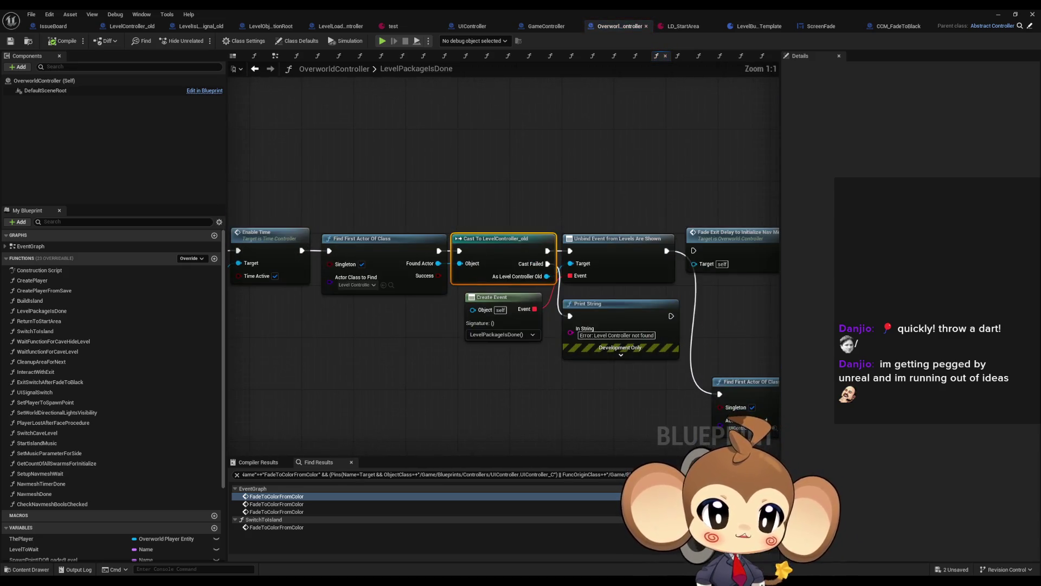
Step: In LevelPackageIsDone, wire execution into the Find First Actor Of Class (UIController) node
scroll(412, 302, "up", 8)
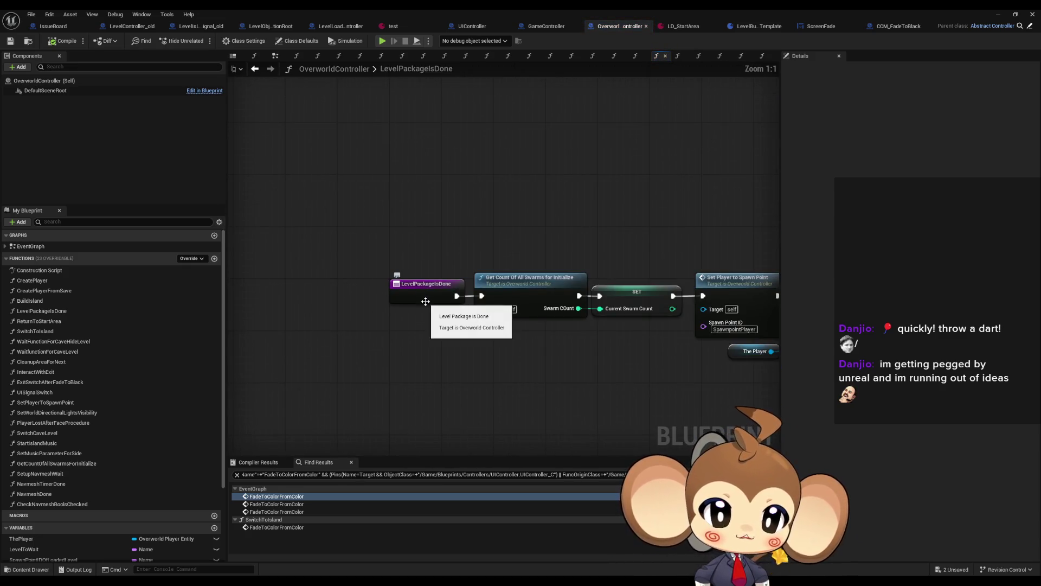
scroll(698, 323, "down", 8)
scroll(697, 320, "up", 5)
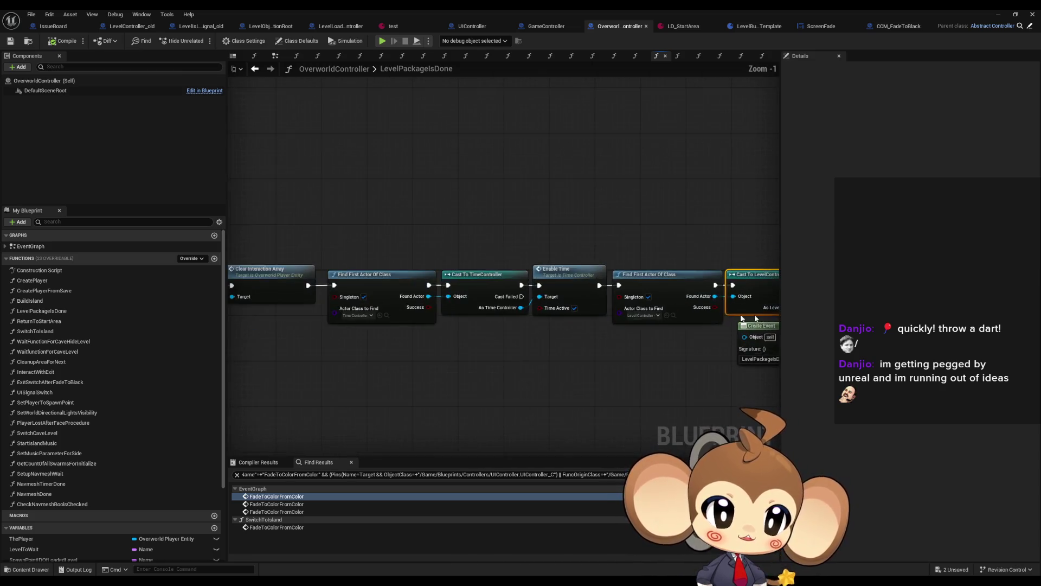
scroll(697, 318, "up", 1)
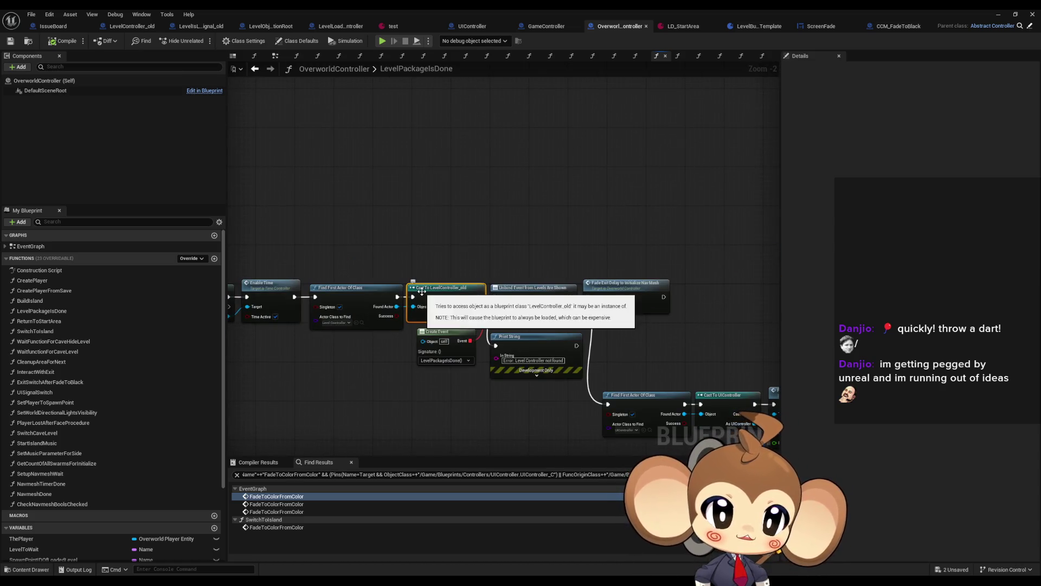
scroll(516, 387, "up", 2)
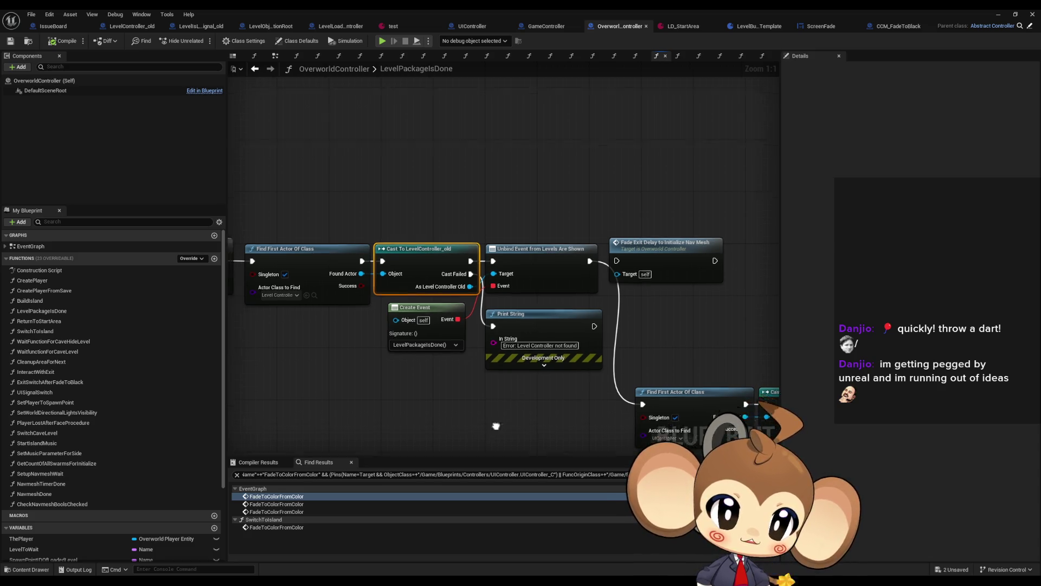
left_click_drag(495, 425, 526, 366)
mouse_move(252, 208)
left_mouse_down()
mouse_move(276, 230)
mouse_move(672, 356)
left_mouse_up()
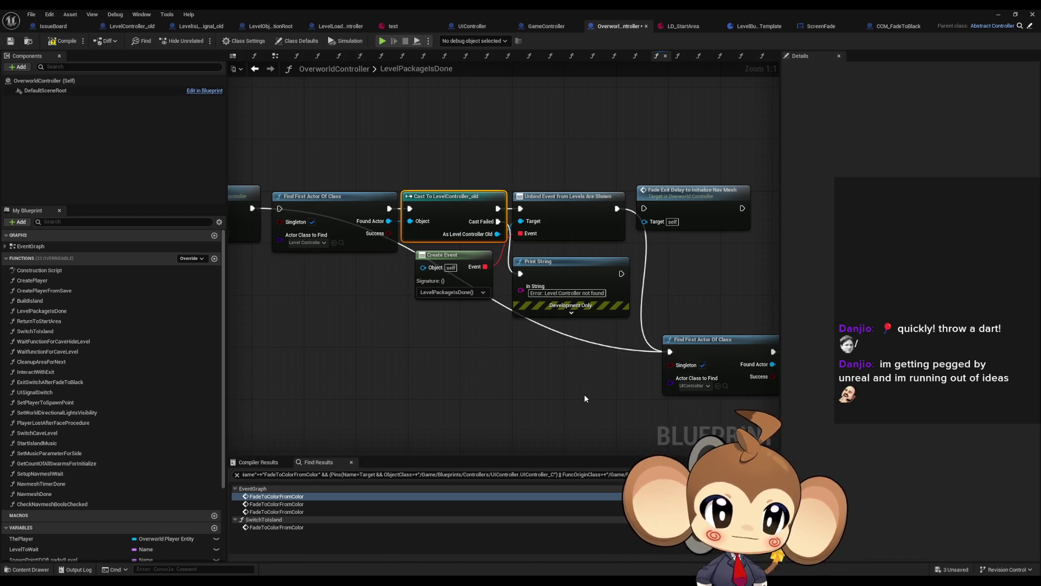
mouse_move(585, 394)
left_mouse_down()
mouse_move(434, 380)
mouse_move(392, 324)
mouse_move(90, 311)
mouse_move(664, 352)
left_mouse_up()
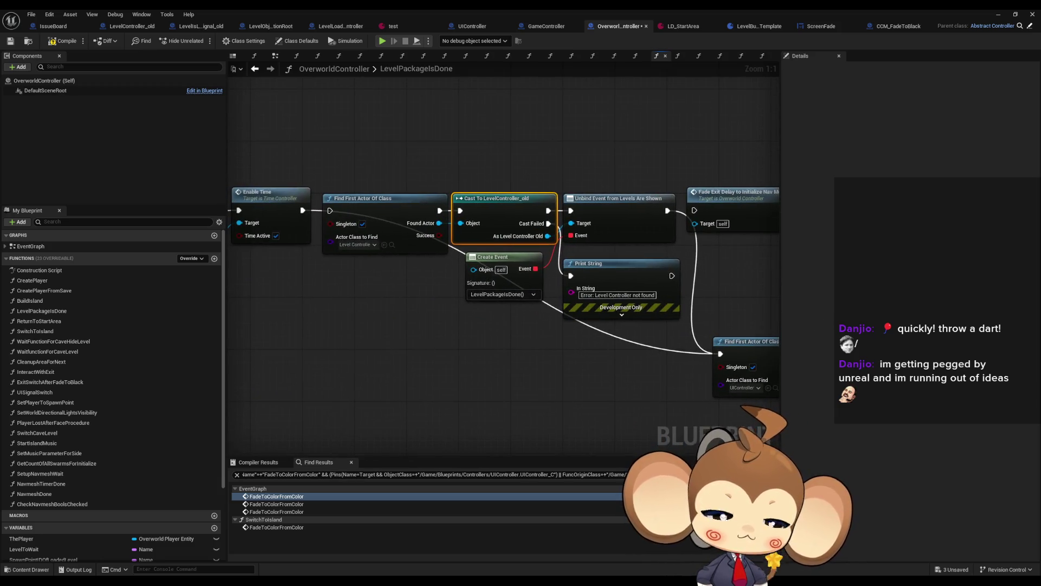
Step: Browse the open function graphs, from WaitFunctionForCaveHideLevel to SwitchCaveLevel, then return to GameController's ExecuteCommand
left_click(593, 55)
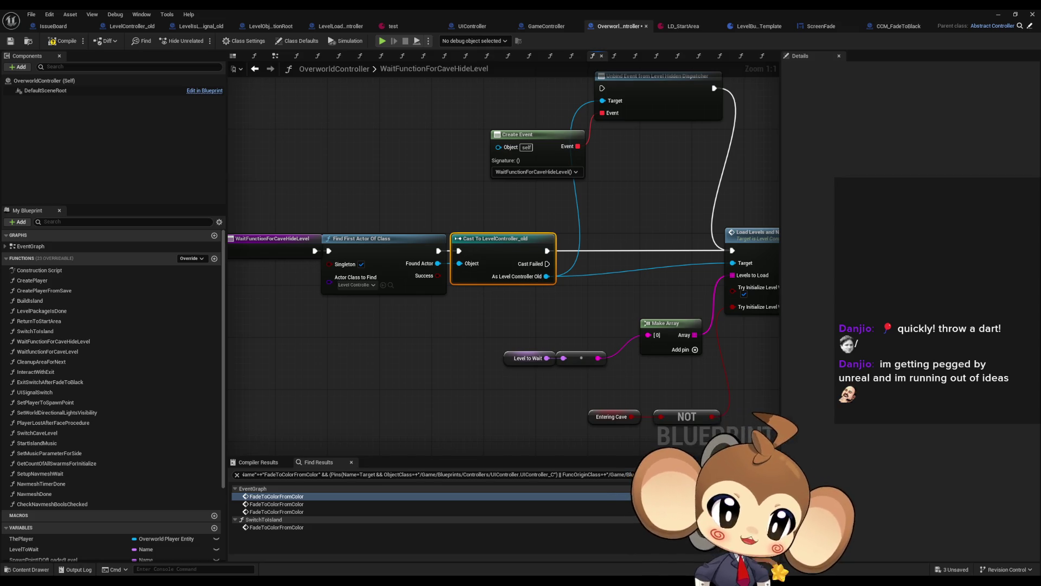
left_click(635, 56)
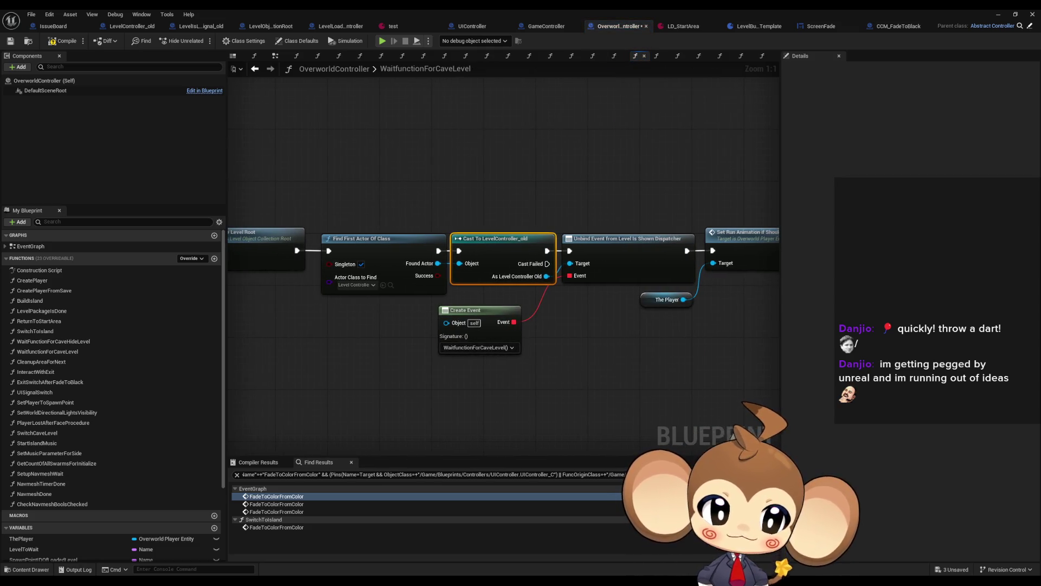
scroll(504, 290, "left", 10)
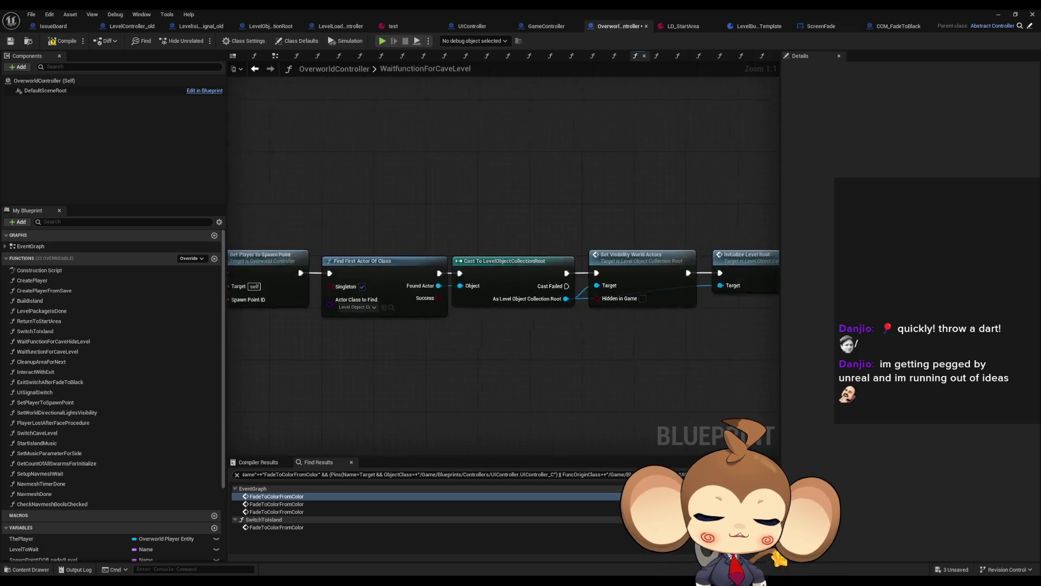
left_click(486, 56)
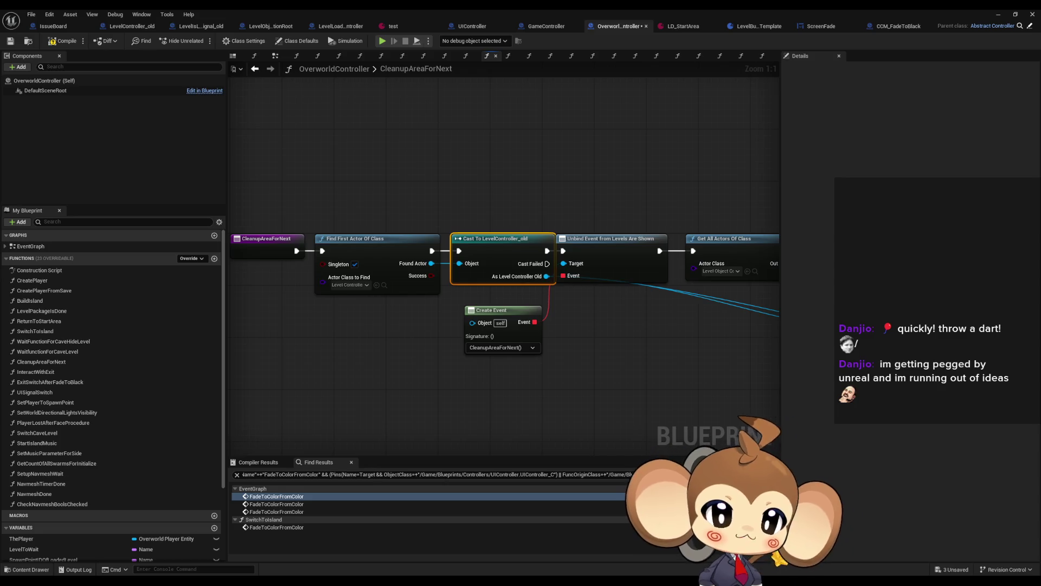
left_click(508, 56)
left_click(529, 56)
left_click(550, 56)
left_click(571, 56)
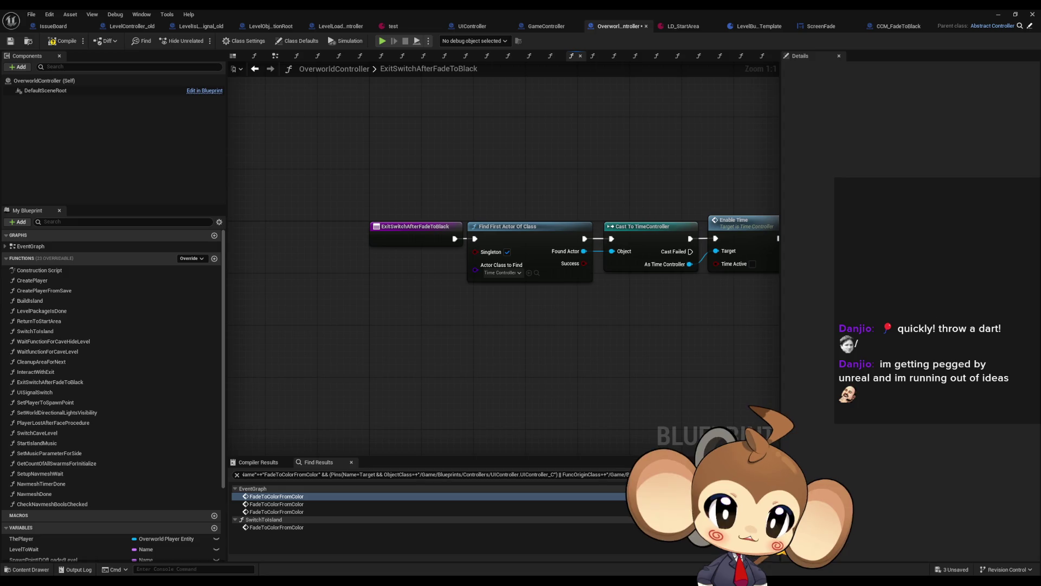
left_click(592, 56)
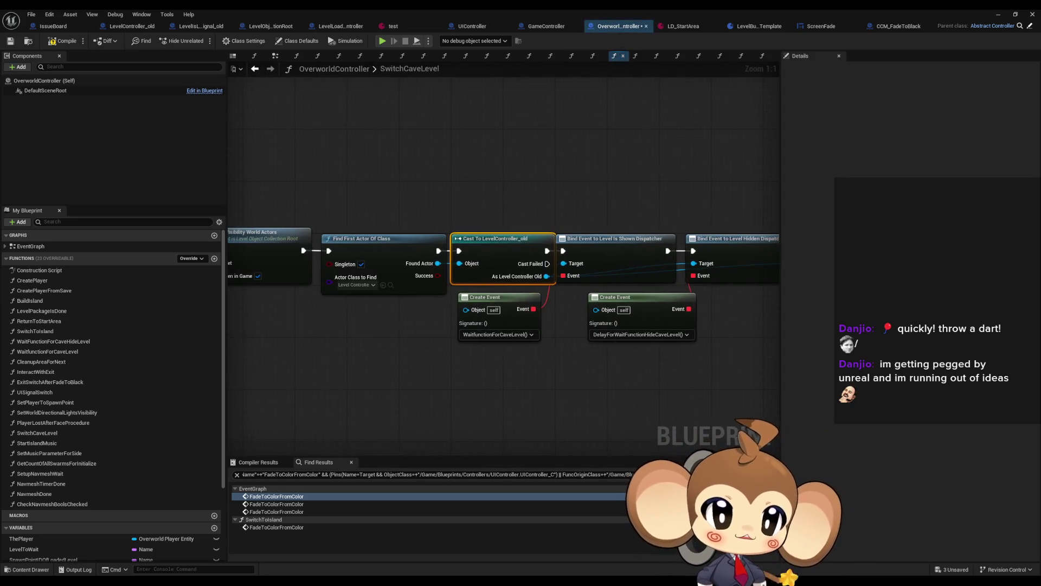
left_click(614, 56)
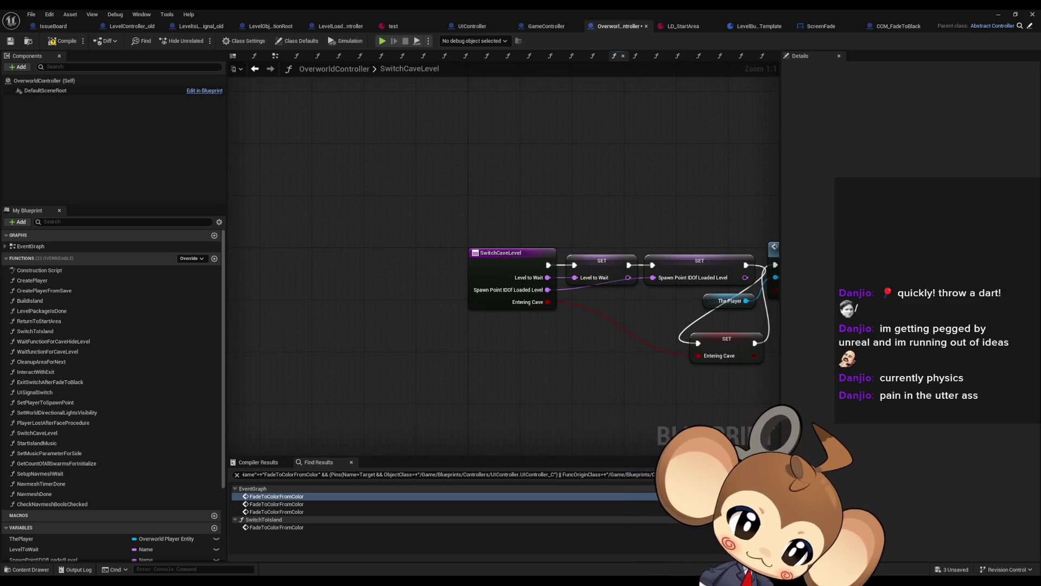
left_click(546, 26)
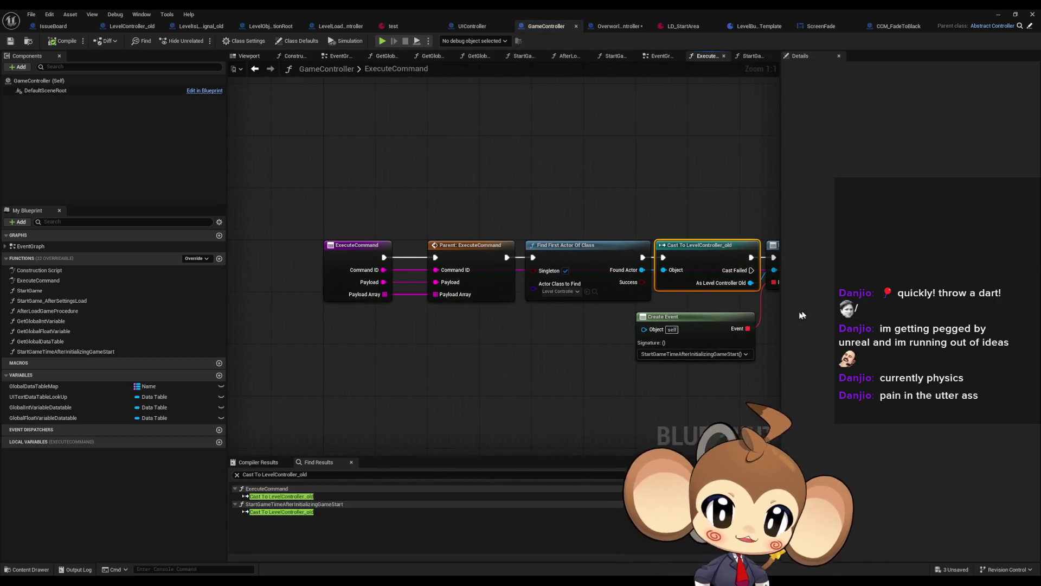
Step: Recentre the ExecuteCommand node chain and do a quick start-stop test run
mouse_move(601, 317)
left_mouse_down()
mouse_move(359, 308)
mouse_move(539, 301)
left_mouse_up()
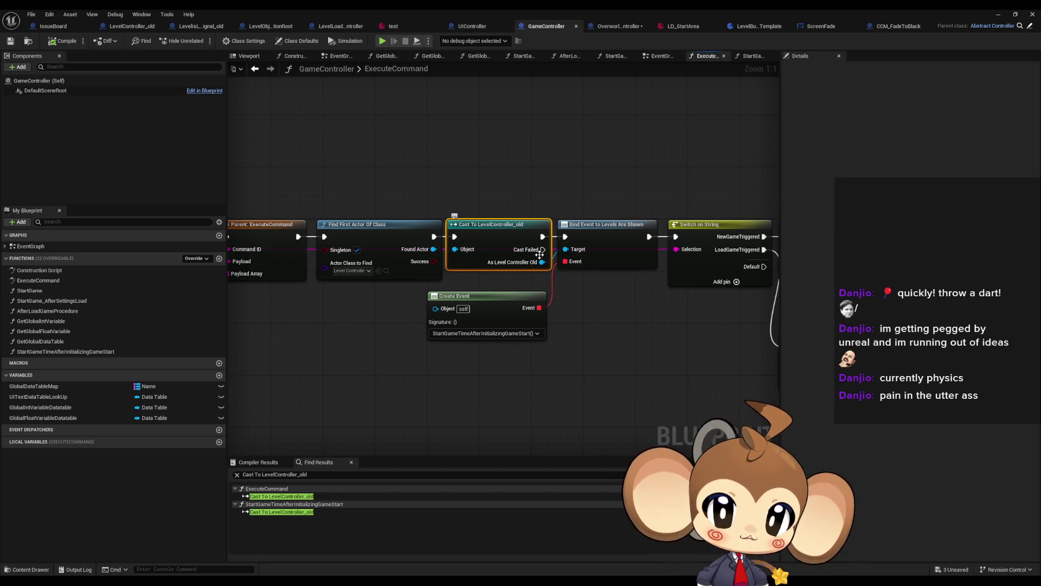
mouse_move(576, 310)
left_mouse_down()
mouse_move(678, 323)
mouse_move(624, 329)
left_mouse_up()
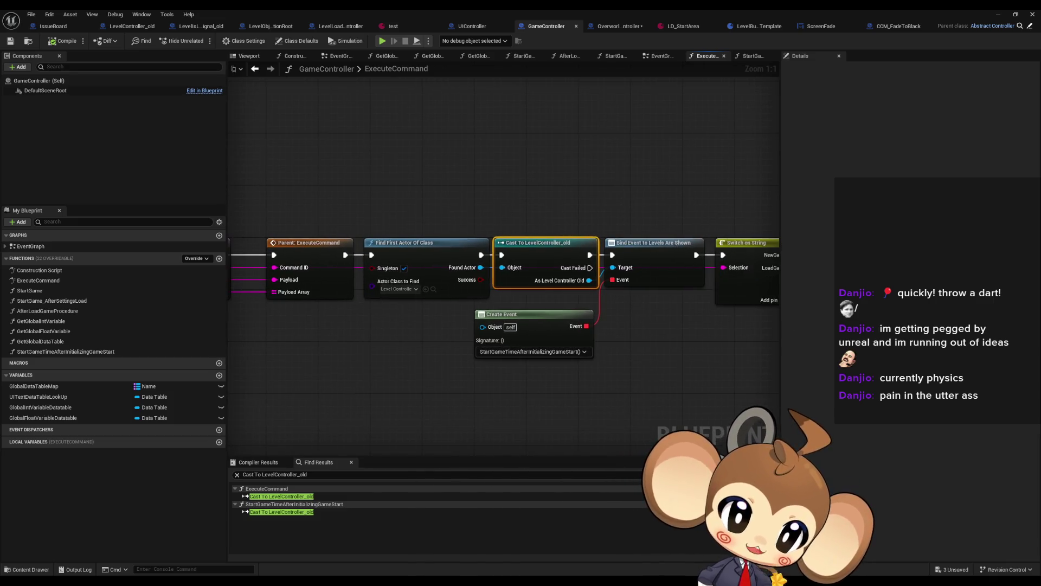
left_click(999, 14)
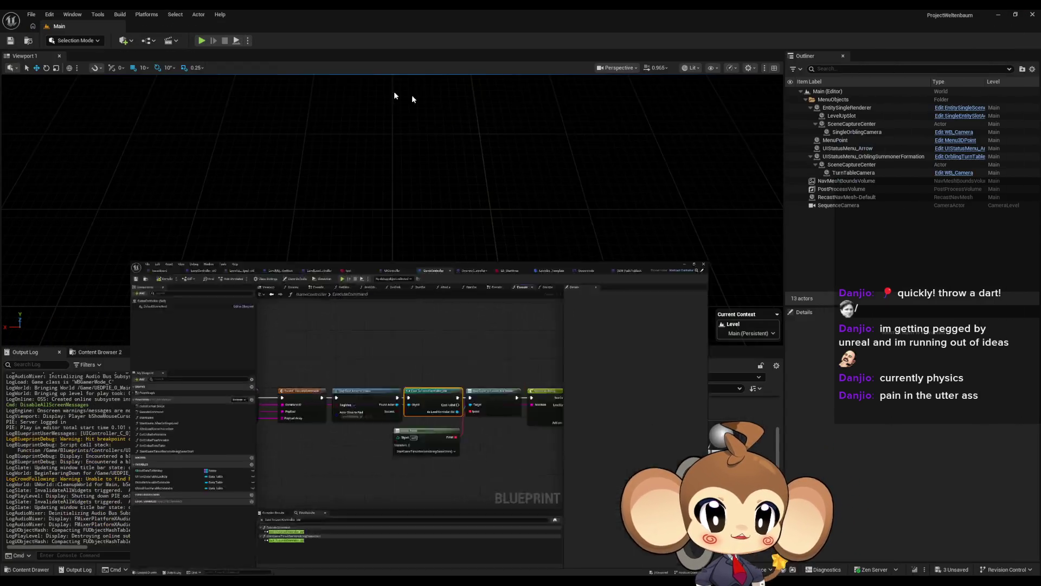
left_click(201, 41)
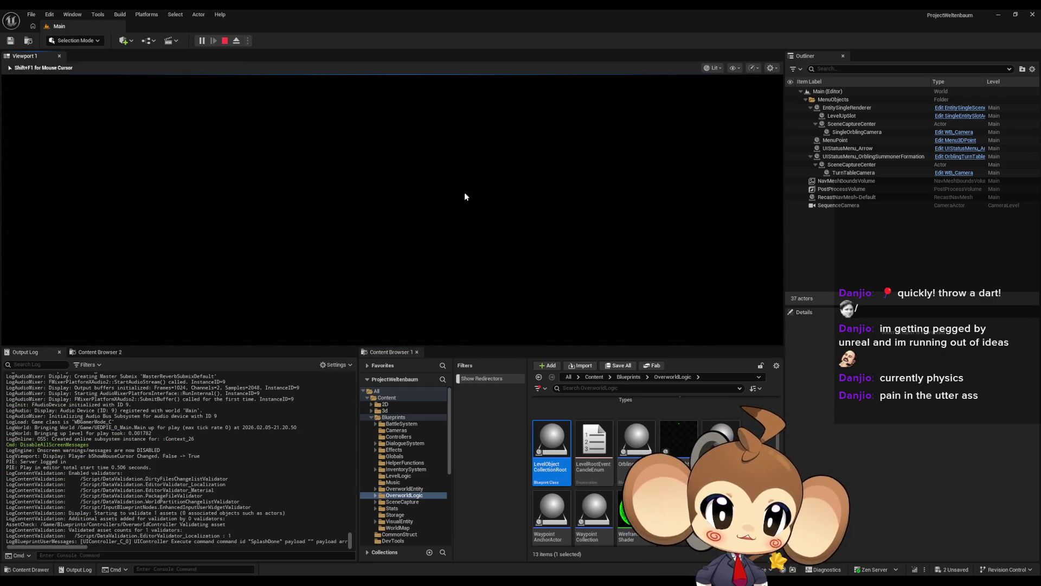
left_click(225, 42)
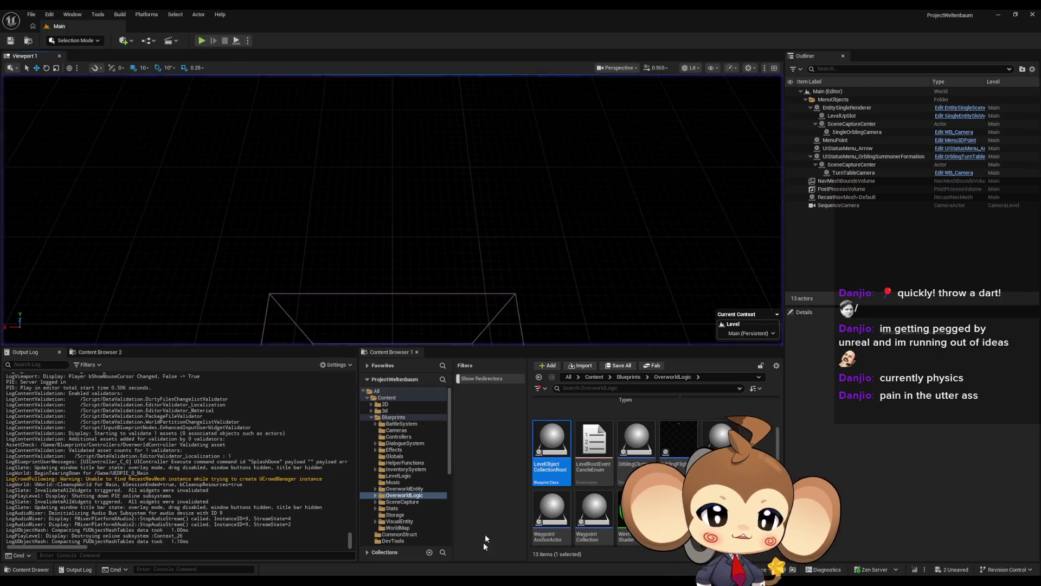
Step: Add a breakpoint on Parent: ExecuteCommand and play until it hits
mouse_move(433, 580)
left_click(435, 545)
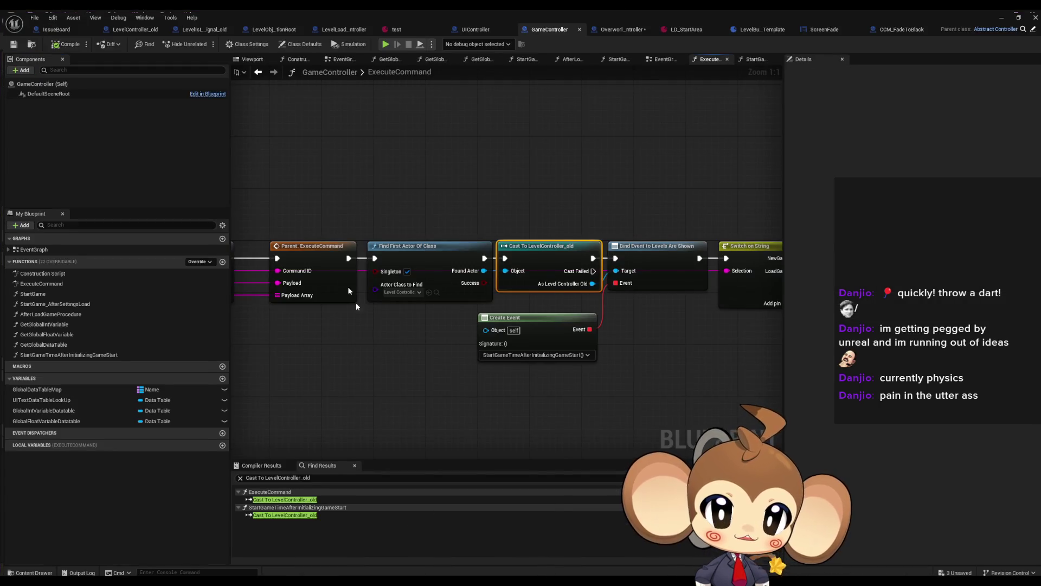
right_click(304, 249)
left_click(363, 443)
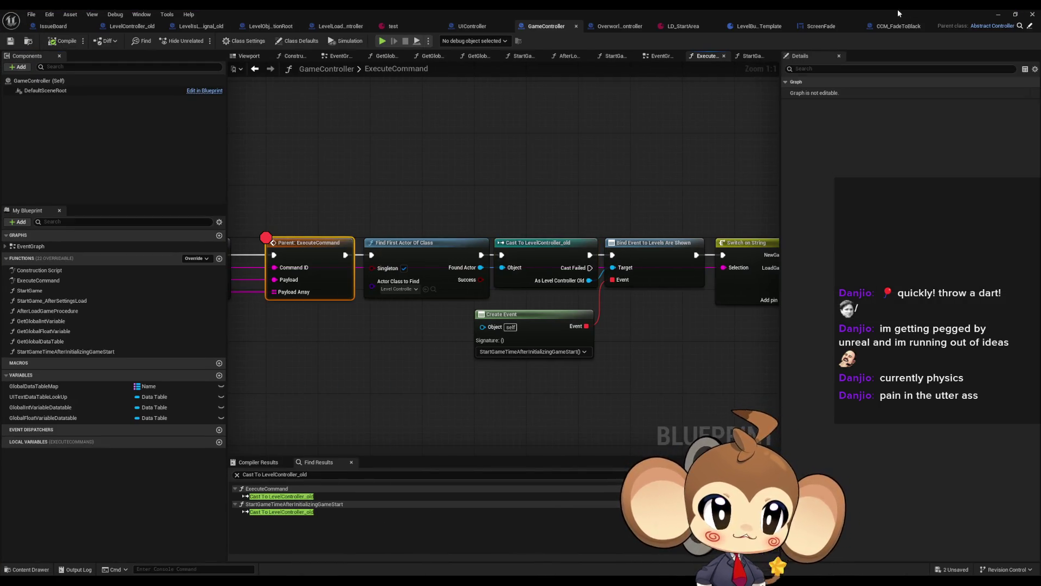
left_click(999, 14)
left_click(200, 41)
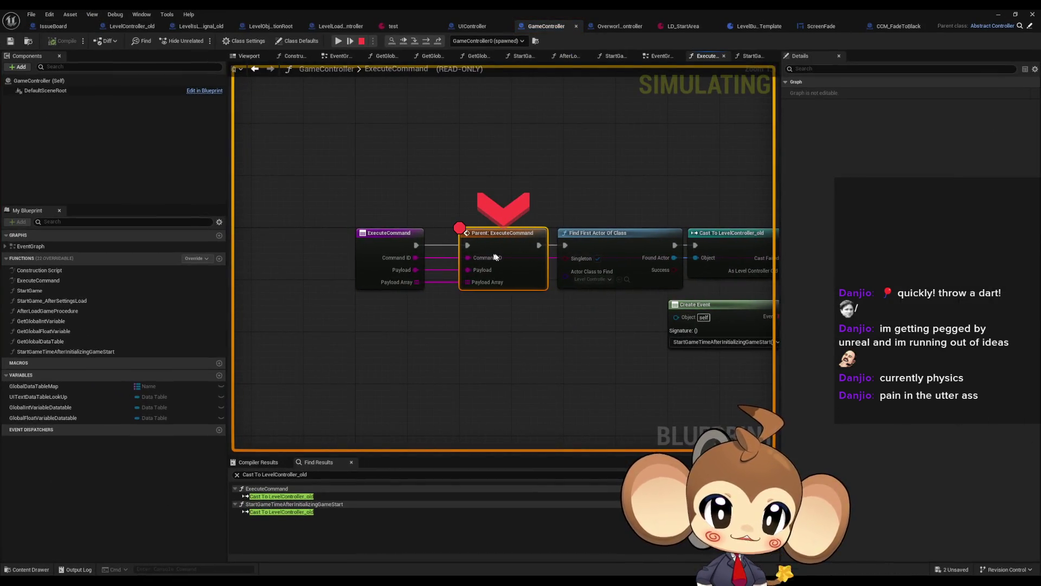
Step: Remove the ExecuteCommand breakpoint, stop the simulation, and open StartGameTimeAfterInitializingGameStart
right_click(493, 256)
left_click(545, 337)
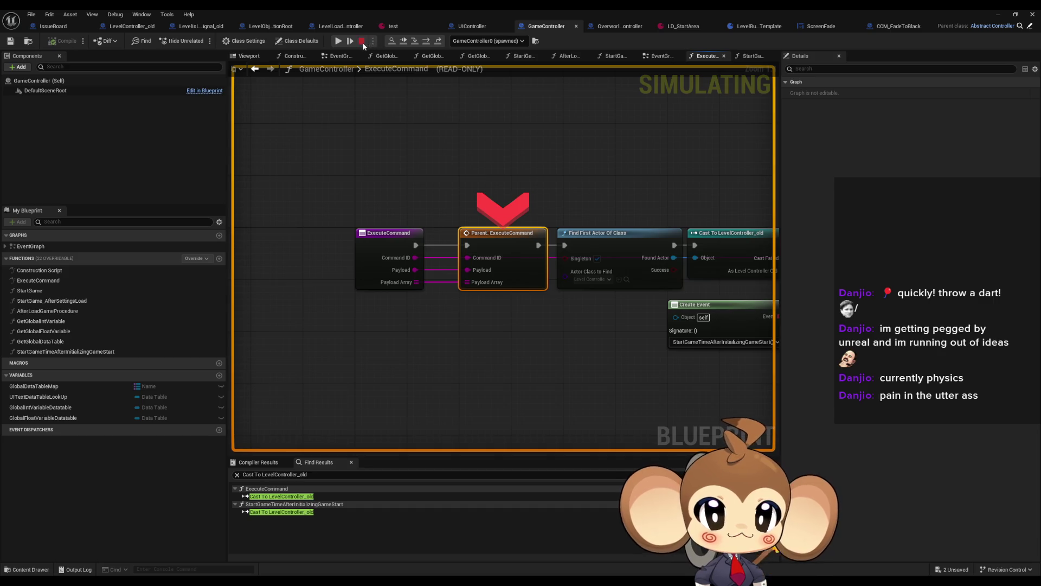
left_click(361, 40)
left_click_drag(648, 224, 424, 230)
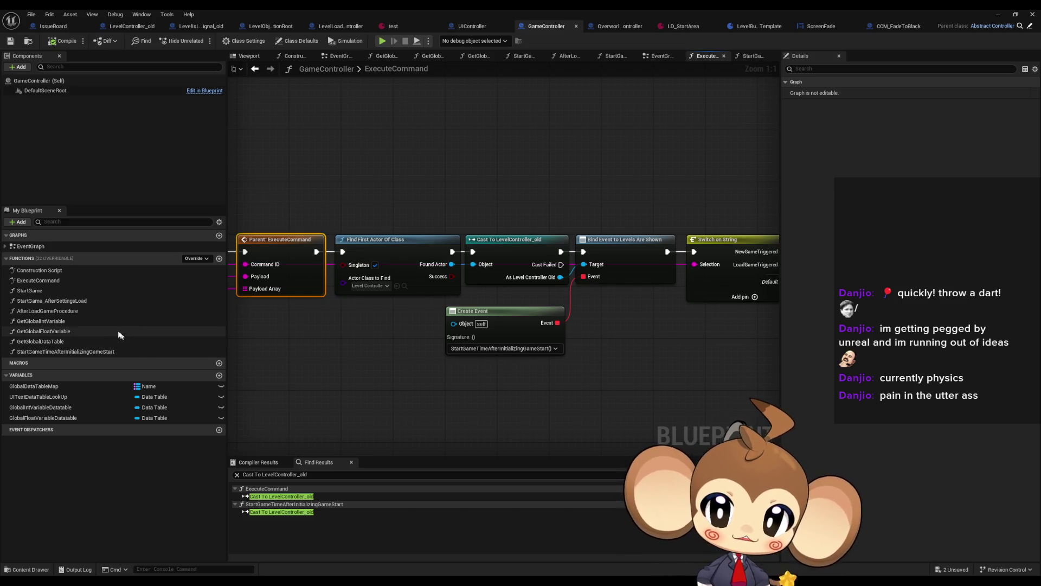
double_click(108, 352)
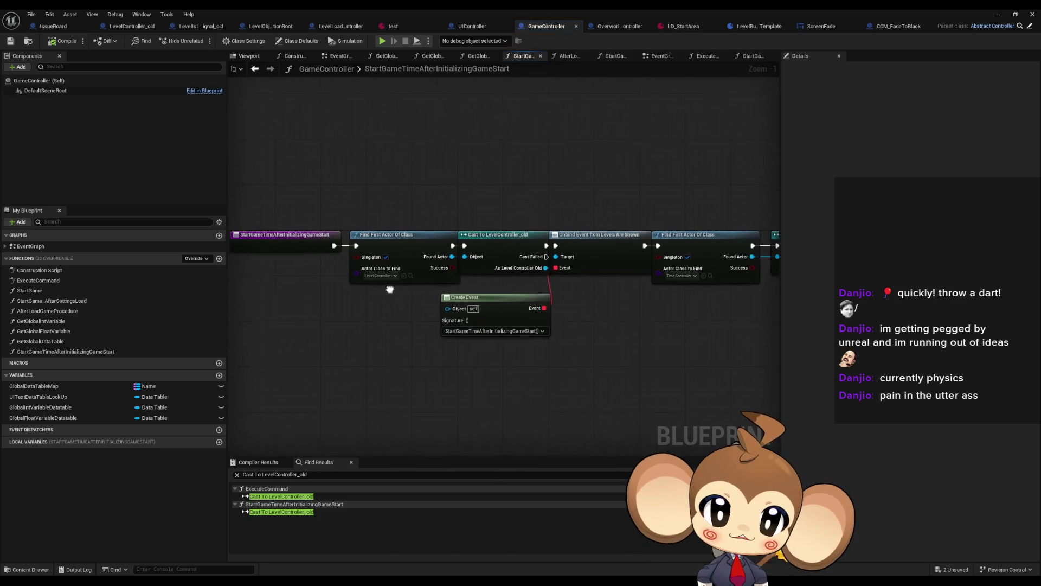
Step: Select the Find First Actor, Cast To TimeController and Enable Time nodes for copying
left_click_drag(424, 195, 457, 297)
mouse_move(561, 202)
left_mouse_down()
mouse_move(569, 218)
mouse_move(682, 256)
mouse_move(691, 282)
mouse_move(316, 299)
left_mouse_up()
left_click_drag(418, 186, 682, 320)
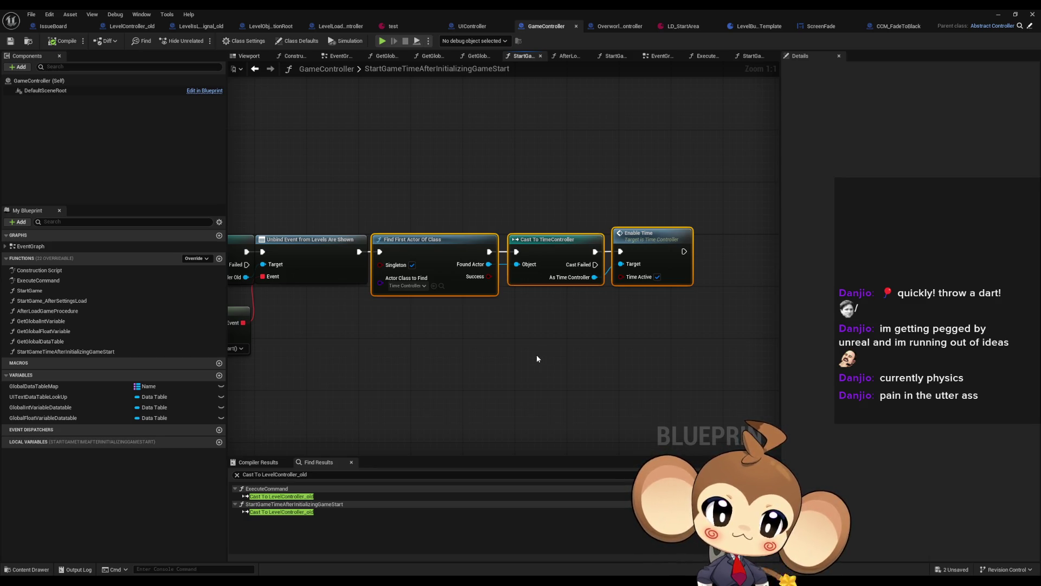
left_click_drag(529, 355, 754, 378)
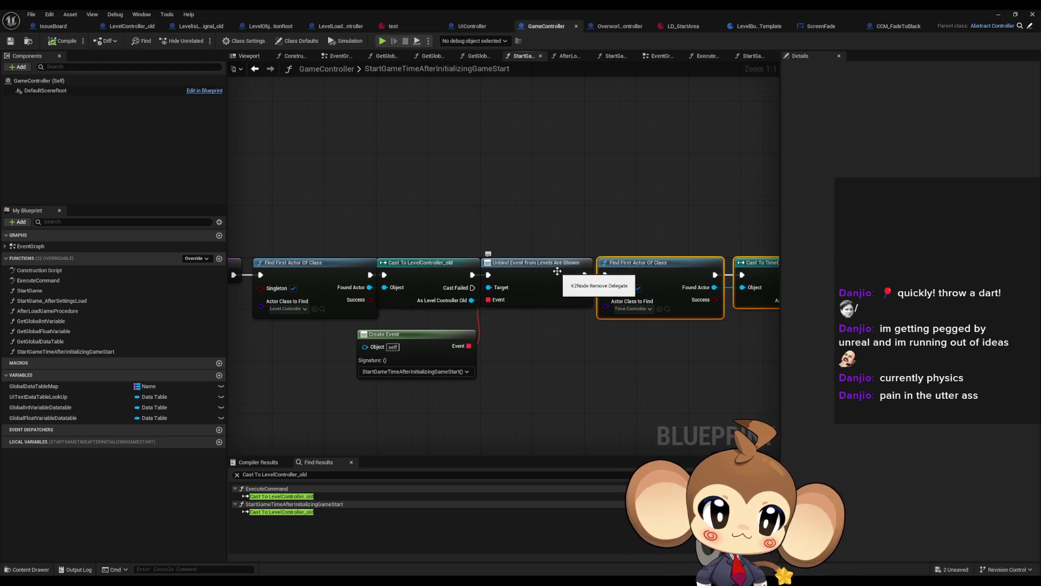
mouse_move(557, 270)
left_mouse_down()
mouse_move(600, 278)
mouse_move(544, 278)
mouse_move(421, 249)
left_mouse_up()
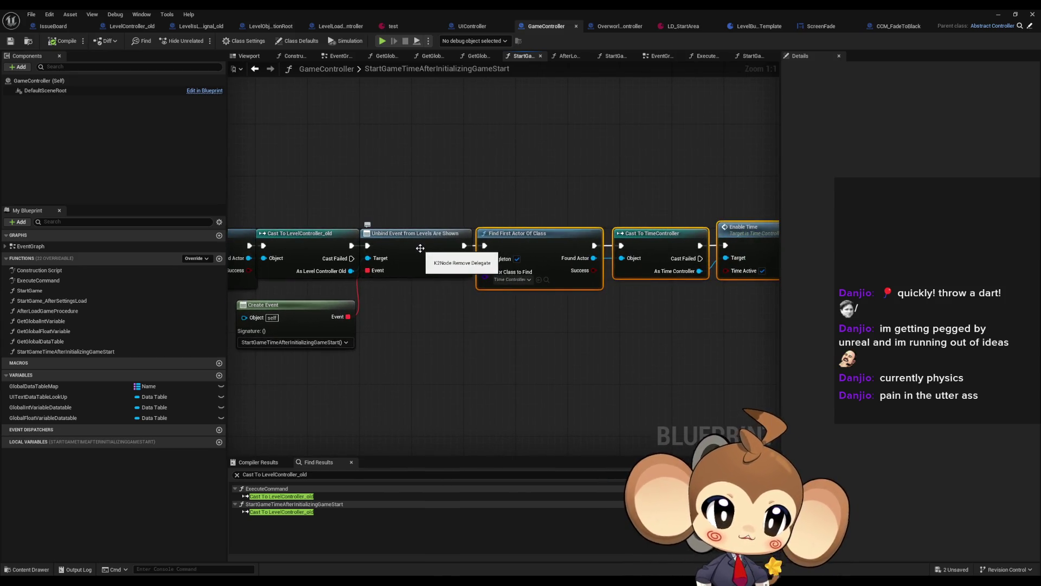
left_click_drag(421, 248, 293, 233)
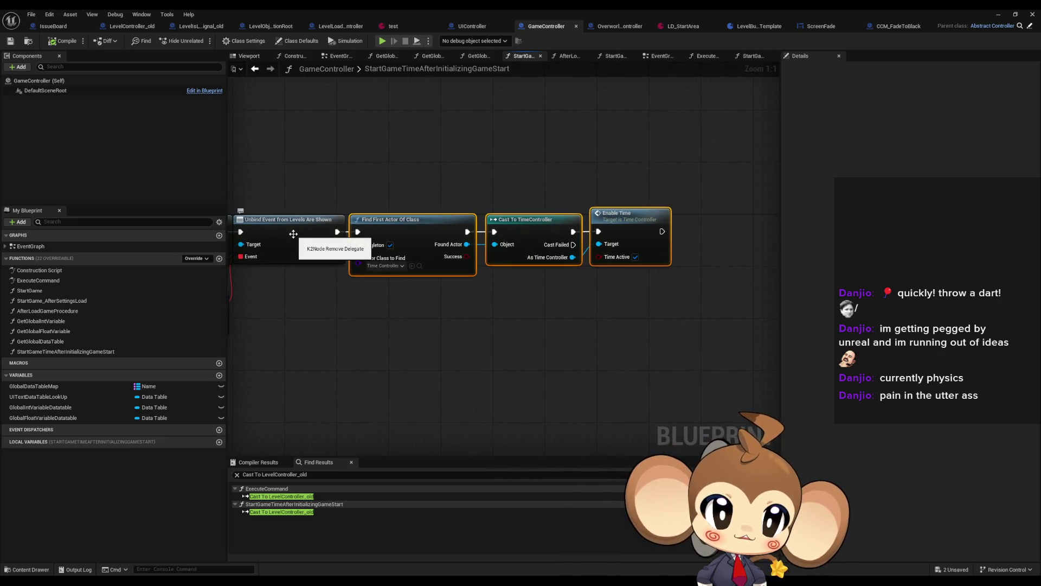
left_click_drag(395, 156, 631, 293)
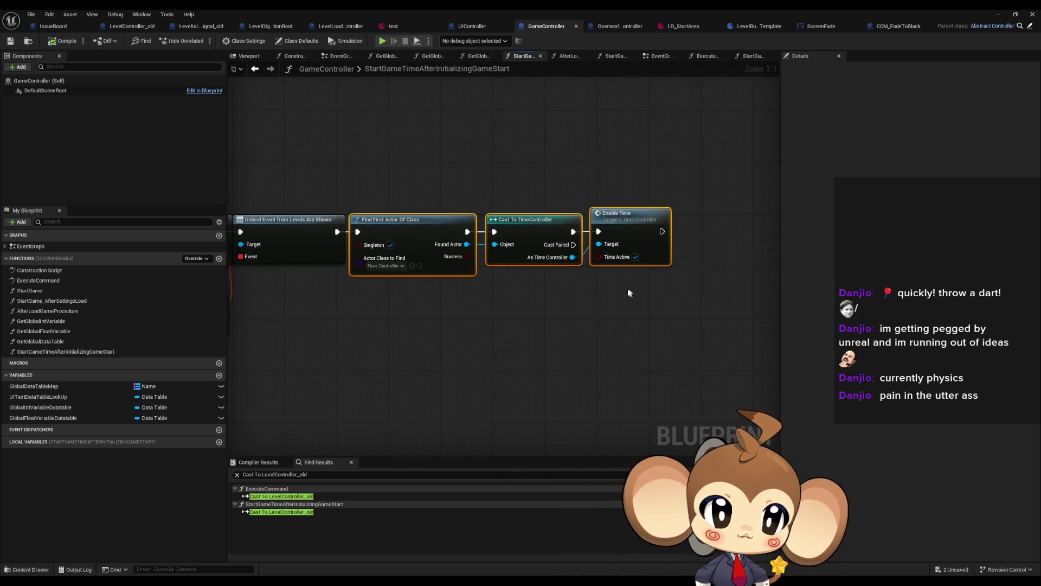
left_click_drag(262, 192, 707, 202)
left_click_drag(556, 198, 238, 187)
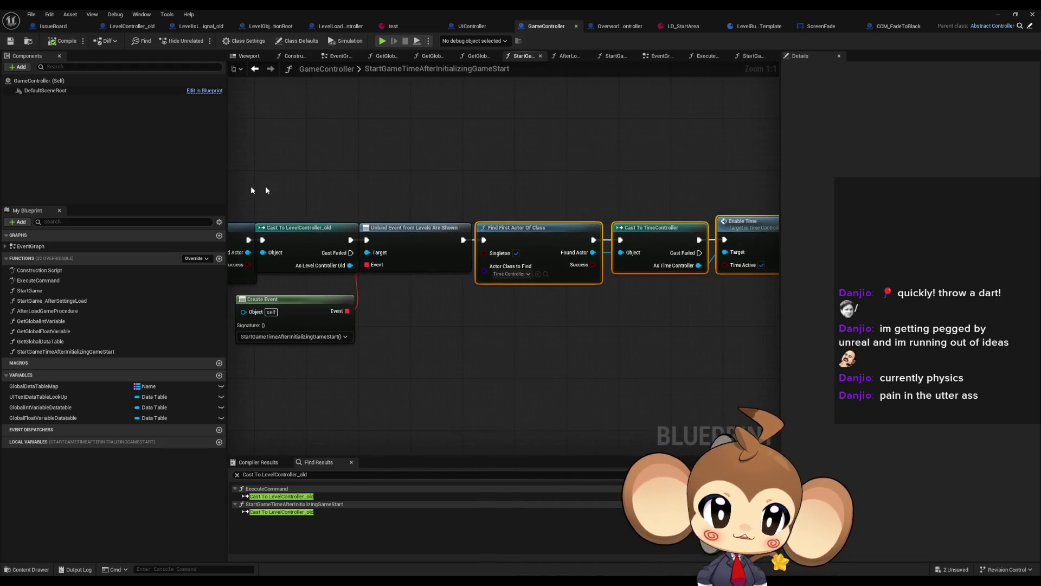
left_click_drag(425, 196, 625, 205)
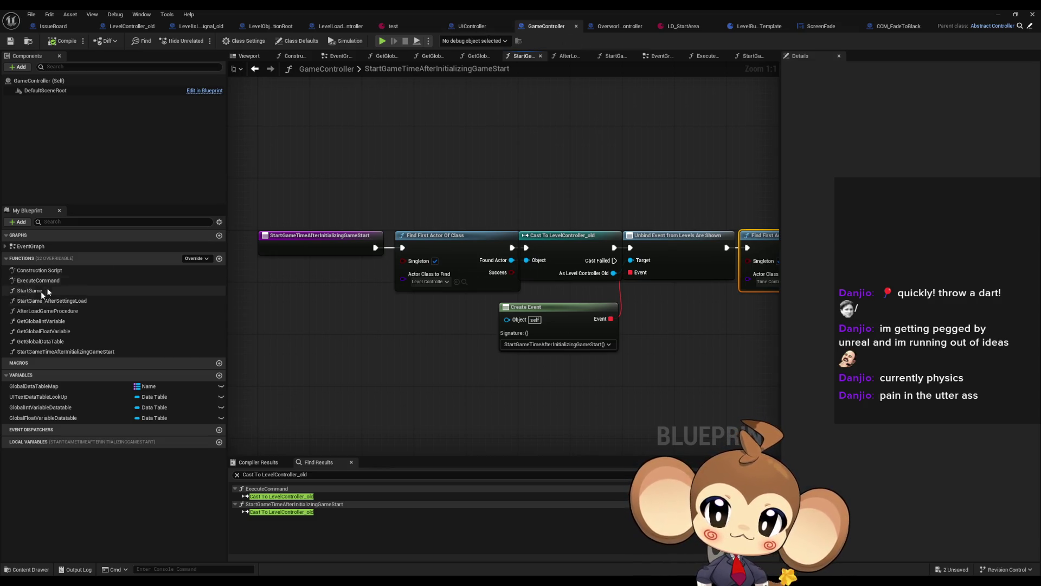
Step: Paste the time-enabling nodes into ExecuteCommand and wire Enable Time into Switch on String
left_click(255, 68)
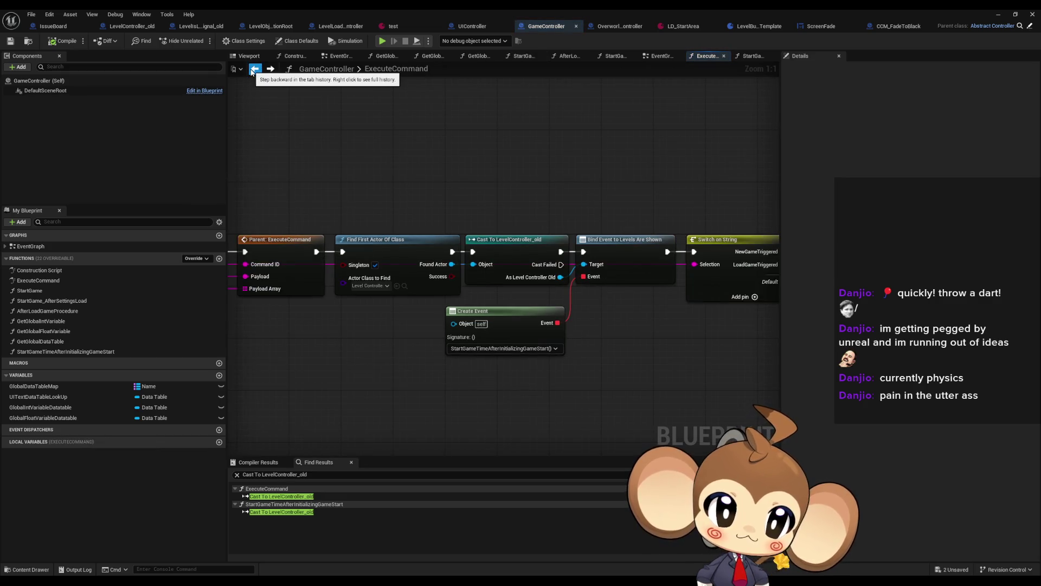
key("ctrl+v")
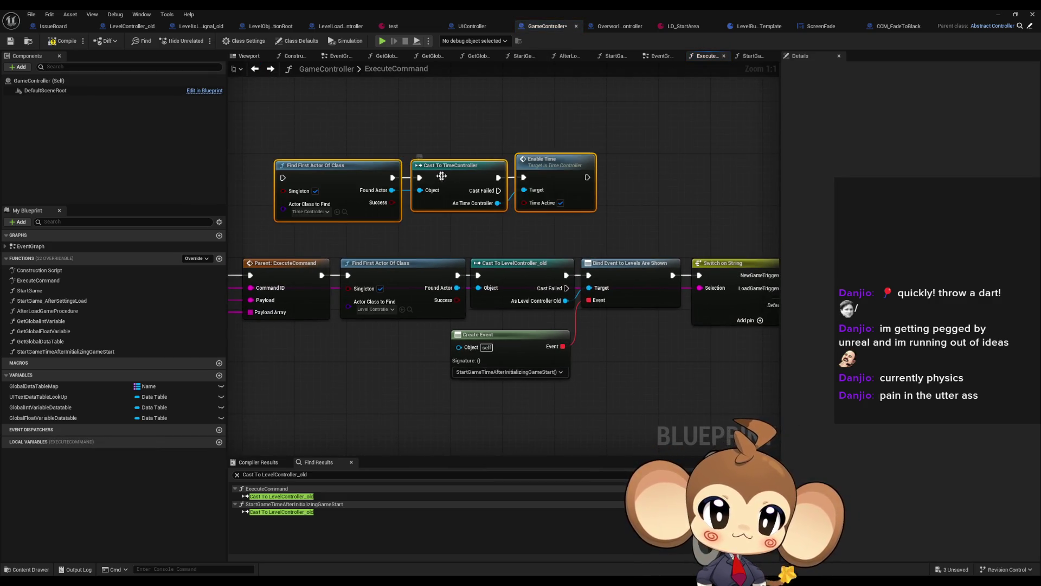
left_click_drag(459, 169, 530, 151)
mouse_move(319, 277)
left_mouse_down()
mouse_move(340, 313)
mouse_move(328, 314)
mouse_move(363, 195)
left_mouse_up()
mouse_move(672, 194)
left_mouse_down()
mouse_move(709, 312)
mouse_move(646, 286)
left_mouse_up()
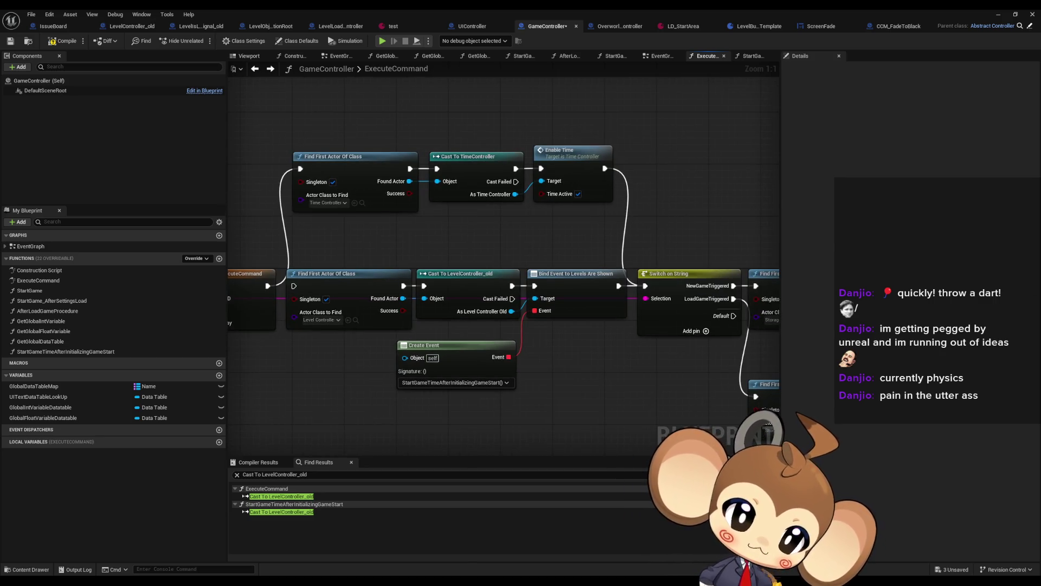
Step: Move the LevelController unbind nodes aside and wire the entry event straight to the time nodes
left_click(282, 512)
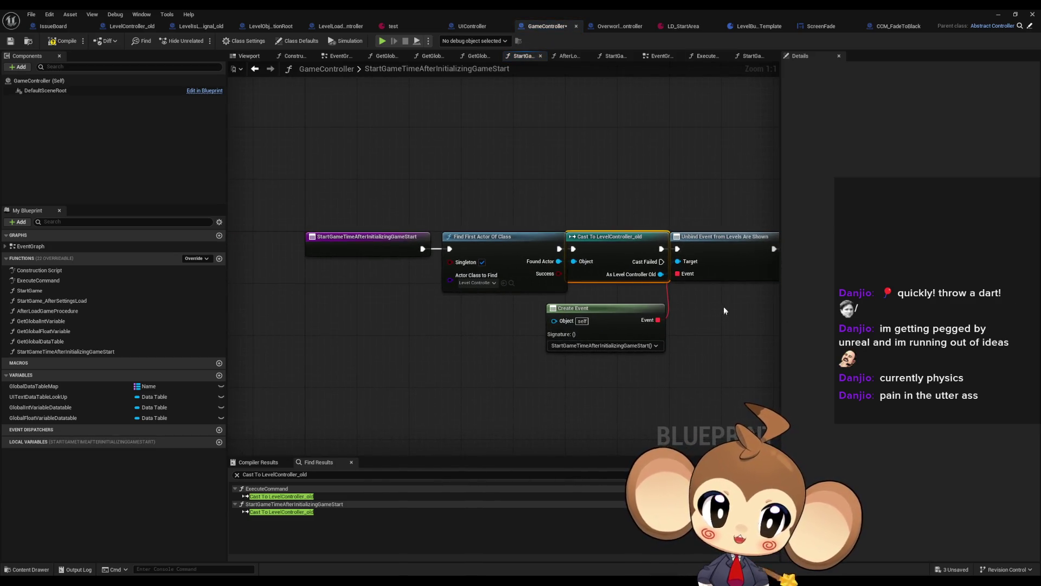
mouse_move(738, 310)
left_mouse_down()
mouse_move(676, 290)
mouse_move(616, 295)
left_mouse_up()
left_click_drag(380, 191, 586, 365)
left_click_drag(571, 245, 577, 336)
mouse_move(647, 242)
left_mouse_down()
mouse_move(583, 252)
mouse_move(275, 243)
left_mouse_up()
left_click(481, 181)
mouse_move(529, 194)
left_mouse_down()
mouse_move(569, 195)
mouse_move(382, 195)
left_mouse_up()
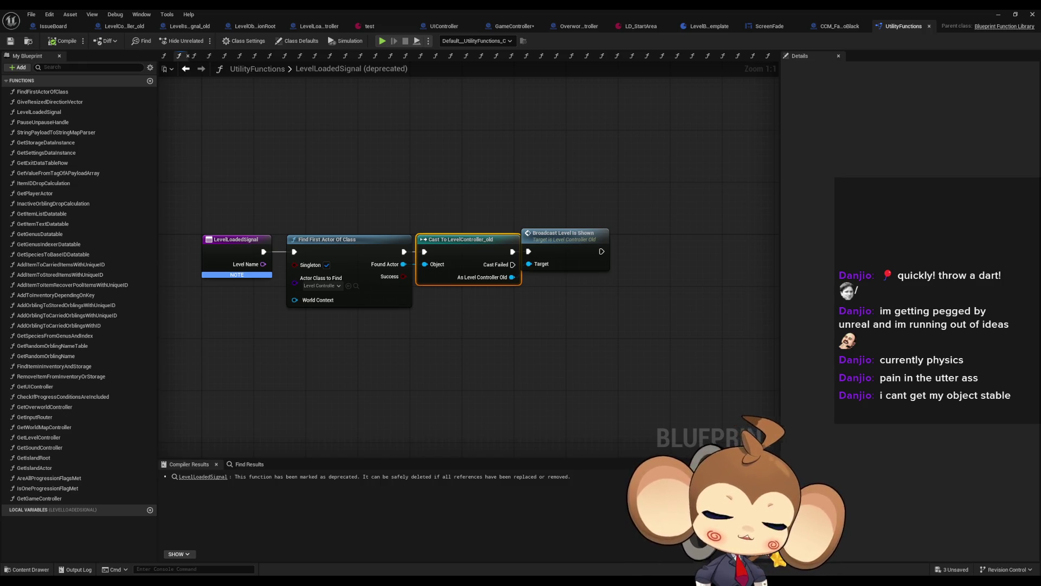
Step: Find references to LevelLoadedSignal and open its single result, the UtilityFunctions definition
right_click(230, 250)
mouse_move(260, 336)
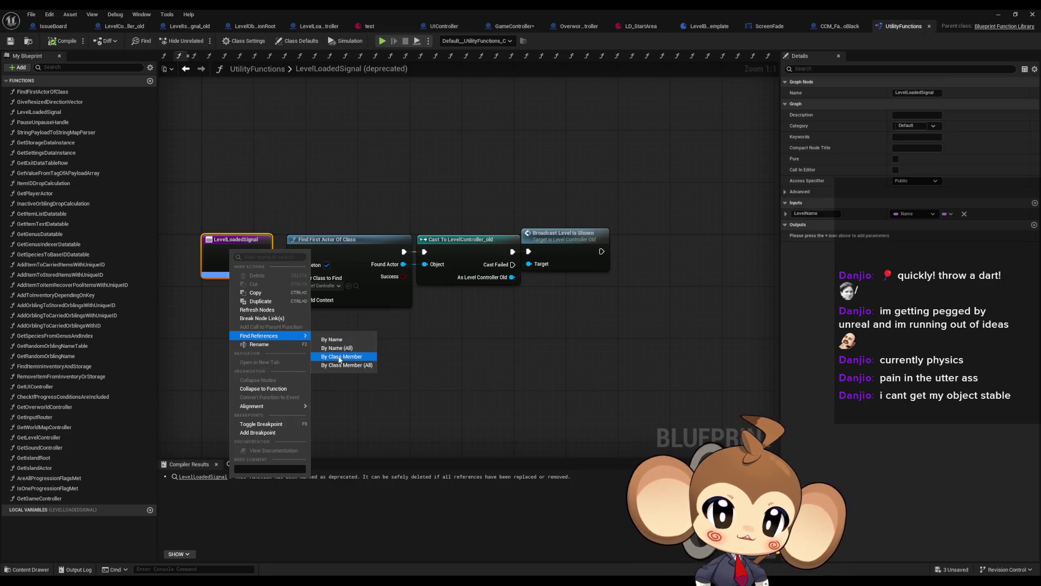
left_click(337, 356)
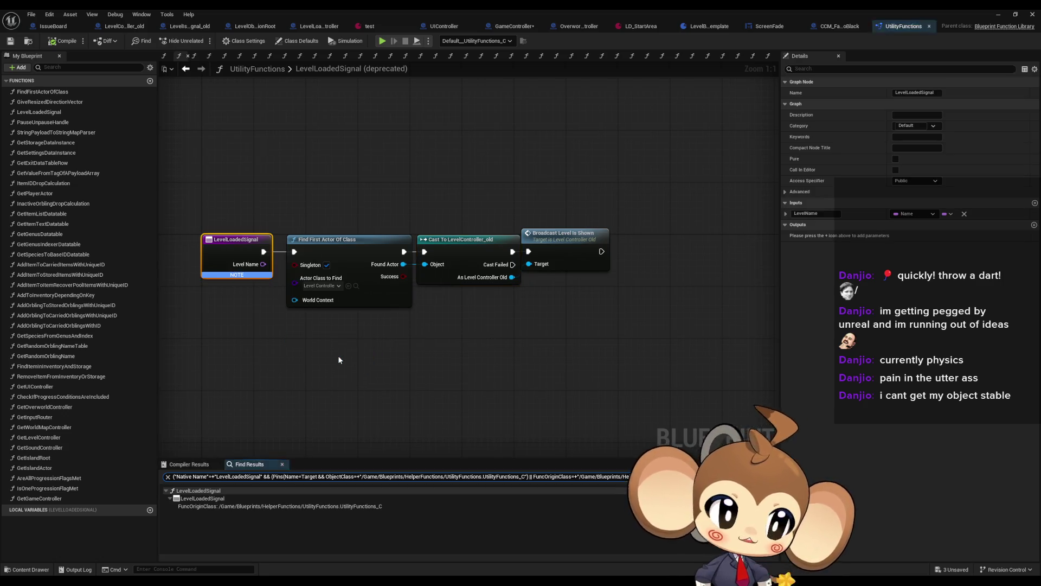
left_click(242, 507)
double_click(242, 507)
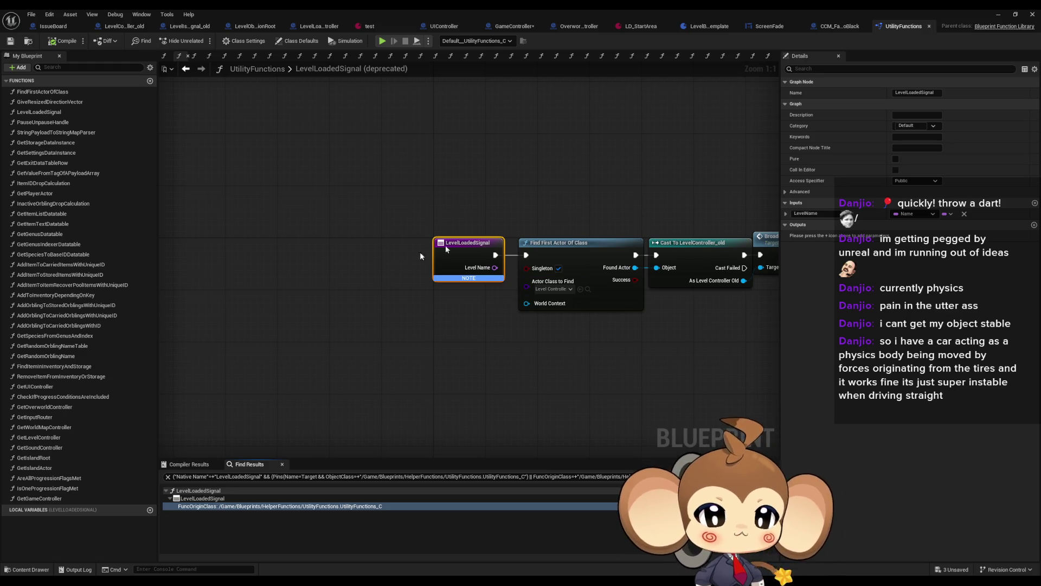
Step: Find references to Cast To LevelController_old and jump to its use in GetLevelController
left_click_drag(506, 313, 321, 329)
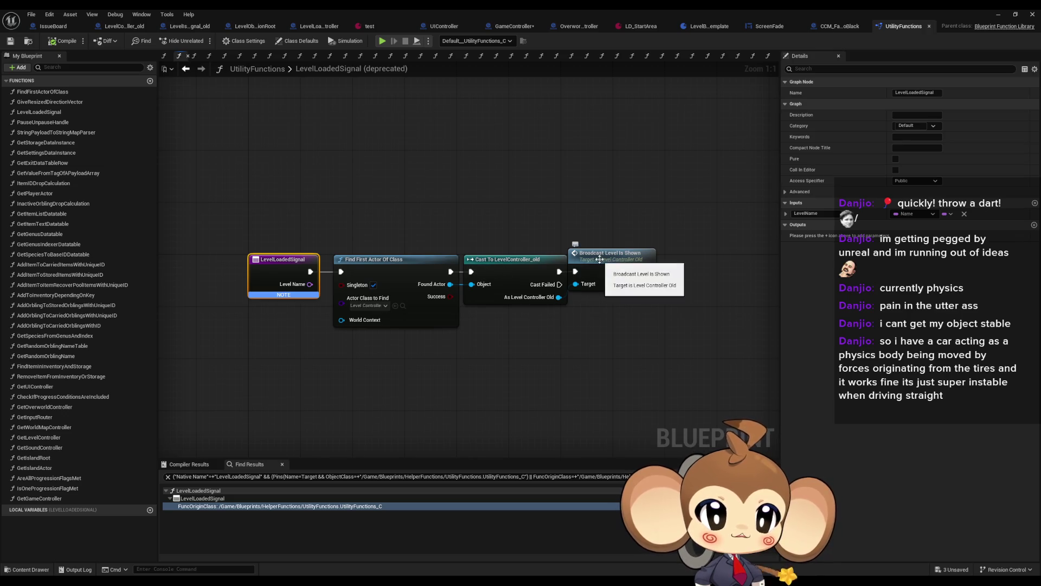
left_click(517, 268)
right_click(518, 268)
left_click(543, 340)
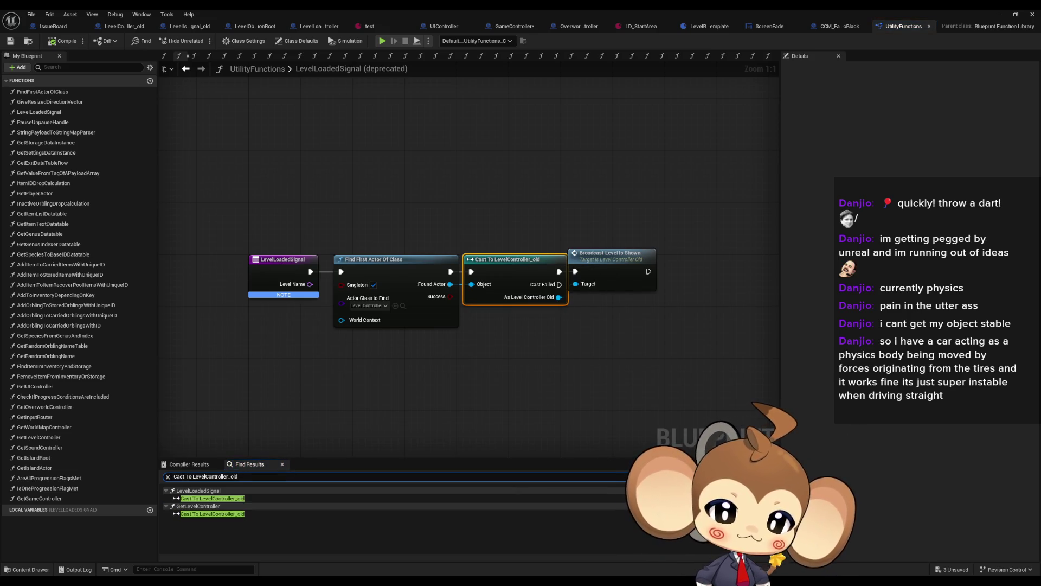
left_click(286, 514)
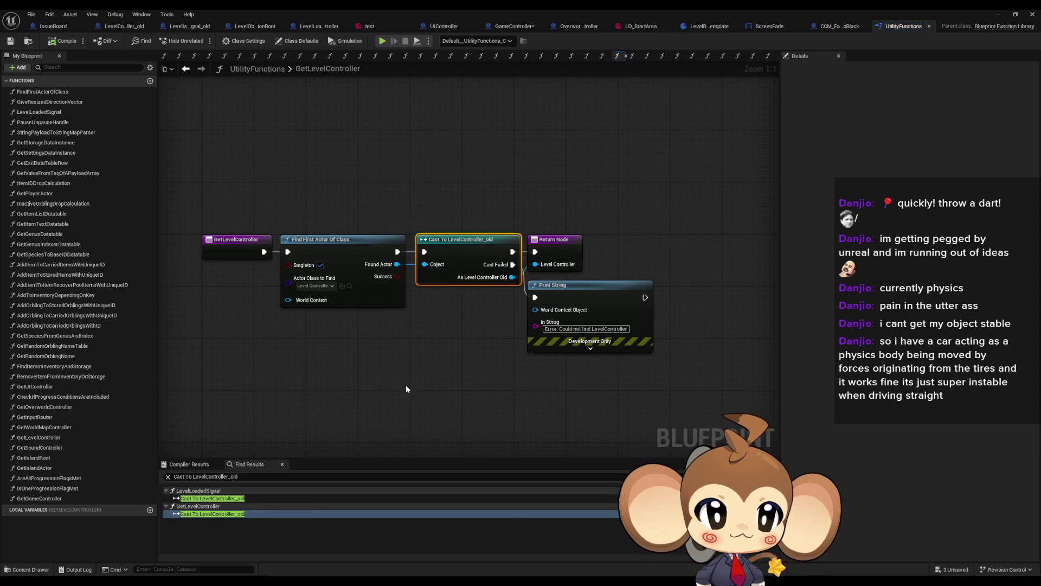
left_click(250, 255)
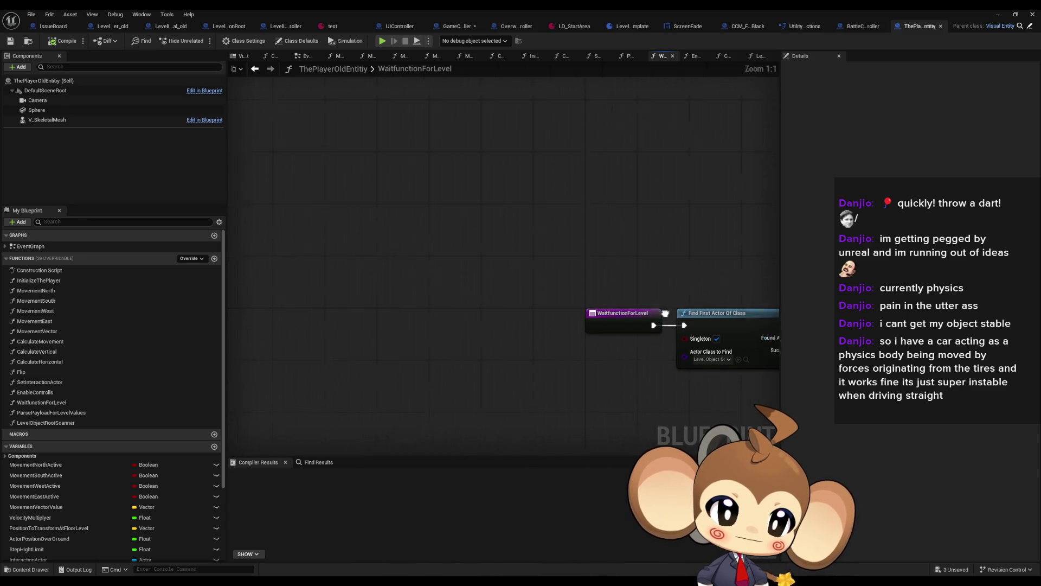
Step: Review the WaitfunctionForLevel chain and list references to its entry node
scroll(516, 277, "down", 5)
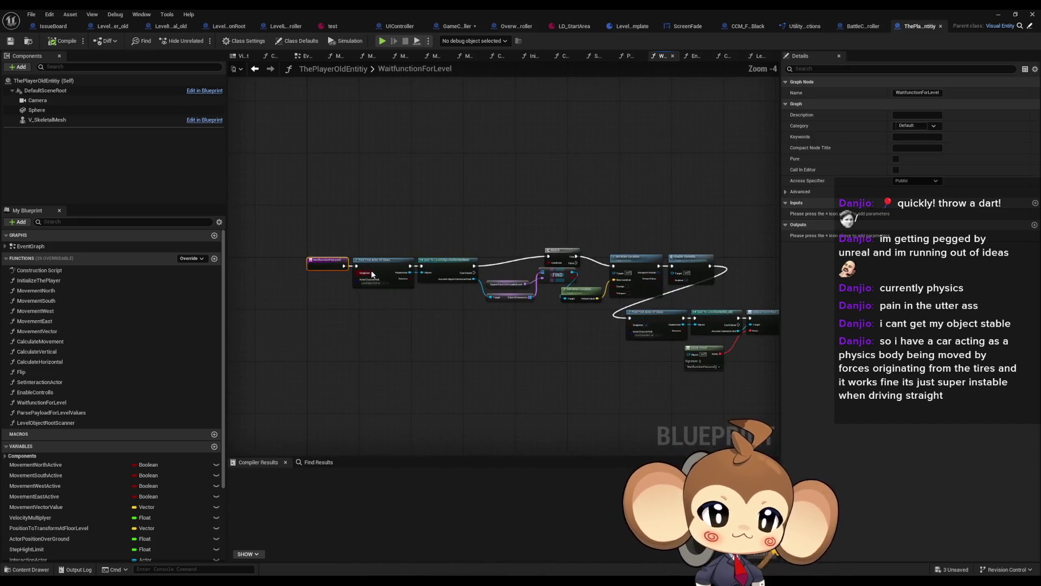
scroll(372, 275, "up", 5)
right_click(379, 266)
mouse_move(423, 353)
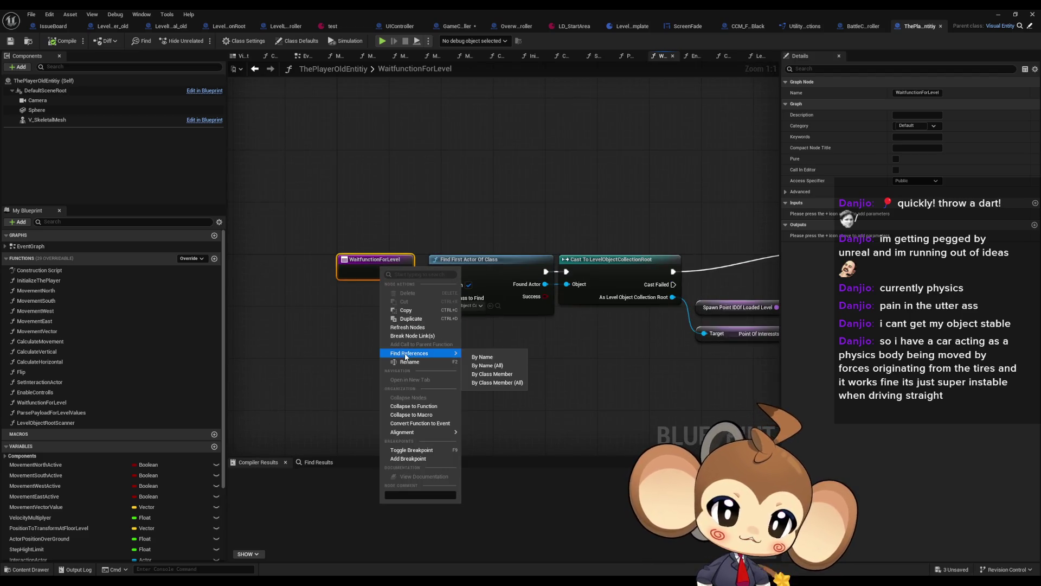
left_click(489, 358)
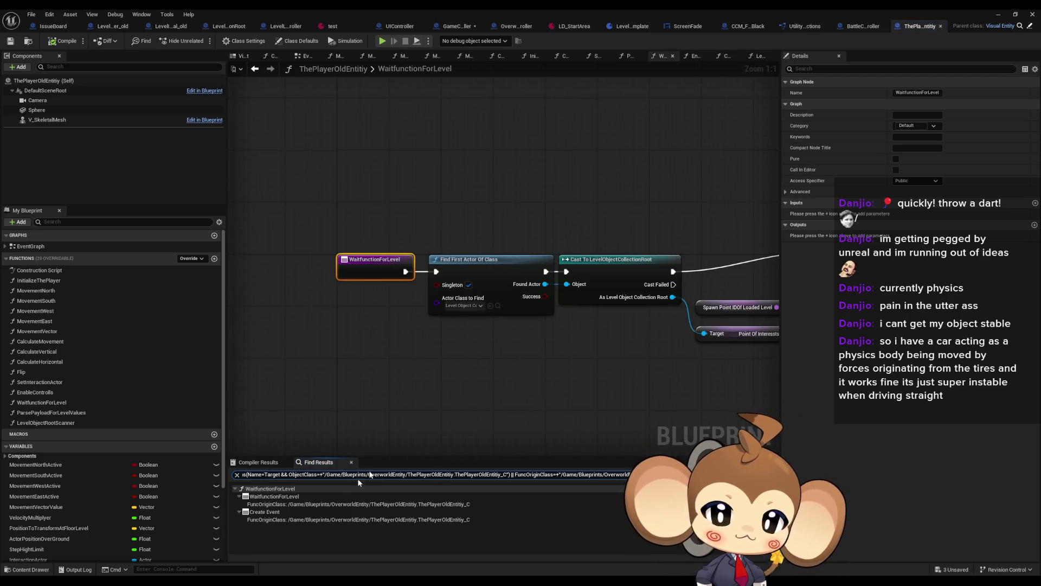
Step: Inspect the Create Event referencing WaitfunctionForLevel and its Branch and Set Actor Location nodes
left_click(323, 512)
scroll(583, 389, "down", 3)
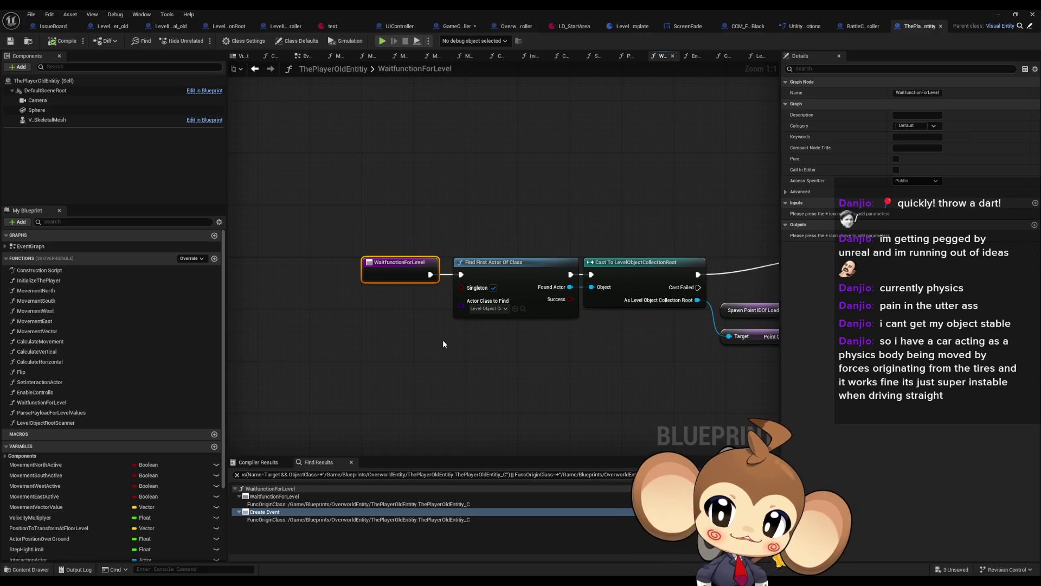
scroll(438, 343, "down", 2)
mouse_move(438, 343)
left_mouse_down()
mouse_move(275, 327)
mouse_move(386, 318)
left_mouse_up()
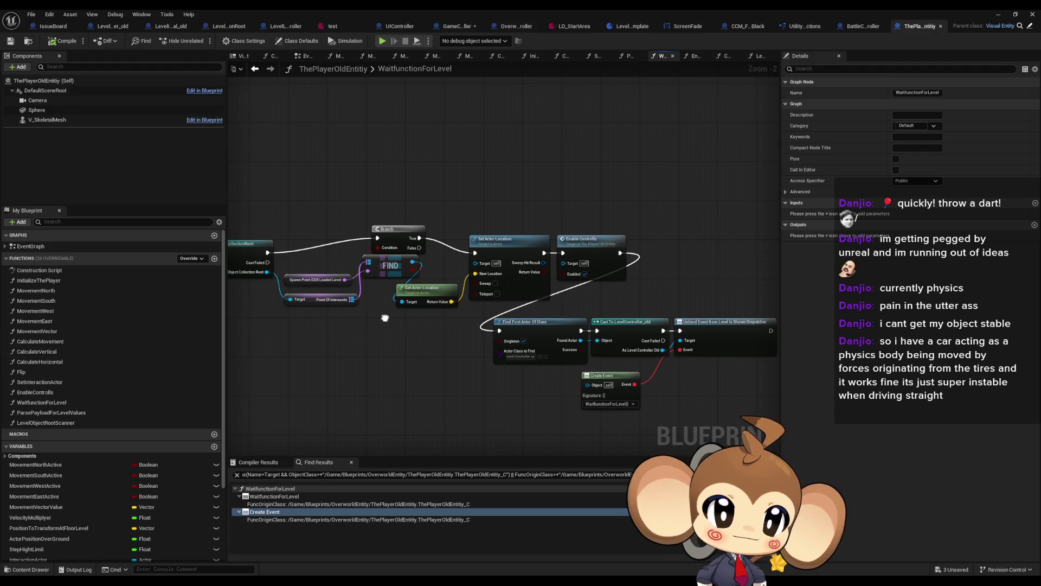
left_click(488, 235)
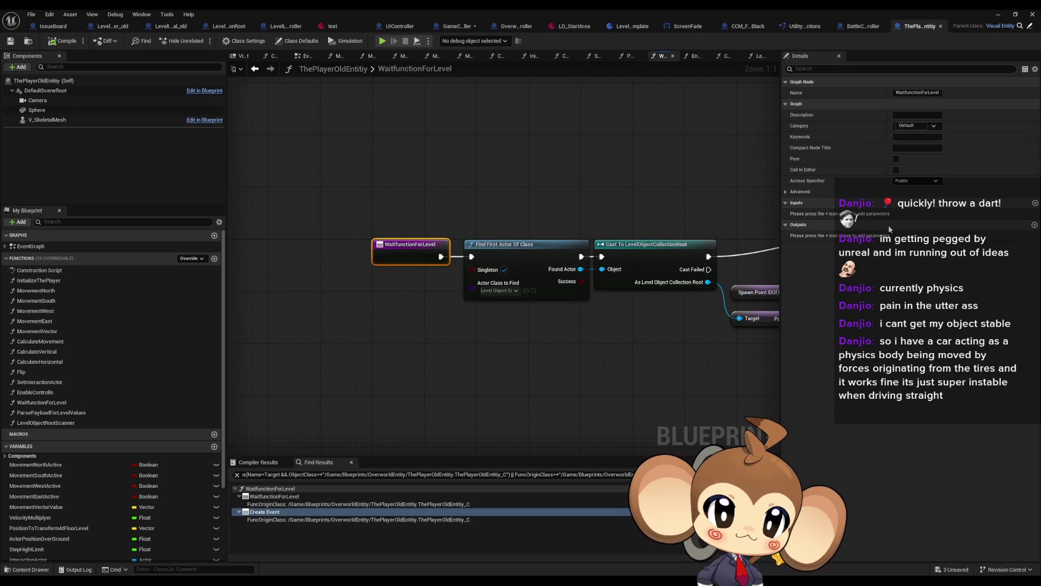
left_click(529, 204)
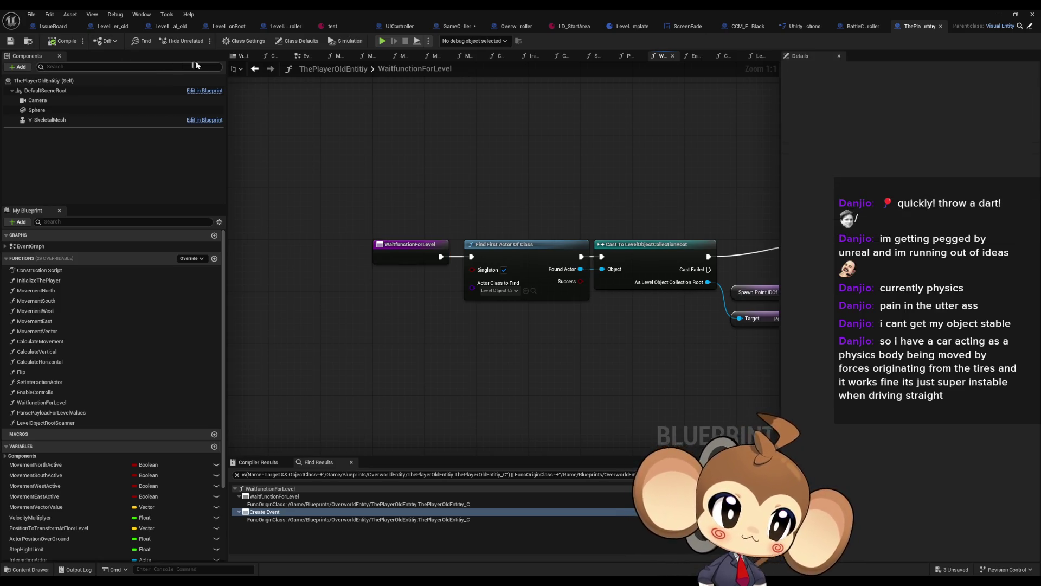
Step: Close the ThePlayerOldEntity and BattleController blueprints
left_click(940, 26)
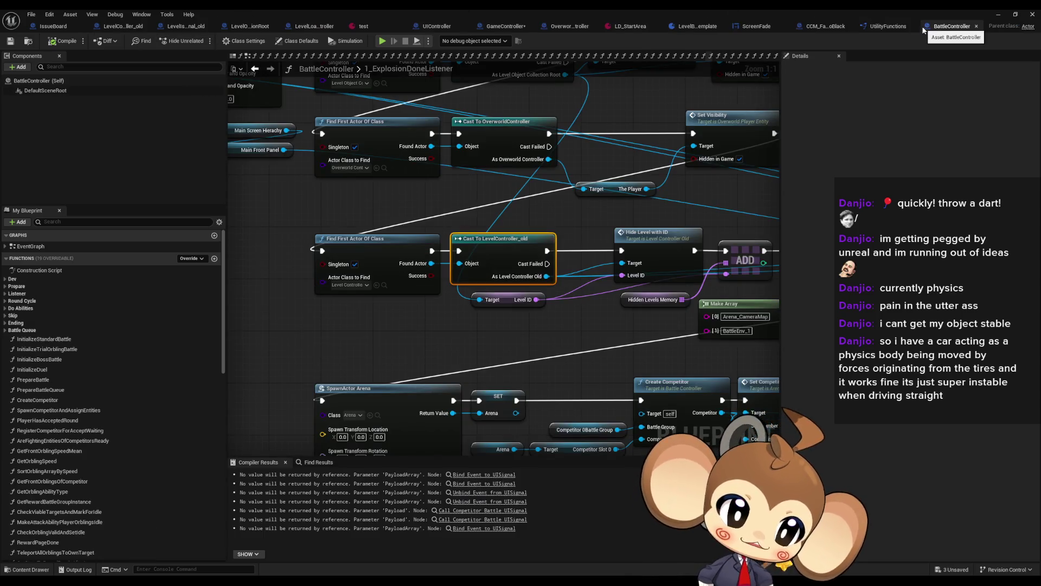
left_click(294, 217)
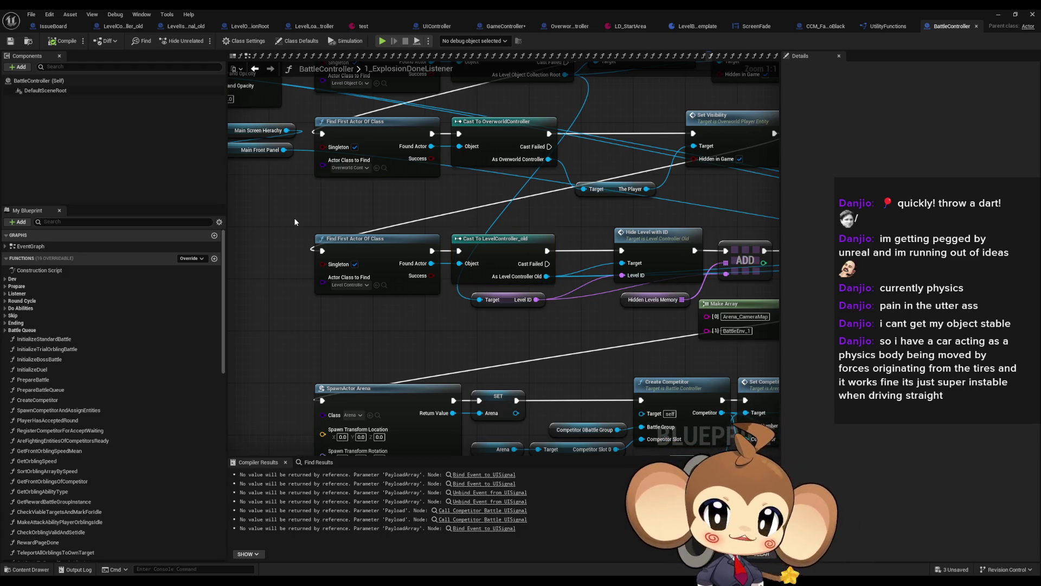
middle_click(943, 27)
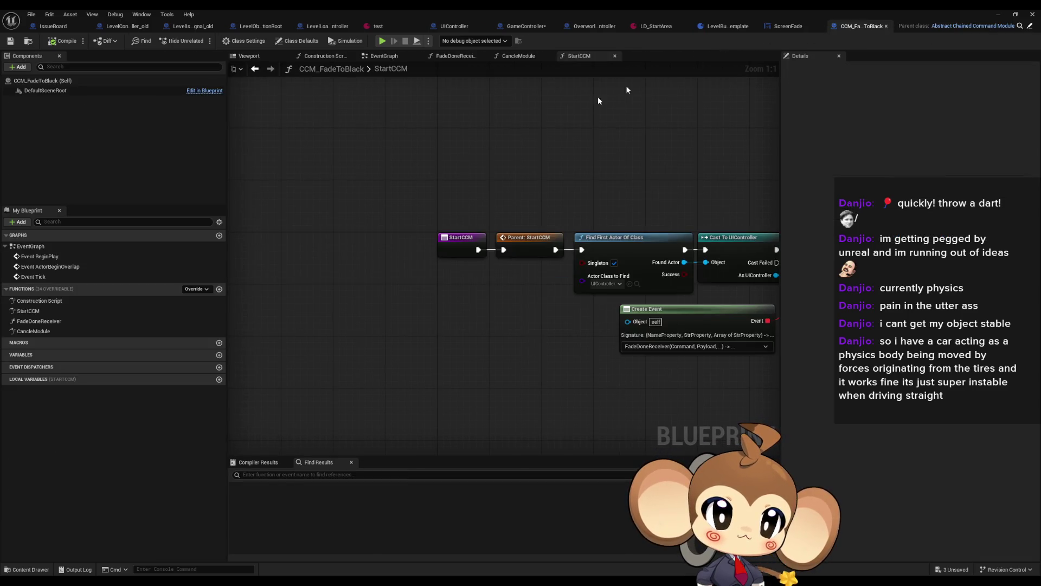
Step: Play the level, walking the character toward the stone building, then stop
left_click(999, 15)
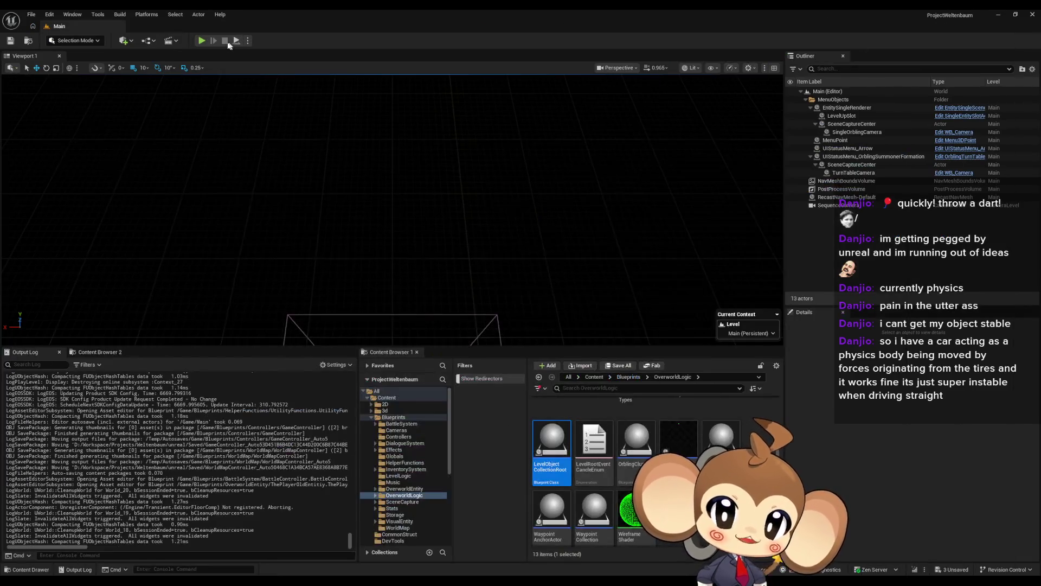
left_click(202, 40)
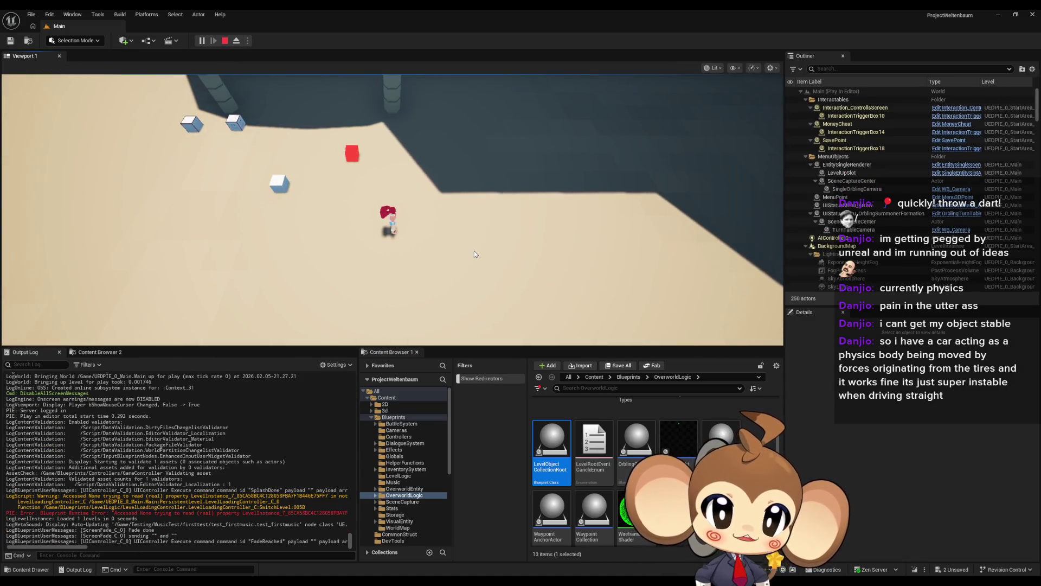
key("w")
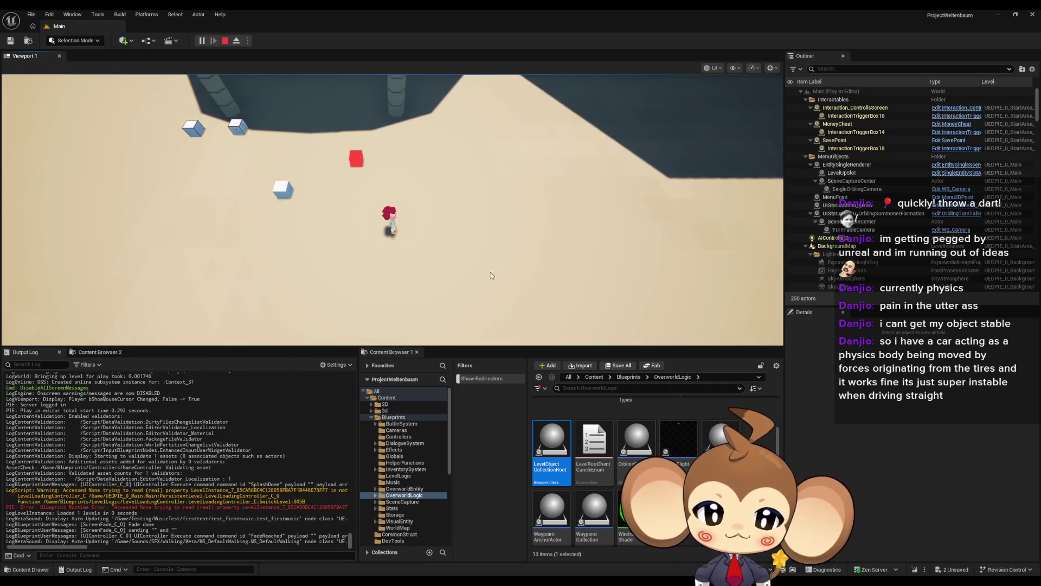
key("w")
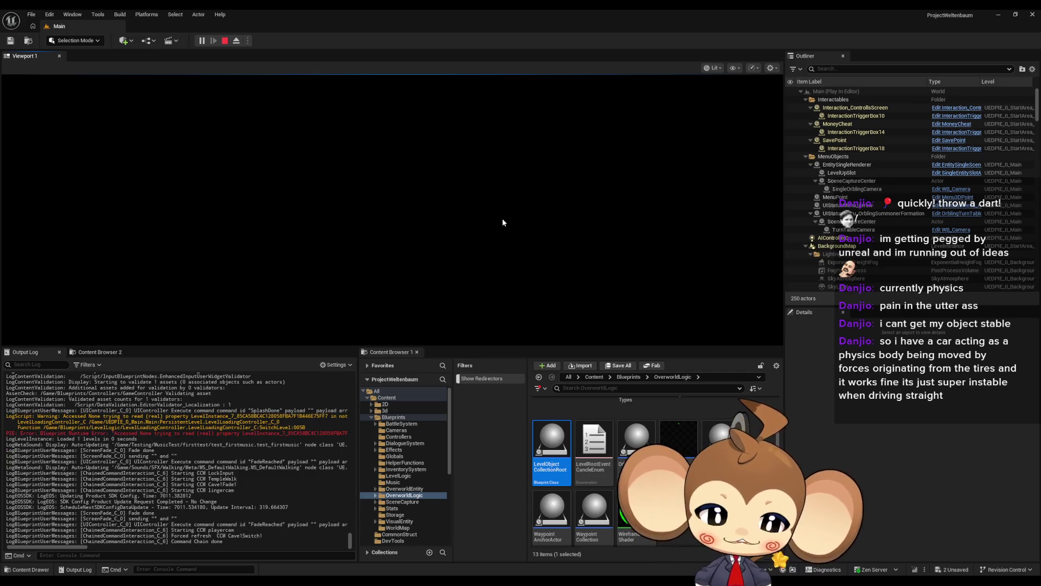
left_click(224, 41)
Step: Replay until the Accessed None error appears and jump to its Should Be Visible node
left_click(213, 36)
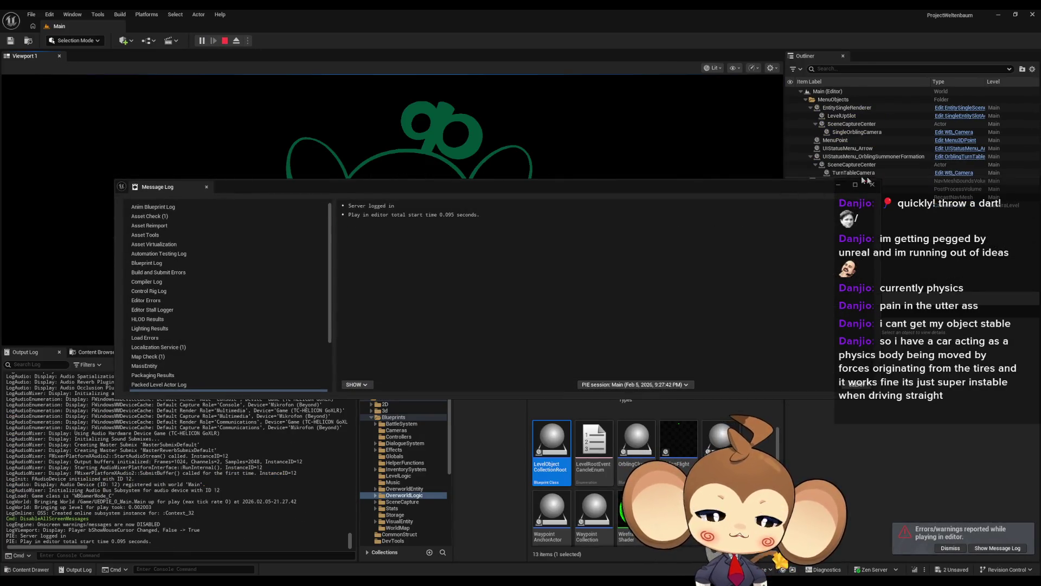
left_click(836, 185)
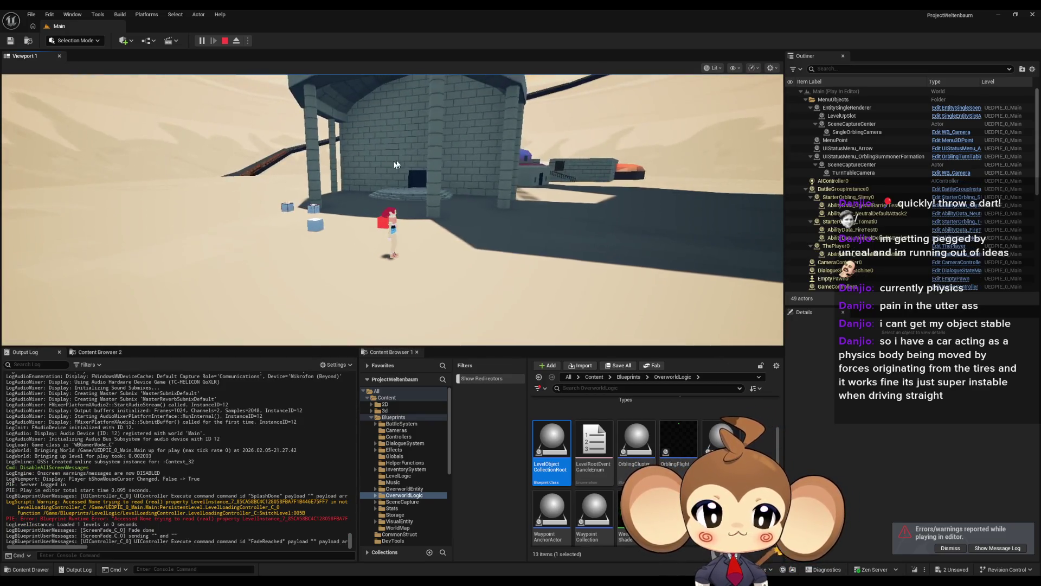
left_click(224, 41)
left_click(872, 184)
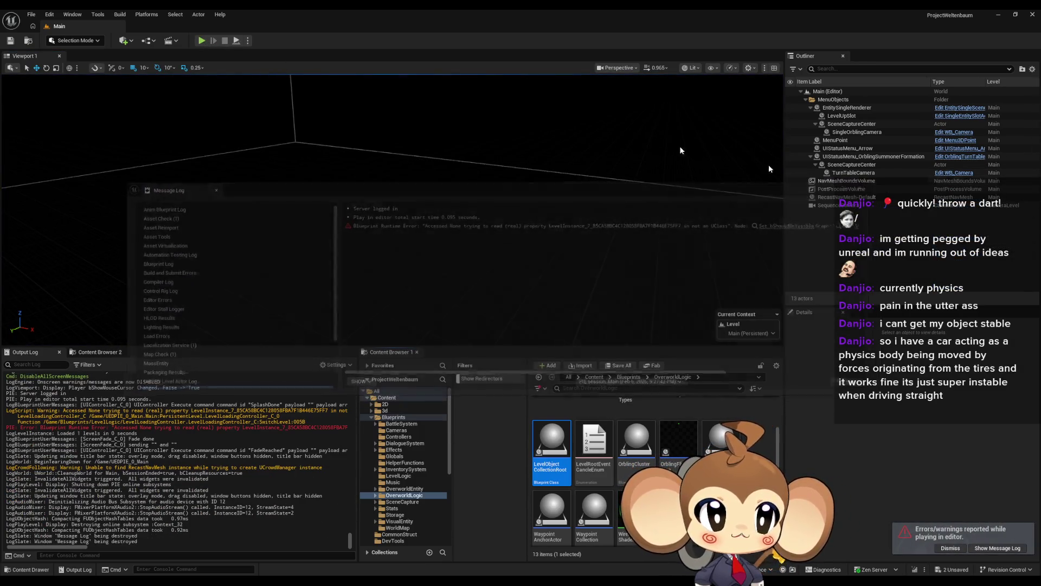
left_click(201, 41)
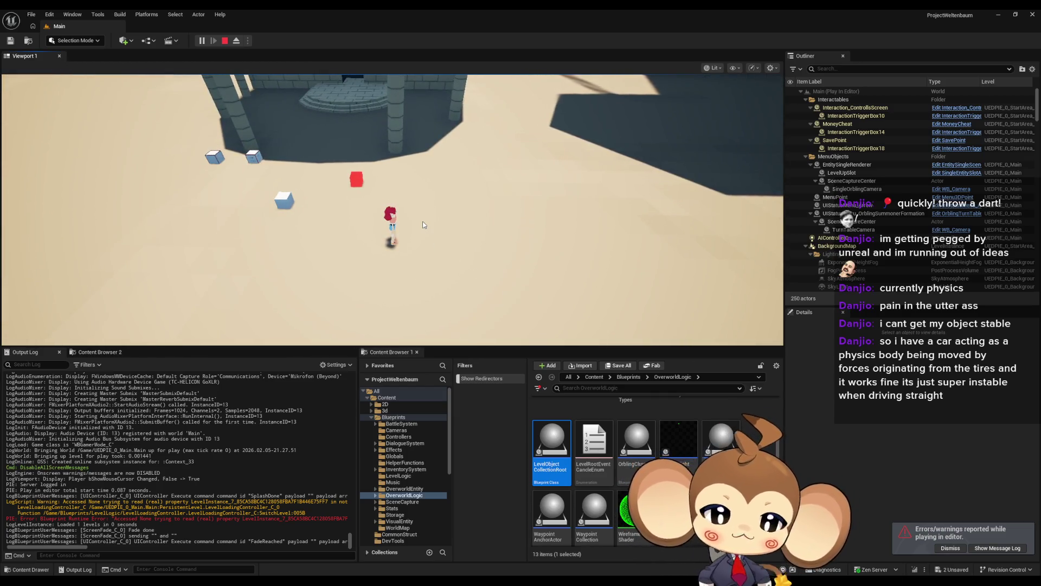
left_click(225, 40)
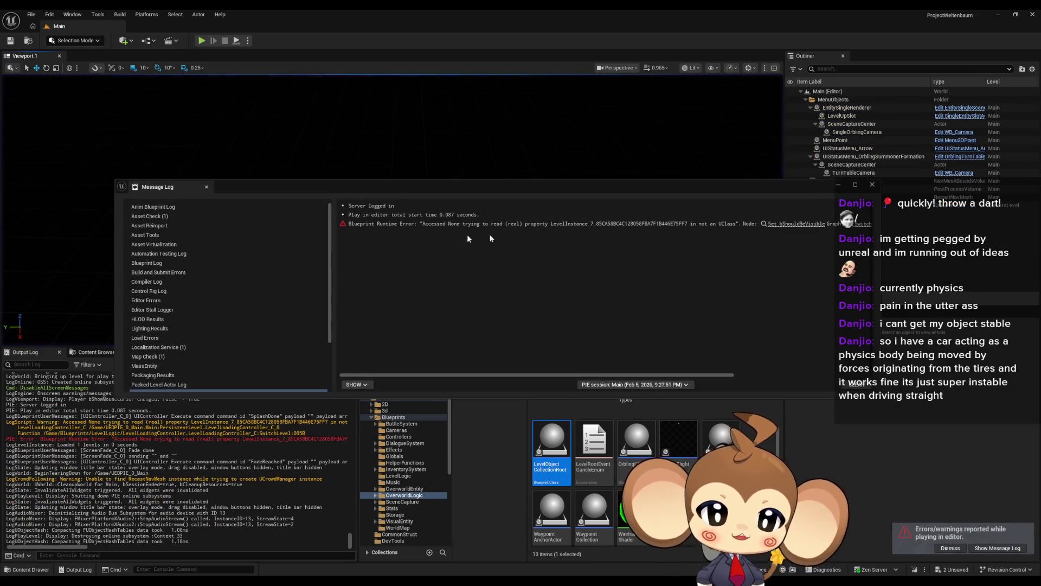
left_click(783, 223)
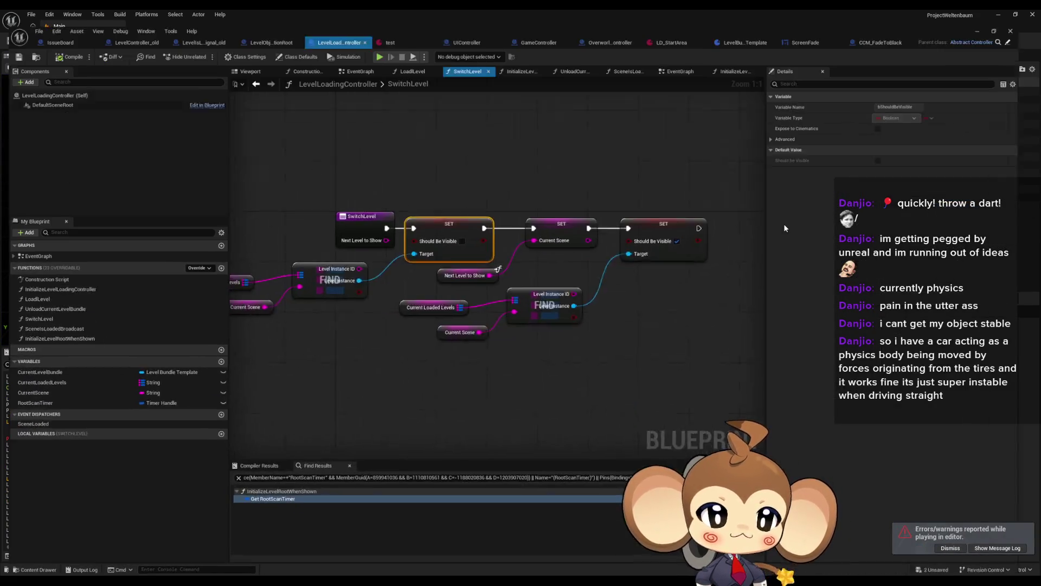
Step: Inspect SwitchLevel's entry, first Should Be Visible SET, and Current Loaded Levels/FIND/Current Scene lookups
left_click(418, 252)
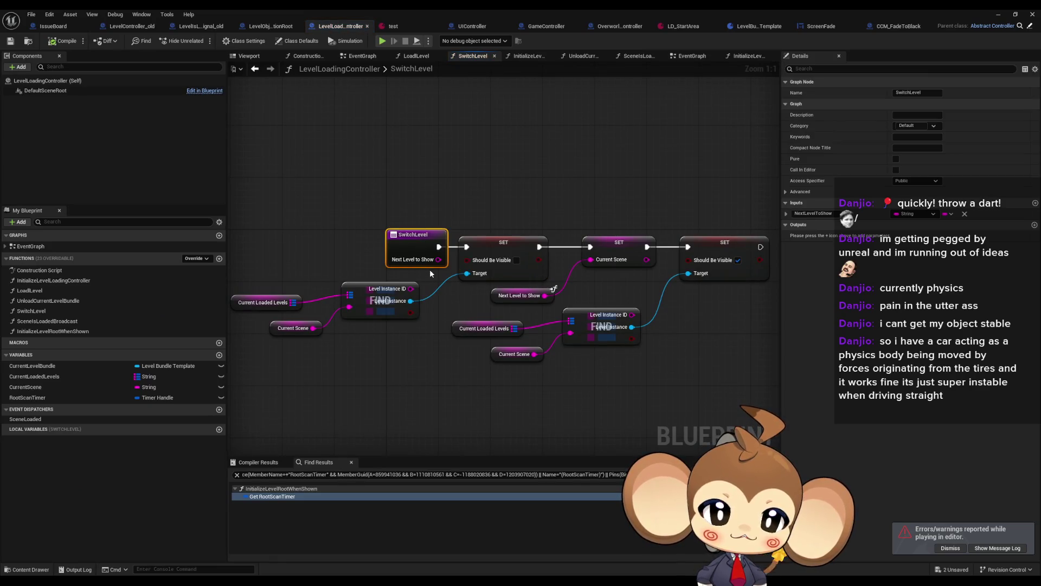
left_click(504, 244)
left_click_drag(255, 279, 389, 341)
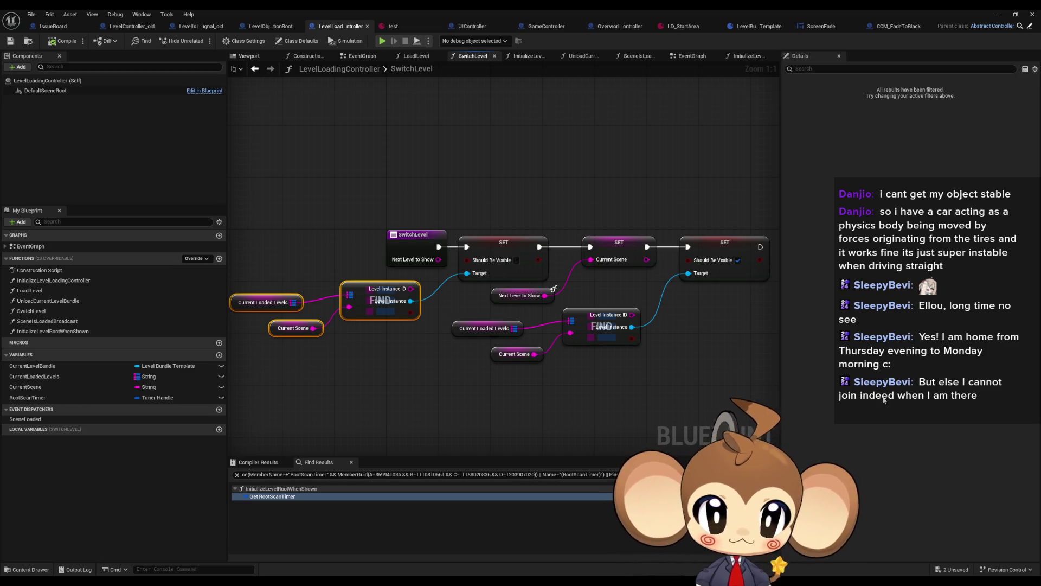
left_click(605, 423)
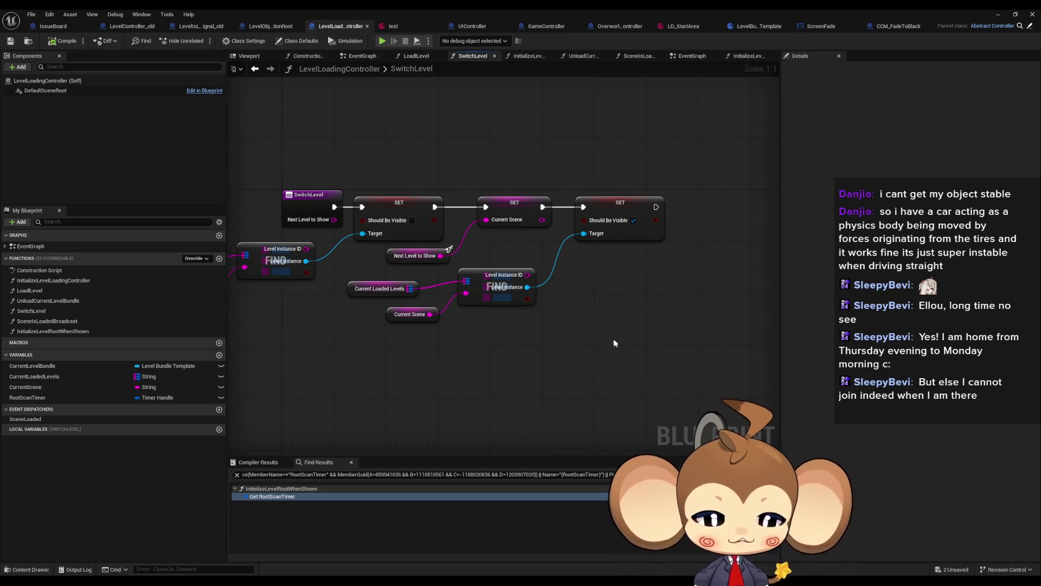
Step: Recentre and reselect the FIND lookup nodes, then restore the Blueprint editor to a smaller window
left_click_drag(607, 359, 641, 345)
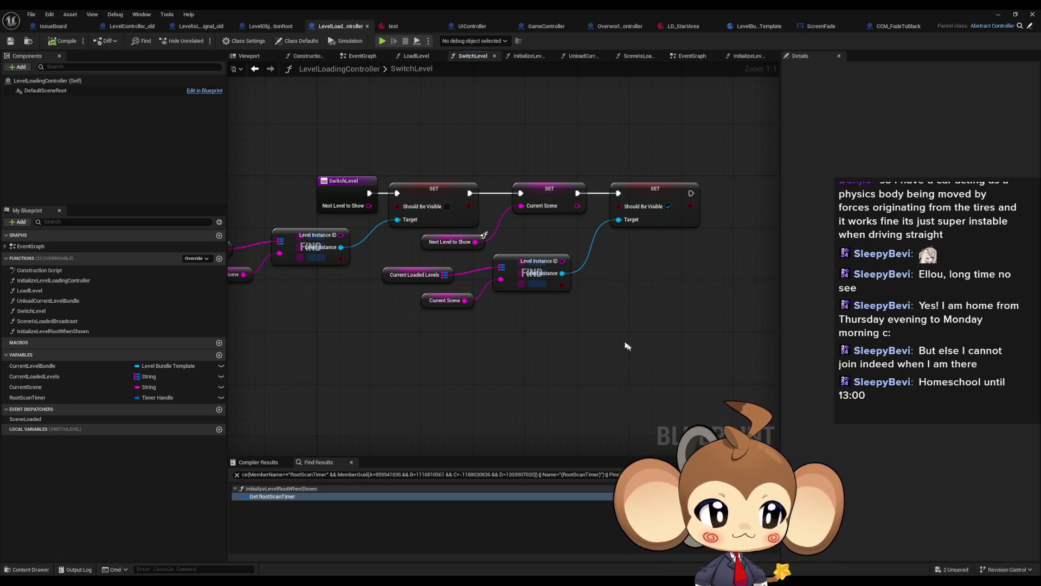
left_click_drag(503, 383, 601, 375)
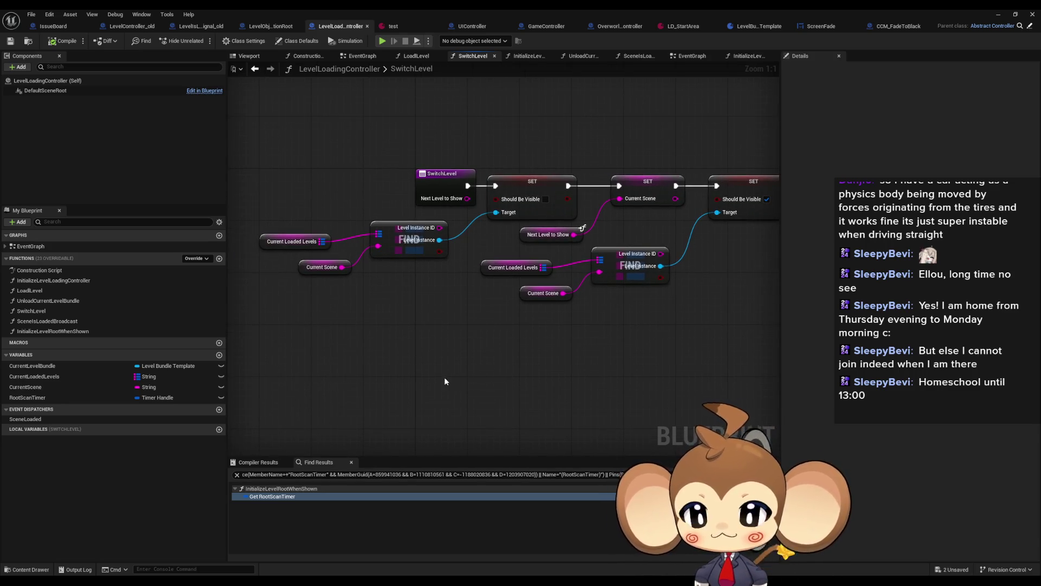
left_click_drag(448, 382, 402, 362)
left_click_drag(461, 314, 477, 344)
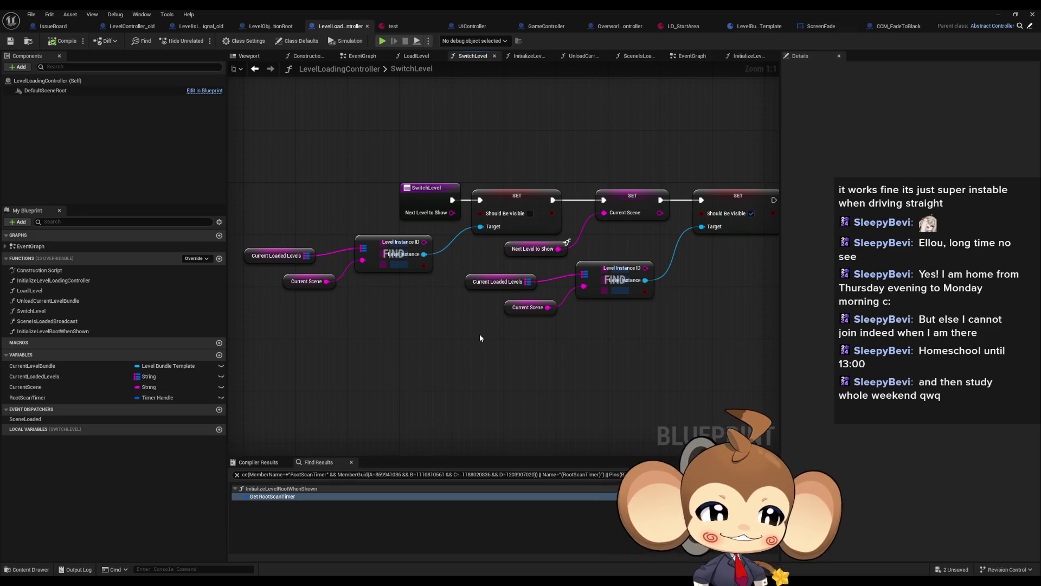
left_click_drag(479, 338, 443, 311)
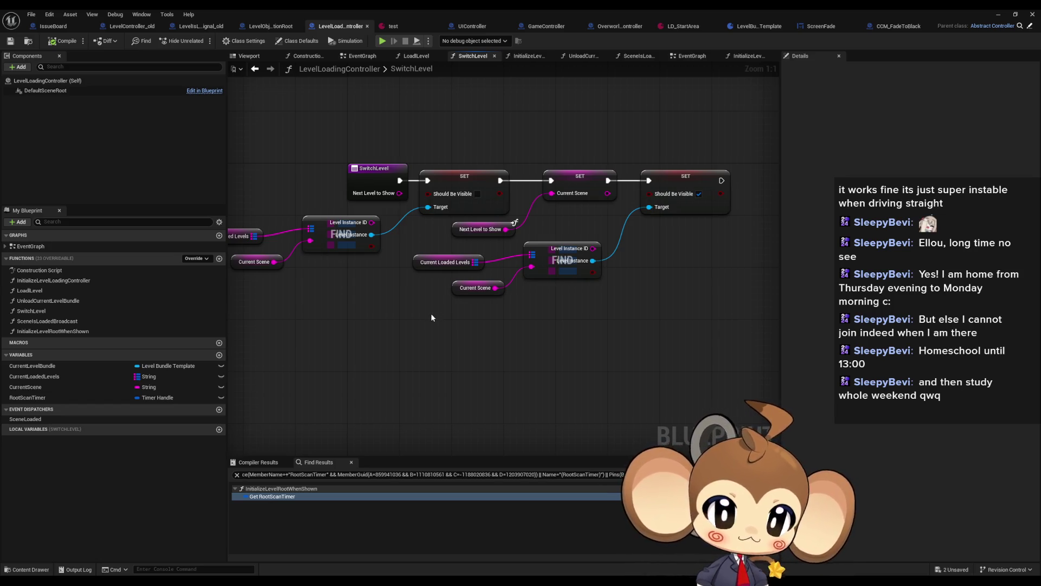
left_click_drag(430, 318, 499, 345)
left_click_drag(296, 255, 458, 328)
double_click(406, 9)
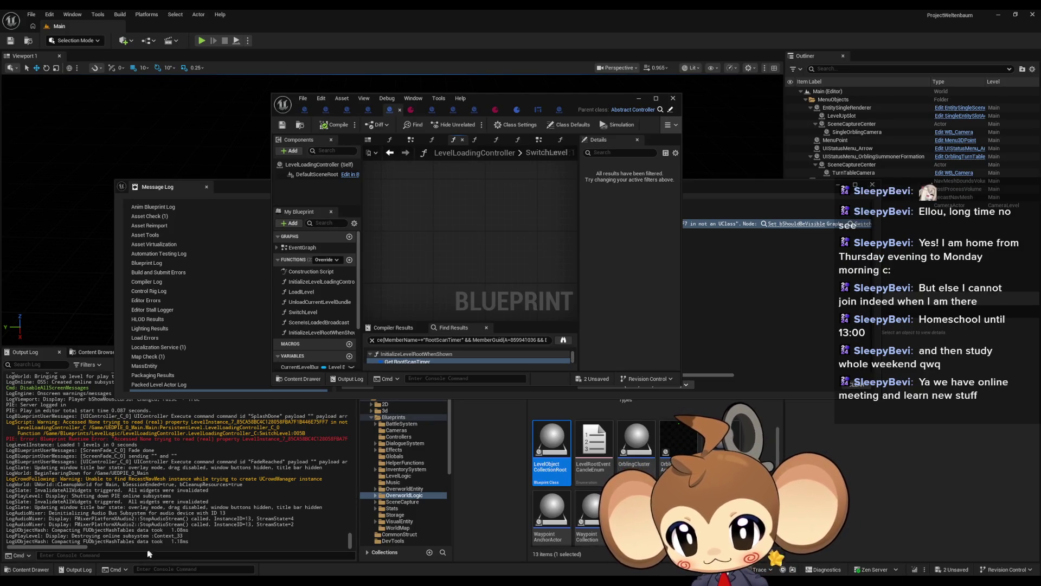
Step: Maximize the Blueprint editor and add a breakpoint on the first Should Be Visible SET node
left_click_drag(46, 548, 128, 550)
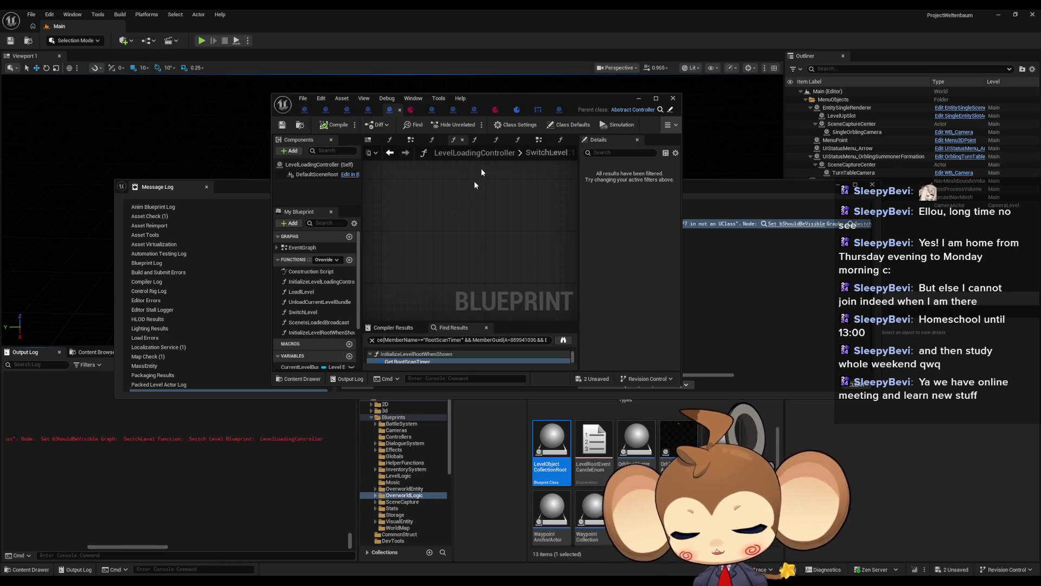
double_click(482, 98)
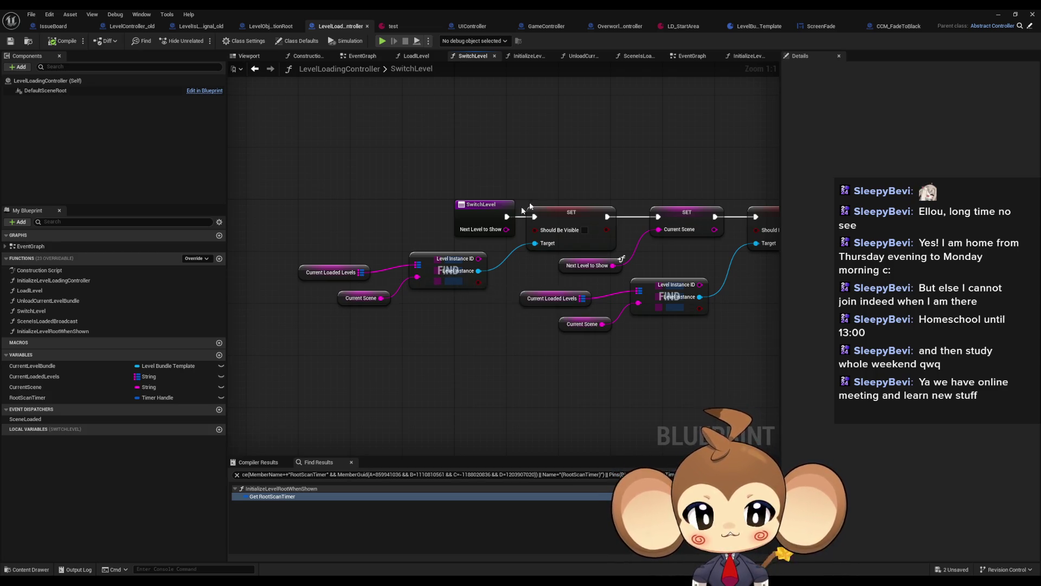
left_click_drag(318, 279, 343, 279)
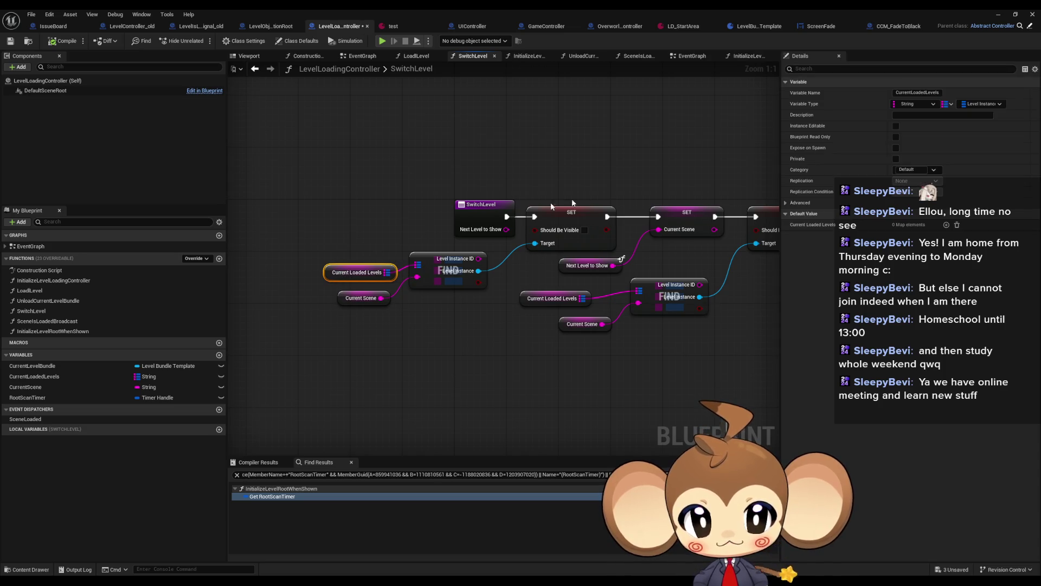
right_click(580, 216)
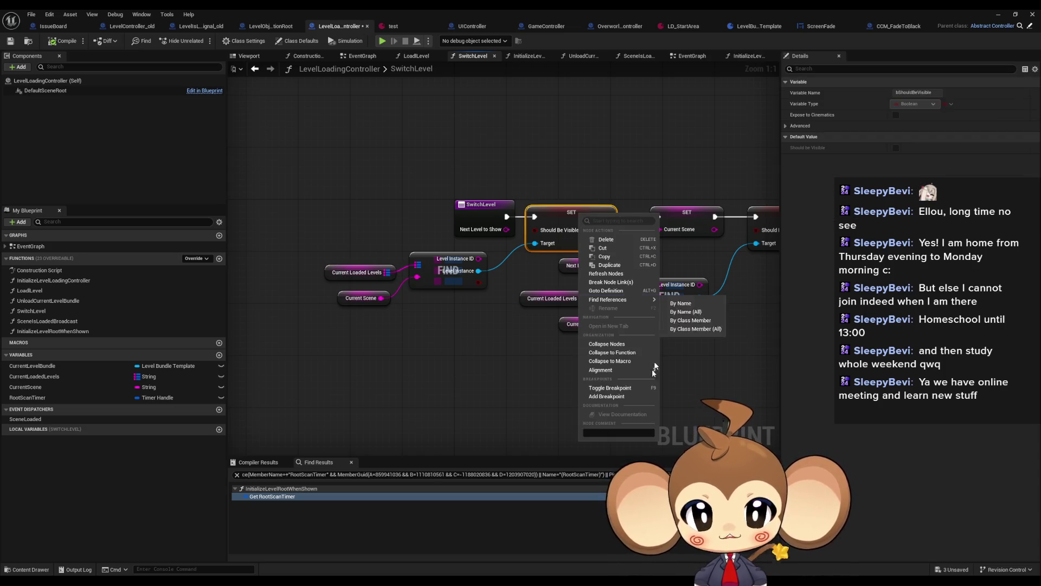
left_click(606, 396)
Step: Play until the breakpoint pauses, expand the Current Loaded Levels watch showing seven levels, then stop
left_click(1019, 13)
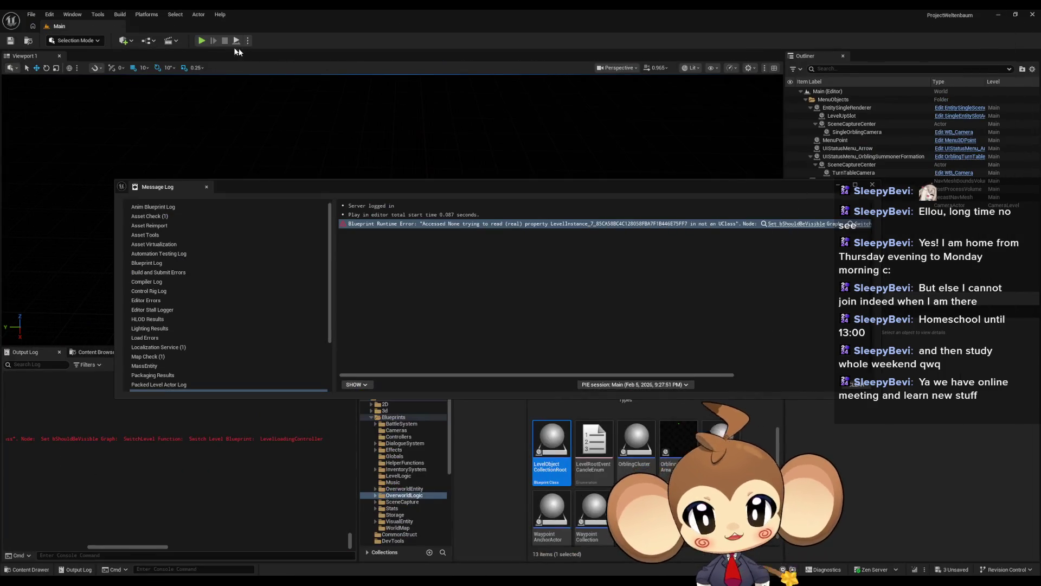
left_click(201, 41)
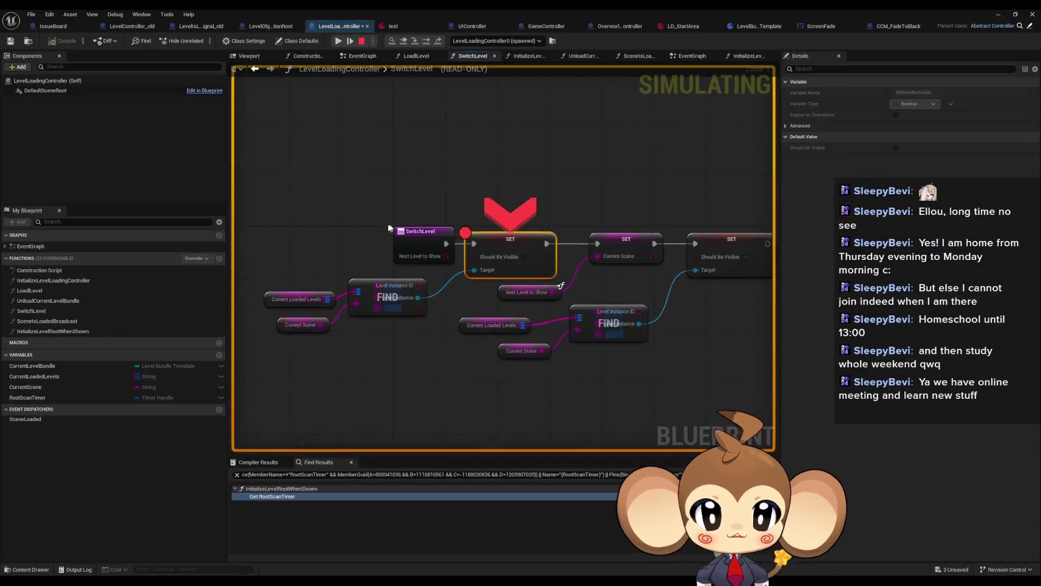
mouse_move(289, 304)
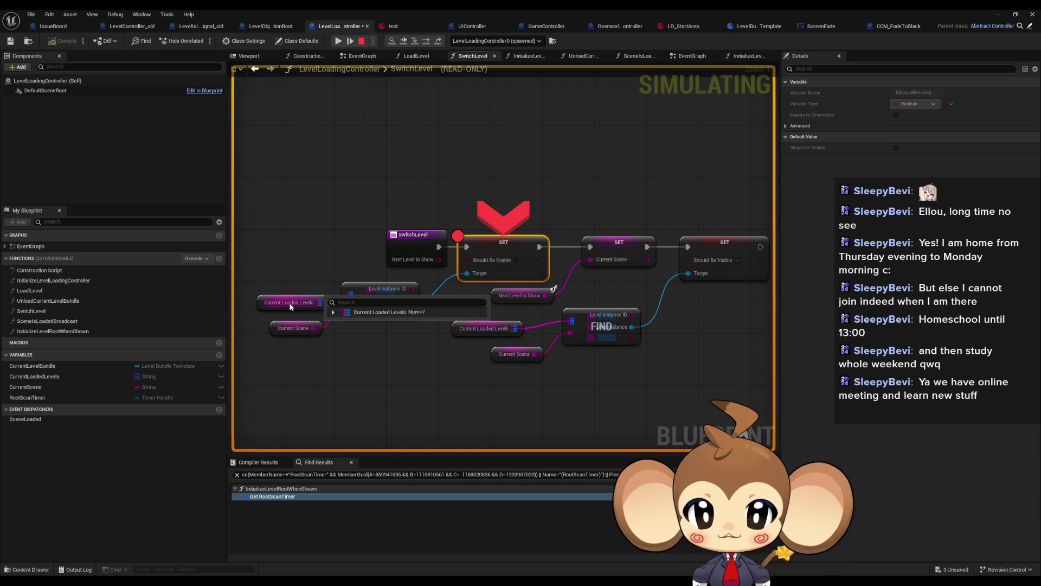
left_click(333, 313)
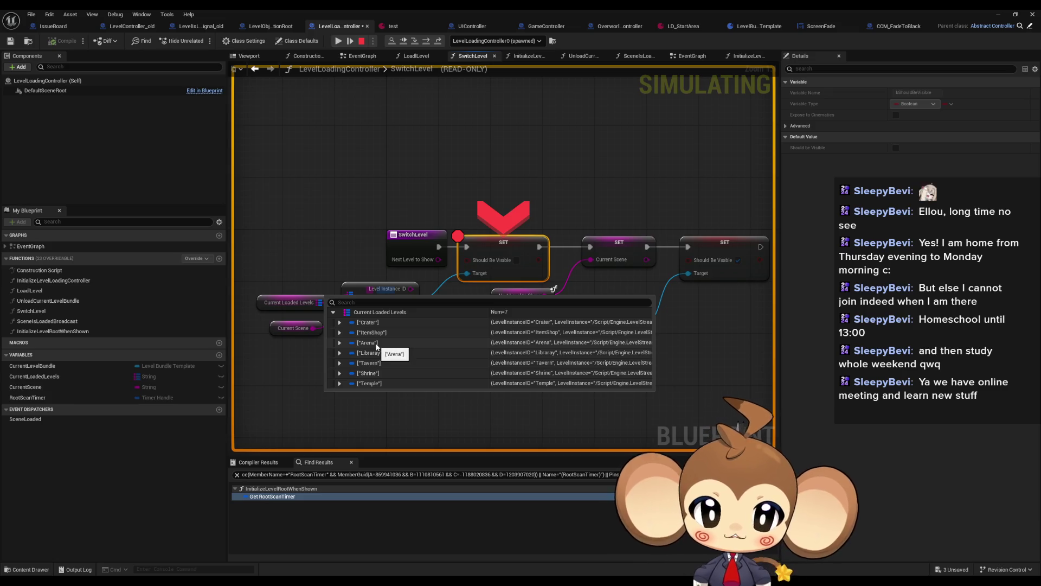
mouse_move(291, 327)
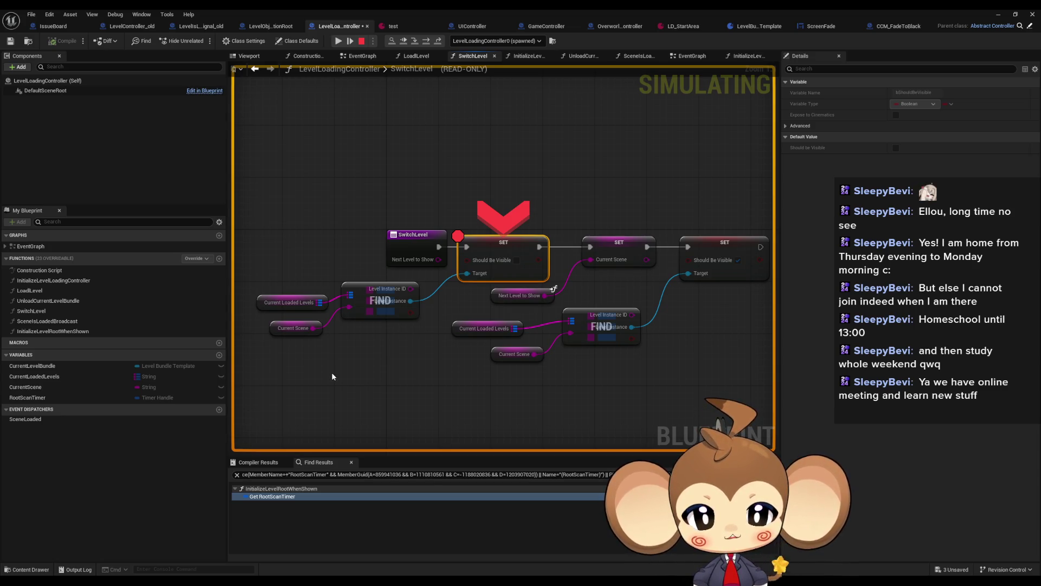
left_click(362, 40)
Step: Add a Branch node off FIND's result and wire its True output into the SET chain
left_click_drag(370, 271, 363, 318)
type("branch")
key("Return")
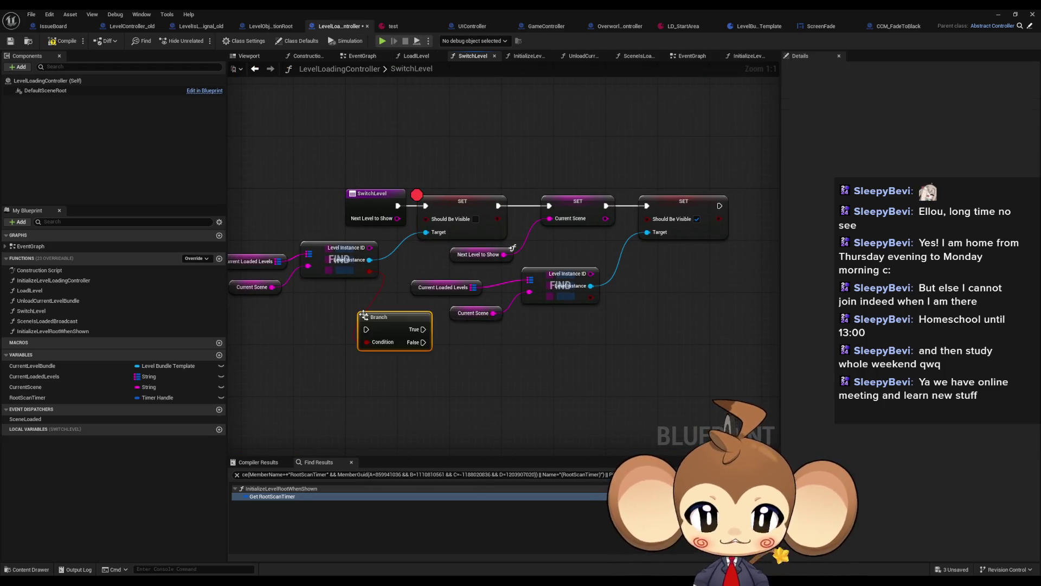
mouse_move(505, 324)
left_mouse_down()
mouse_move(521, 227)
mouse_move(507, 199)
mouse_move(448, 323)
mouse_move(513, 330)
mouse_move(631, 199)
left_mouse_up()
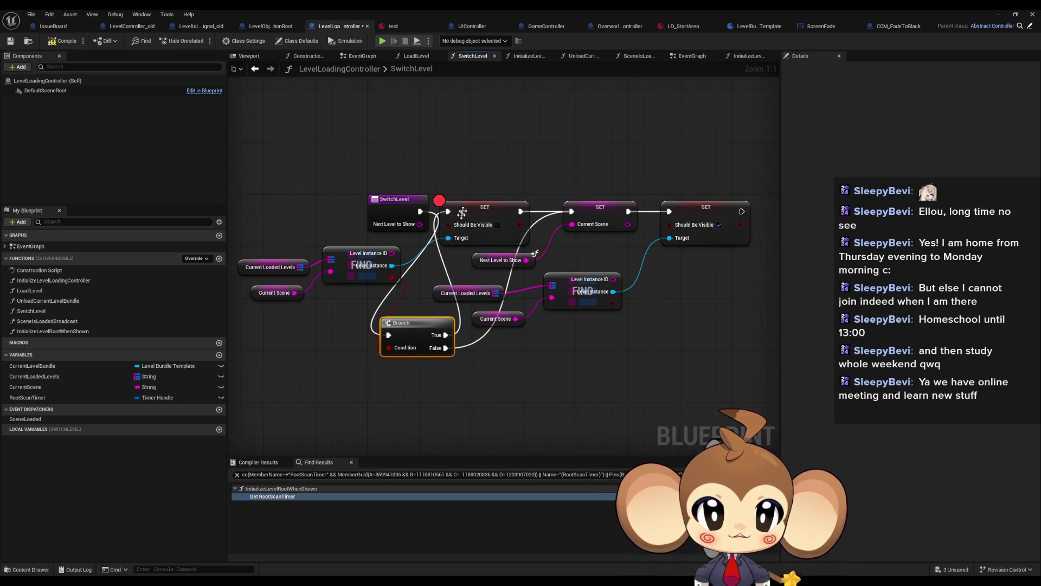
Step: Move the SET chain and Branch up-right together, then minimize the Blueprint editor
right_click(464, 208)
key("Escape")
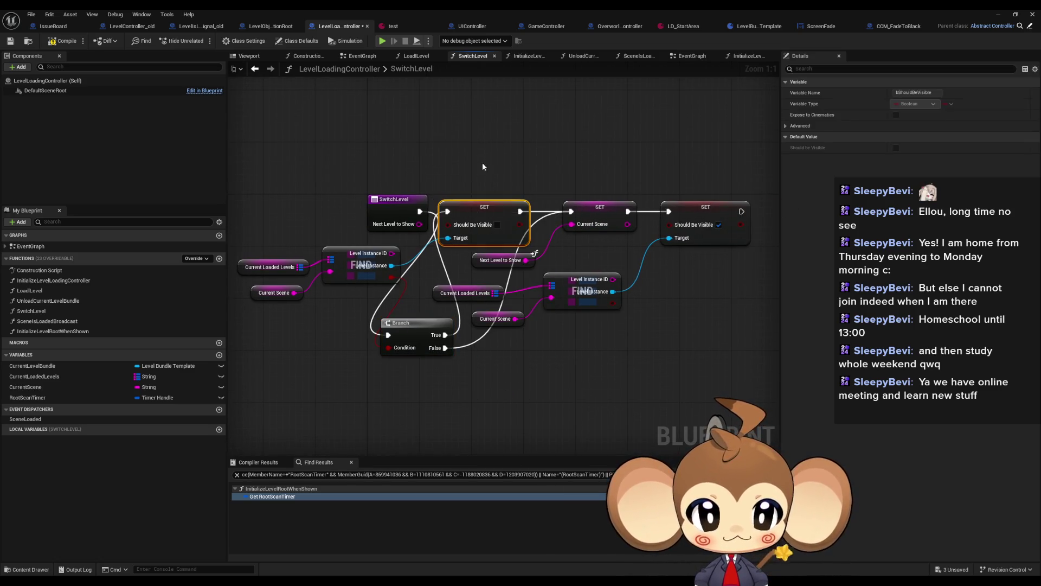
left_click_drag(483, 166, 756, 325)
mouse_move(473, 211)
left_mouse_down()
mouse_move(499, 349)
mouse_move(499, 335)
left_mouse_up()
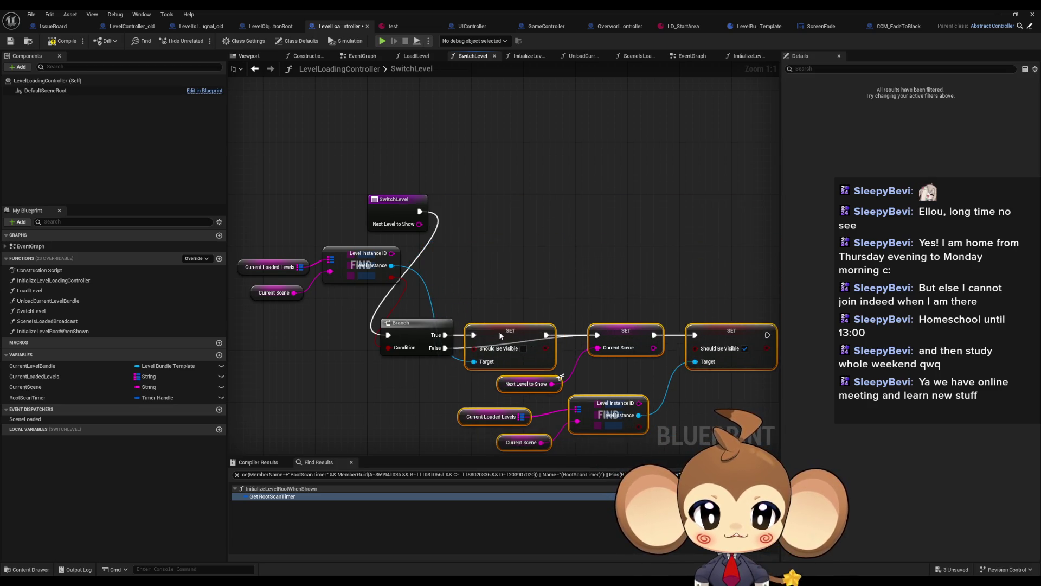
left_click(409, 330, "ctrl")
mouse_move(408, 330)
left_mouse_down()
mouse_move(445, 217)
mouse_move(460, 207)
left_mouse_up()
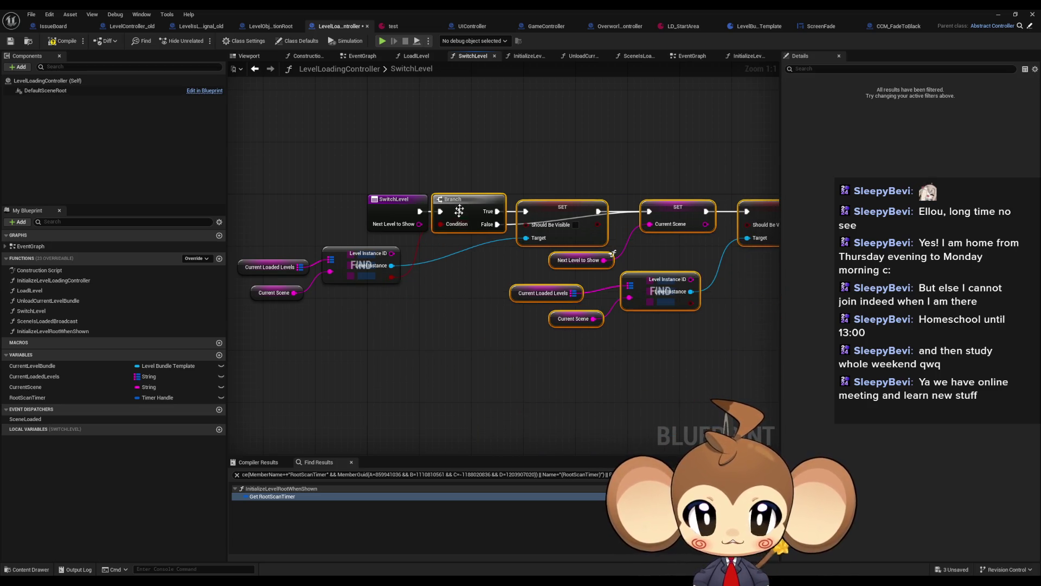
left_click(999, 14)
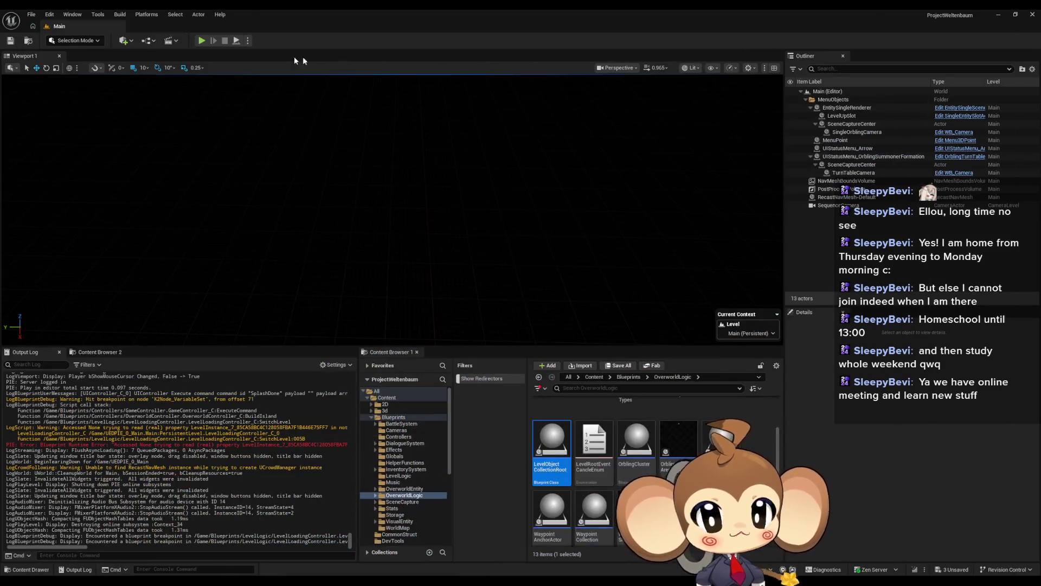
Step: Run a brief Play-in-Editor test, stop it, and return to LevelLoadingController's SwitchLevel graph
left_click(199, 42)
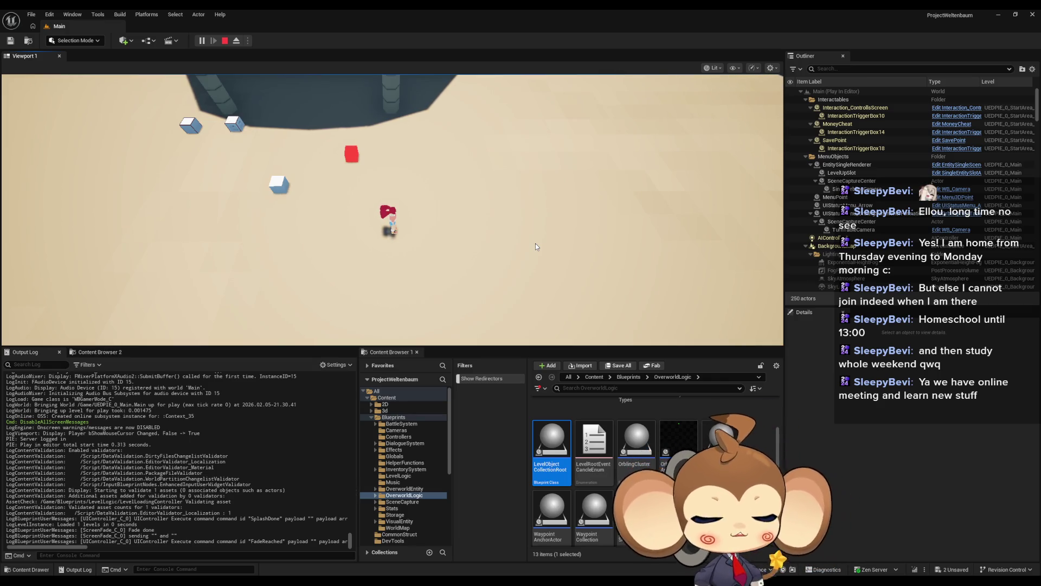
left_click(224, 40)
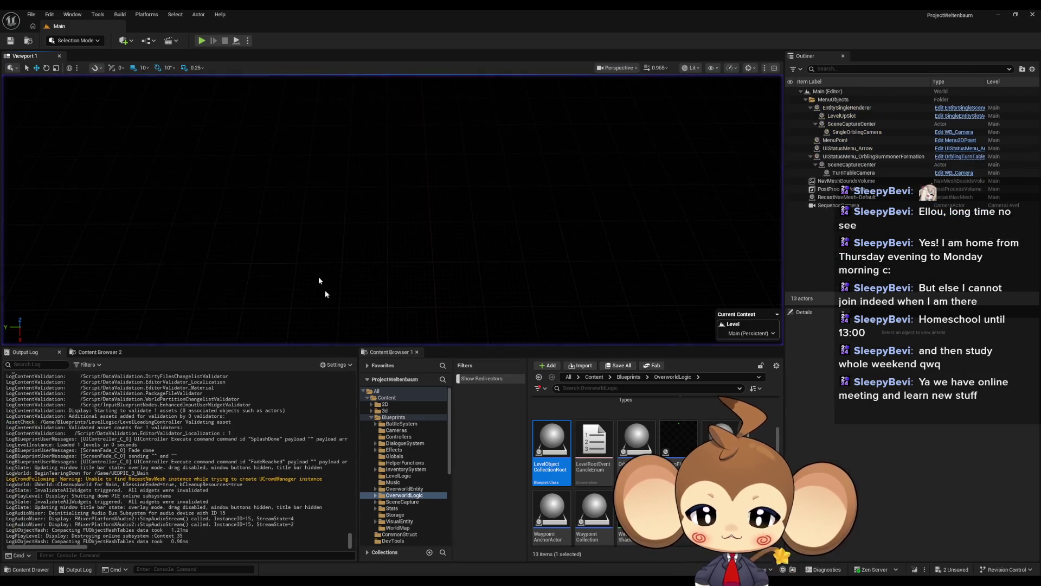
mouse_move(406, 580)
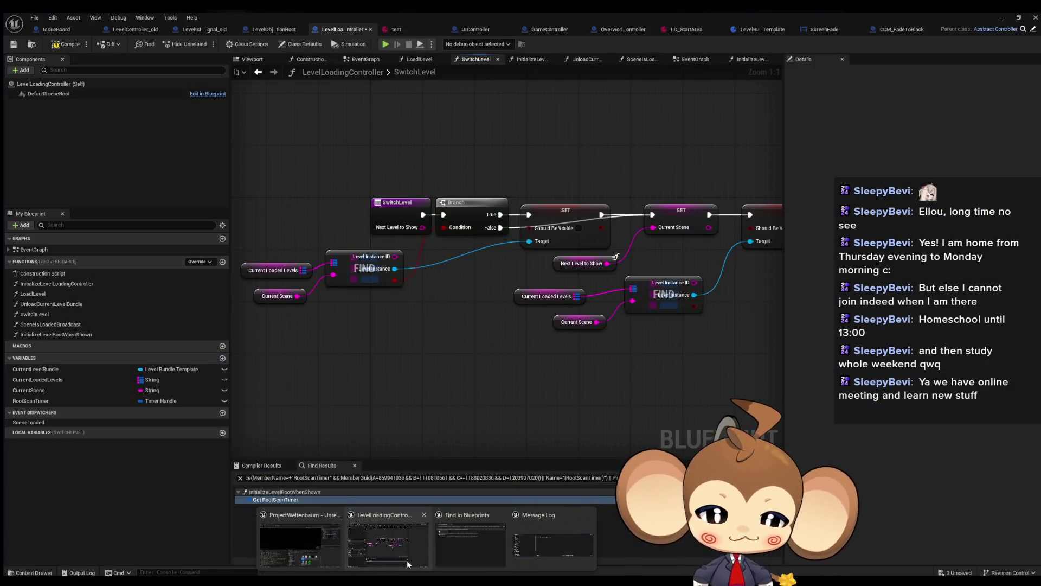
left_click(407, 560)
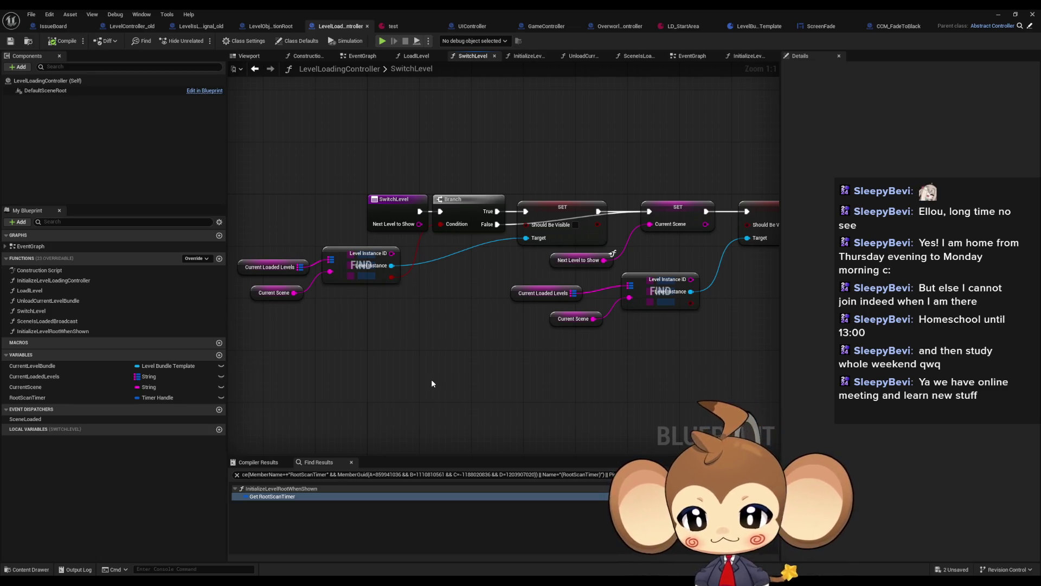
Step: Reposition the Current Loaded Levels, Current Scene and lower FIND nodes into a neater layout
left_click_drag(358, 374, 430, 381)
left_click_drag(326, 275, 326, 265)
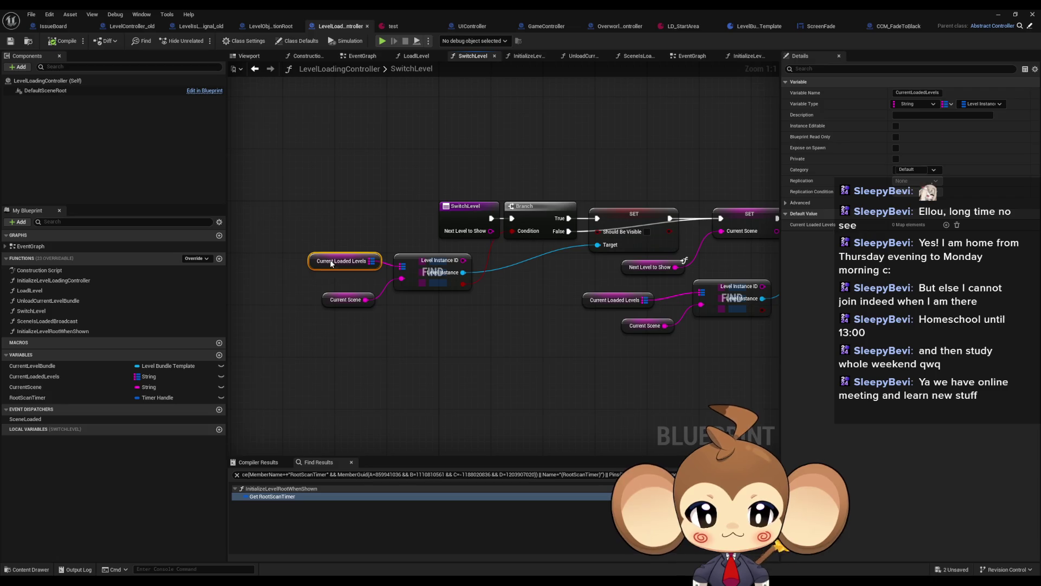
left_click_drag(336, 301, 343, 288)
left_click(463, 382)
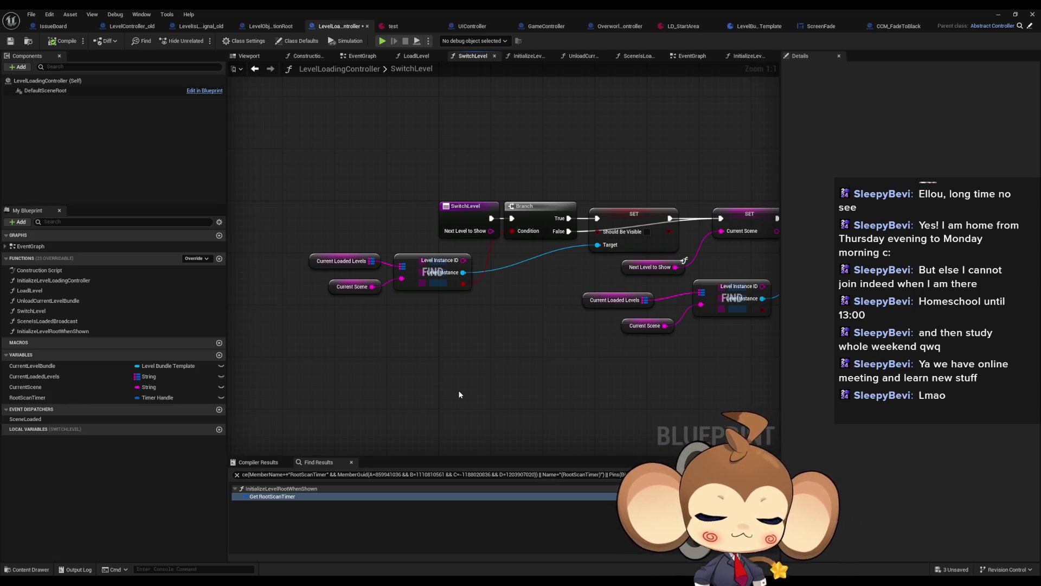
mouse_move(442, 376)
left_mouse_down()
mouse_move(353, 353)
mouse_move(490, 328)
mouse_move(463, 334)
left_mouse_up()
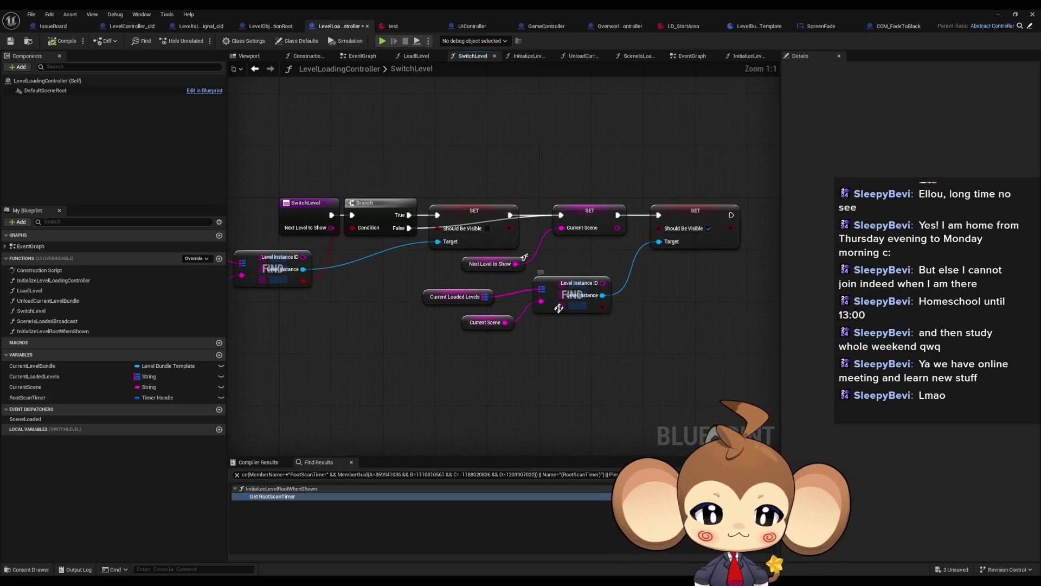
left_click_drag(562, 308, 575, 308)
left_click(549, 335)
mouse_move(460, 307)
left_mouse_down()
mouse_move(496, 300)
mouse_move(492, 320)
mouse_move(511, 308)
left_mouse_up()
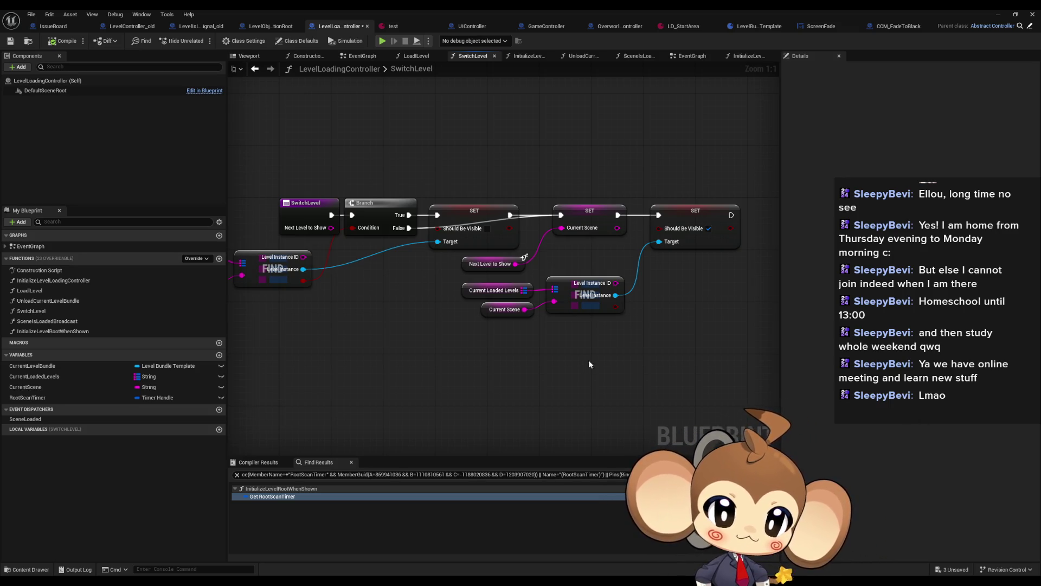
Step: Minimize the Blueprint editor and start a new test play of the level
left_click_drag(594, 358, 598, 337)
left_click_drag(496, 356, 560, 361)
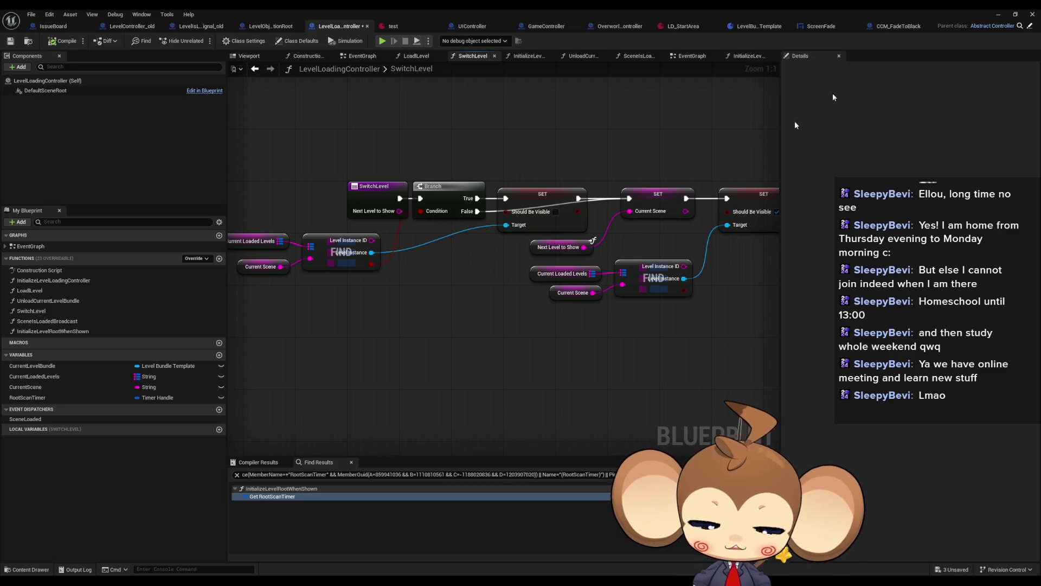
left_click(999, 15)
left_click(201, 40)
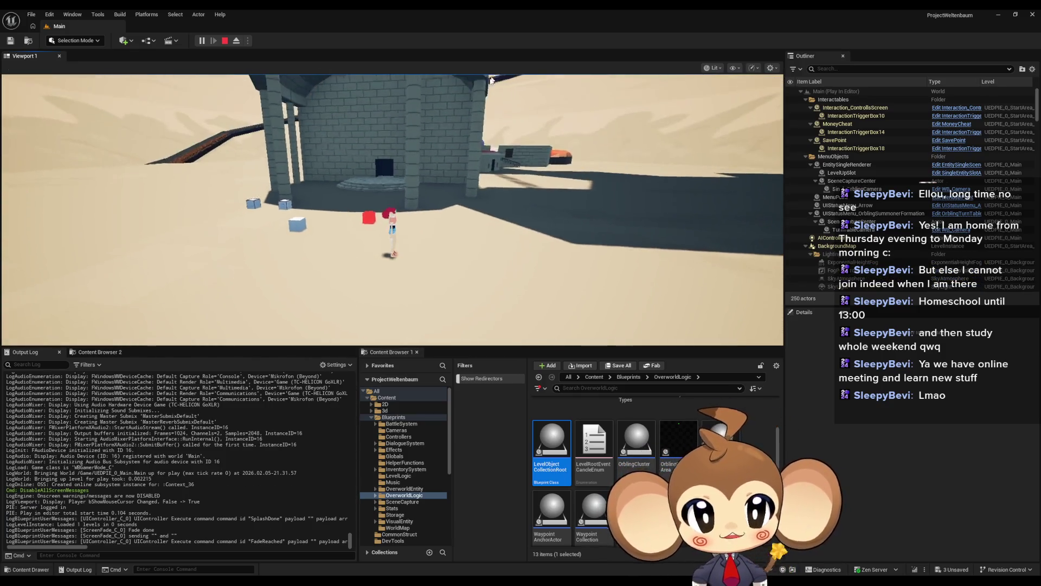
Step: Focus the running game, then restart the Play-in-Editor session
left_click(412, 230)
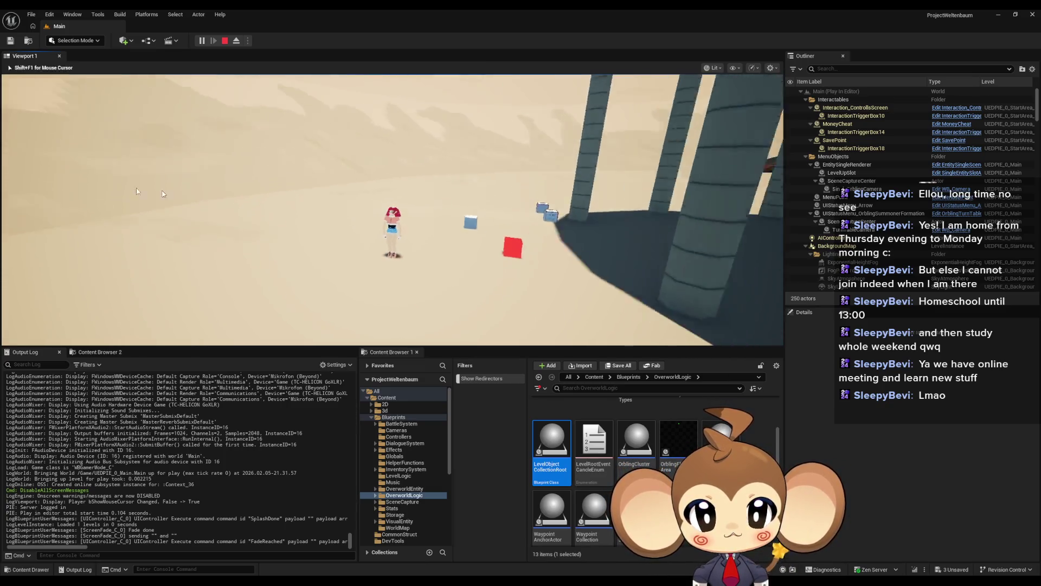
key("grave")
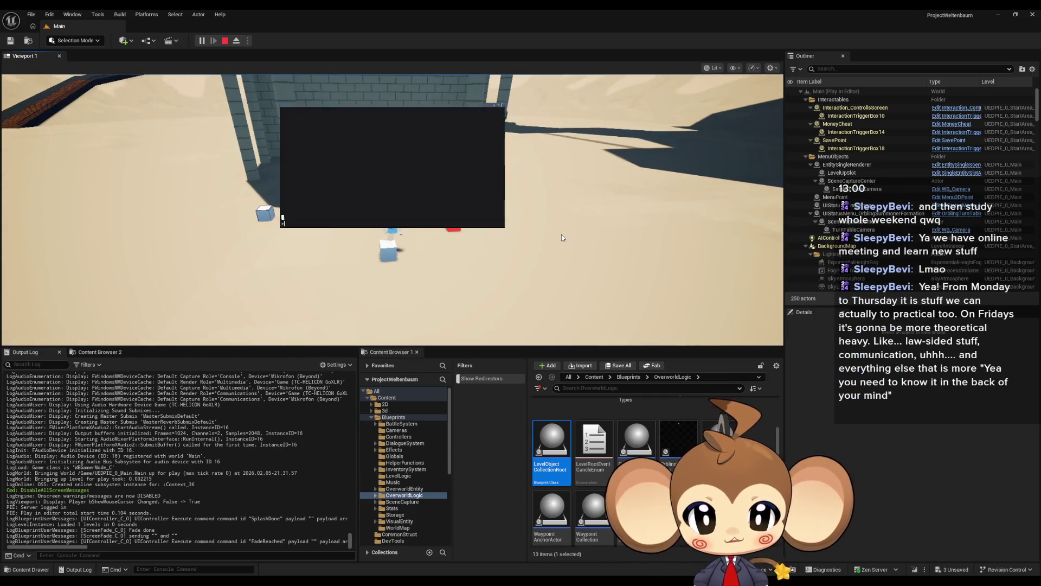
left_click(225, 40)
left_click(197, 40)
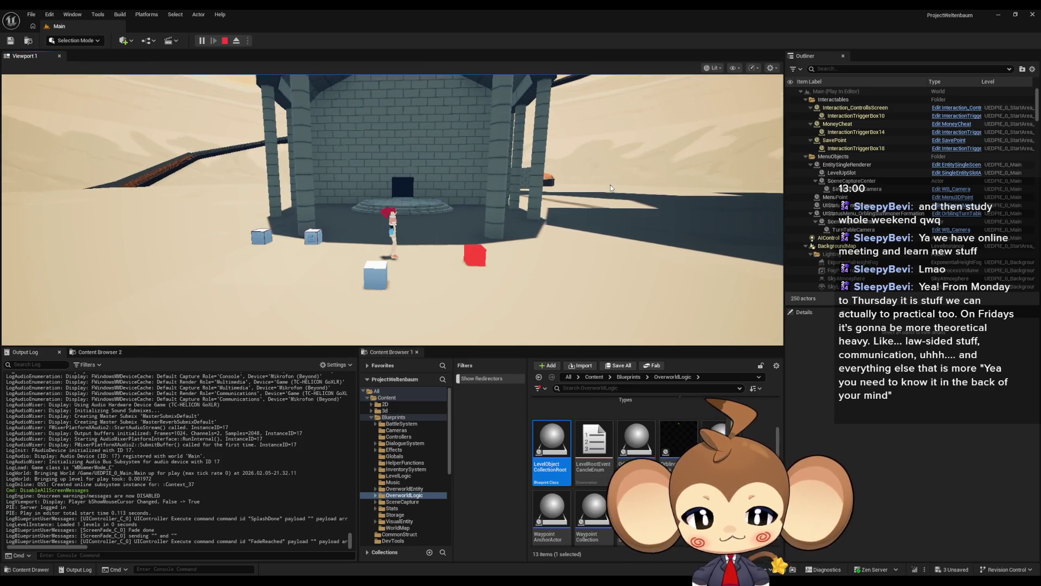
Step: Run the character across the sand into the stone building's doorway, then stop play
key("a")
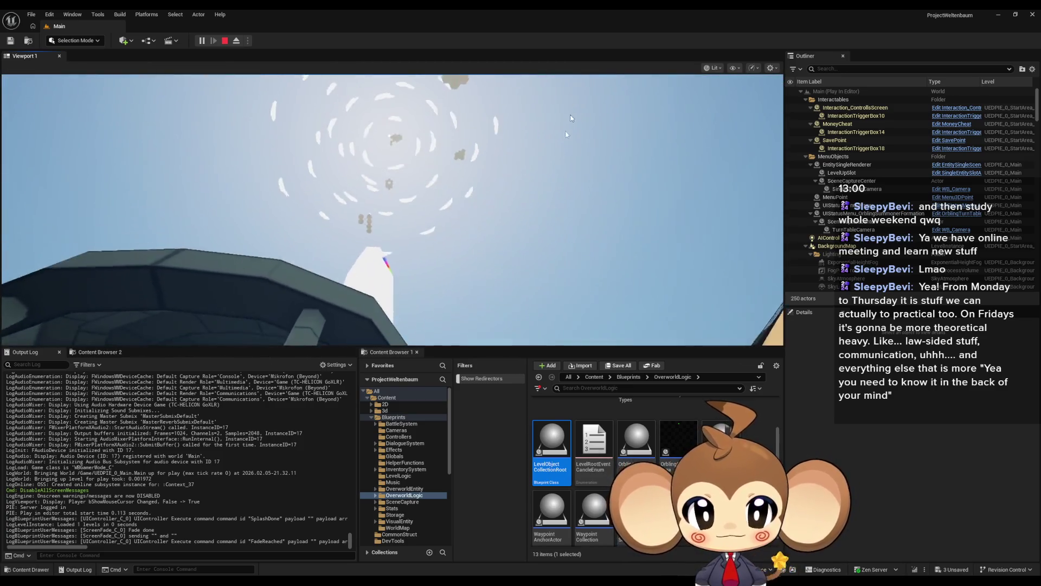
left_click(555, 184)
key("w")
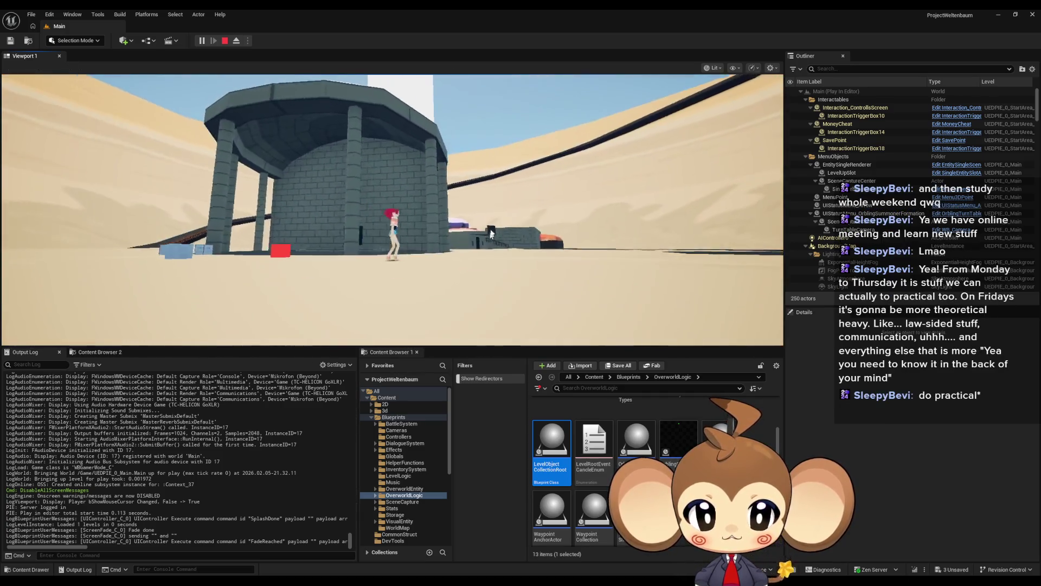
key("w")
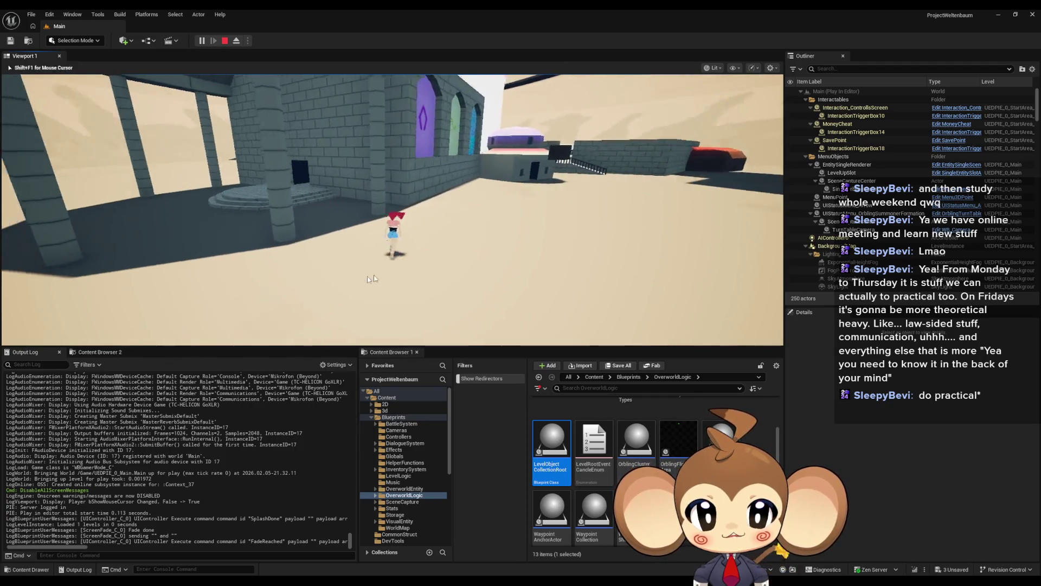
key("w")
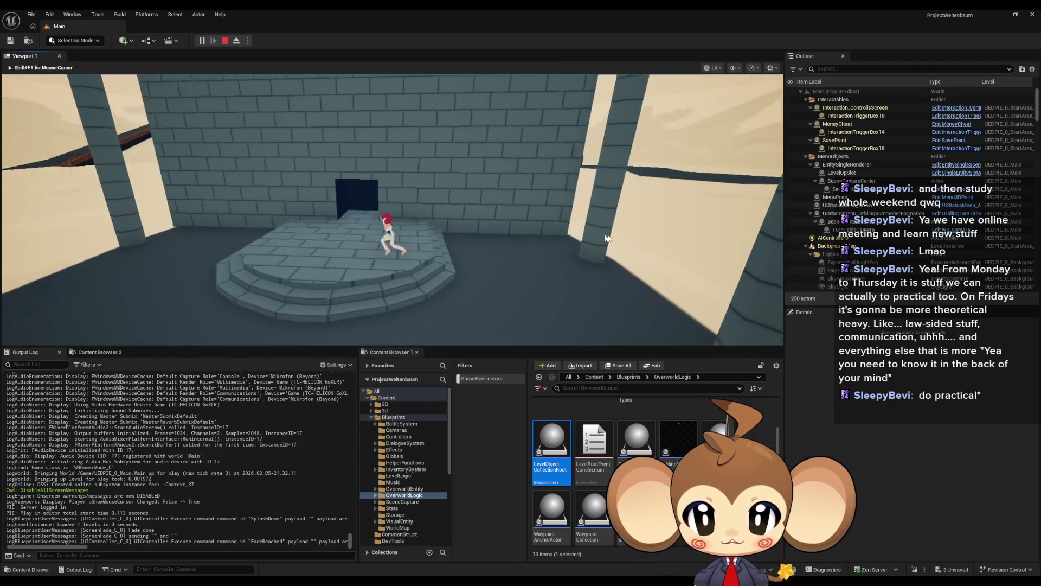
key("w")
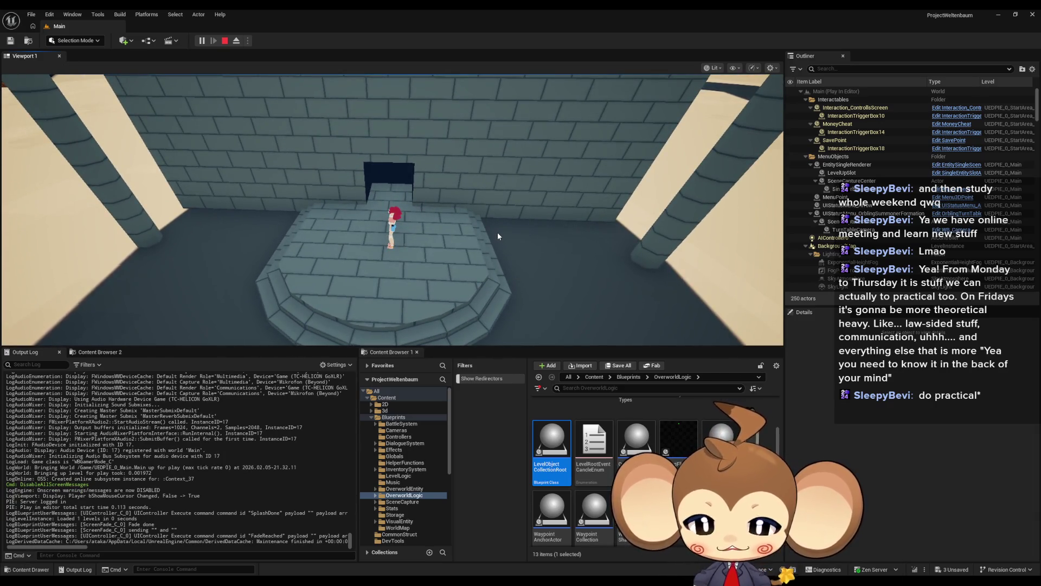
key("w")
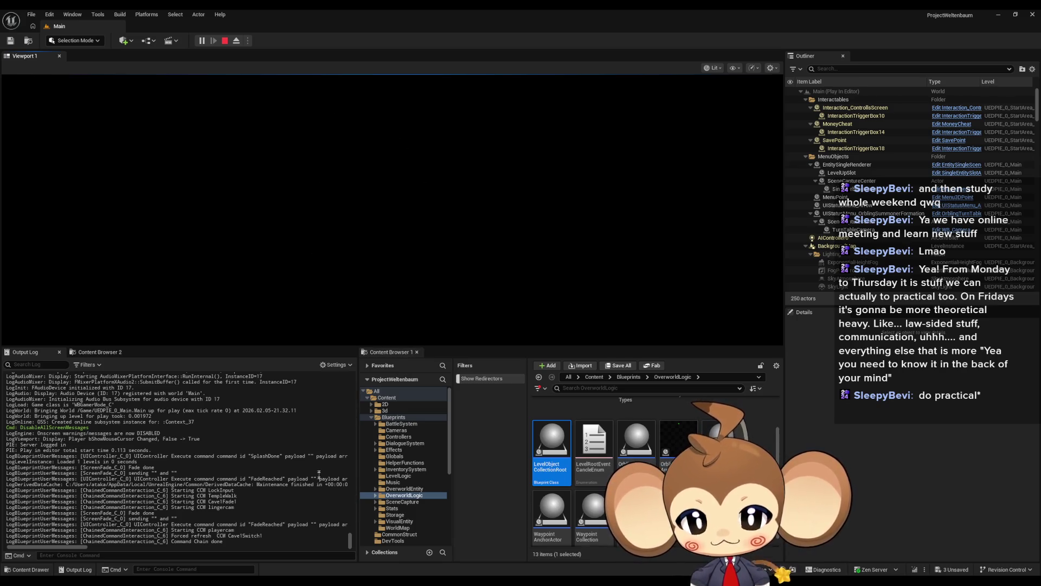
left_click(224, 41)
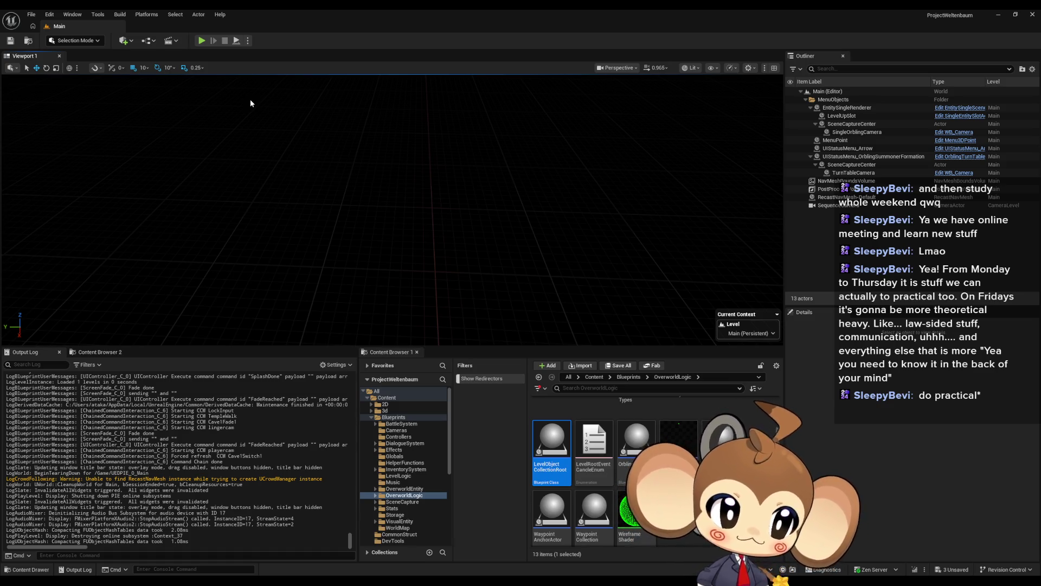
Step: Clear the Content Browser asset selection after the session ends
key("Escape")
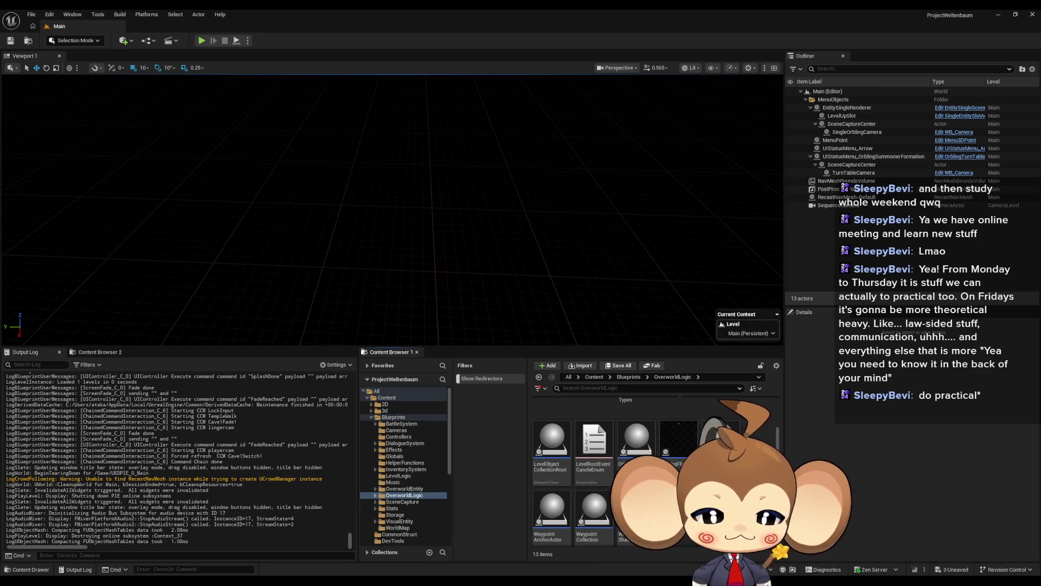
Step: Navigate the Content Browser to Content > Maps > Dummy
scroll(597, 461, "up", 2)
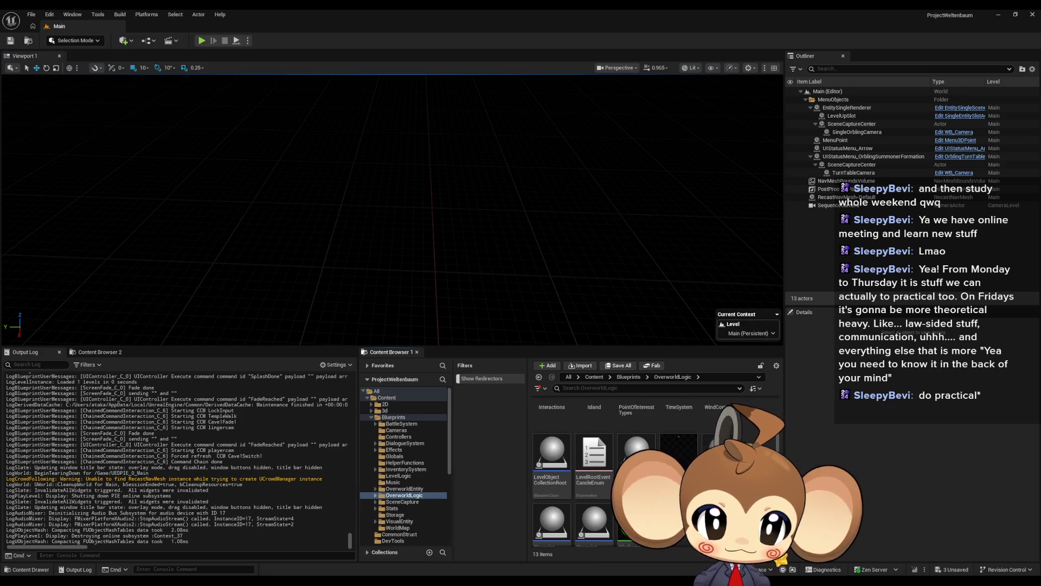
left_click(594, 377)
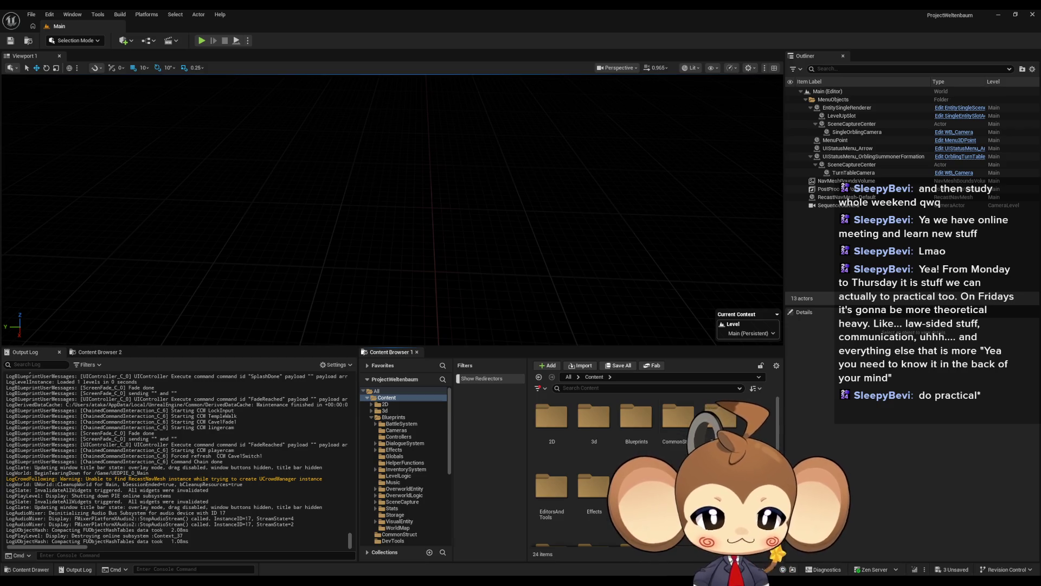
scroll(686, 432, "down", 2)
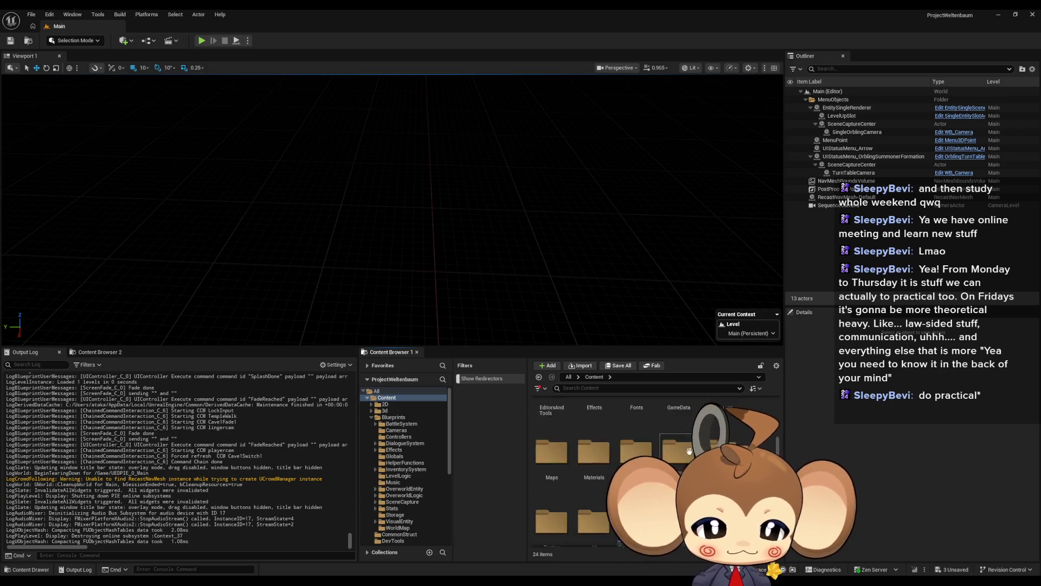
scroll(615, 468, "down", 1)
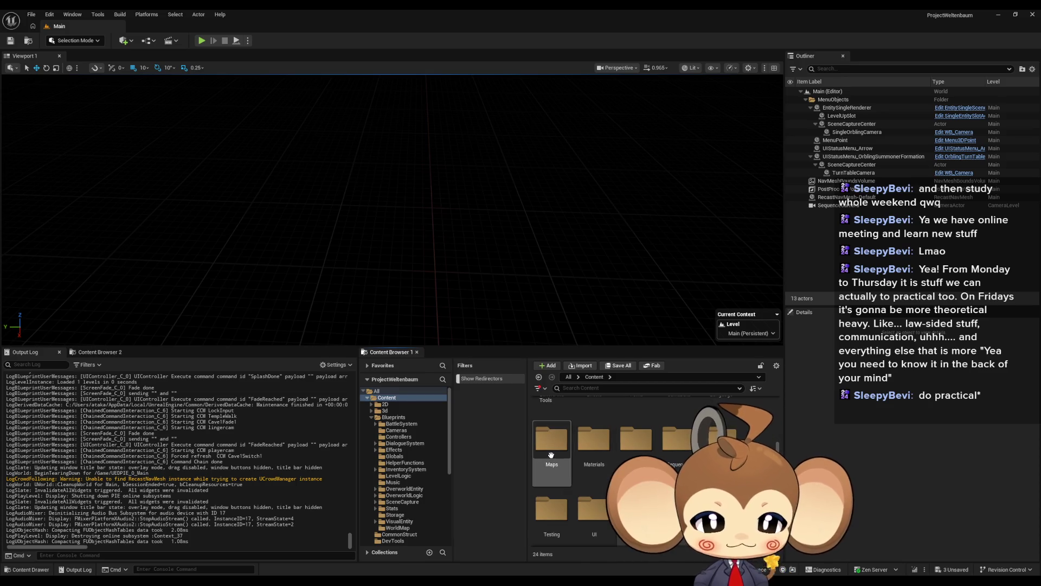
double_click(551, 440)
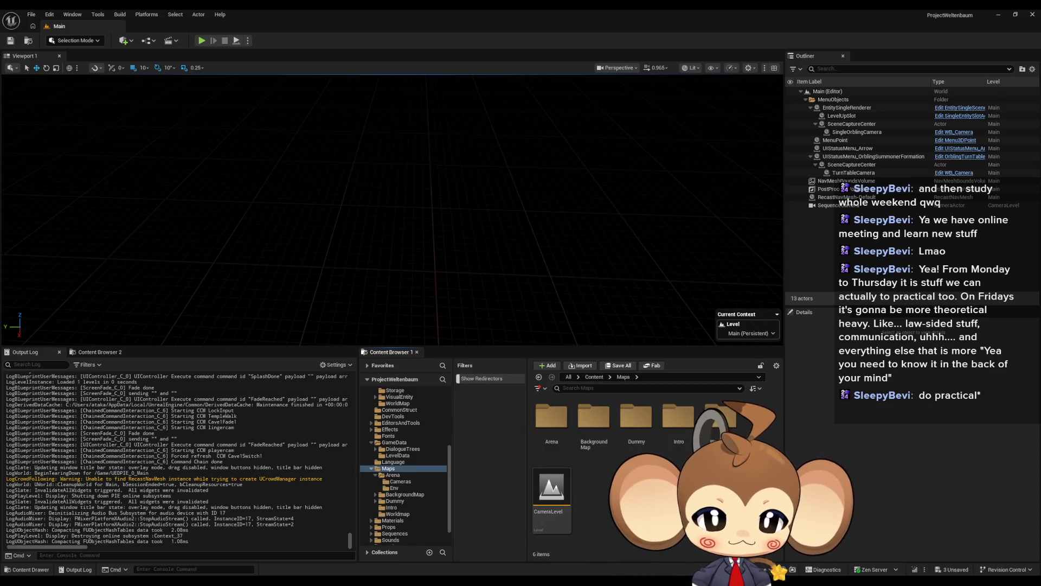
left_click(636, 417)
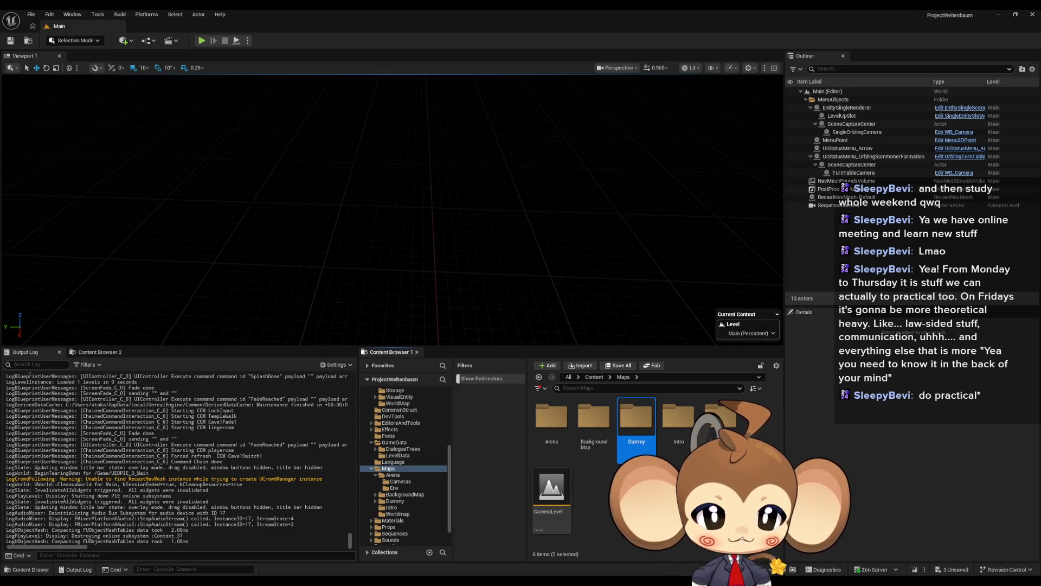
double_click(637, 417)
Step: Open the StartArea level, saving the modified LevelLoadingController, Test_Main and WorldMapController assets
double_click(569, 496)
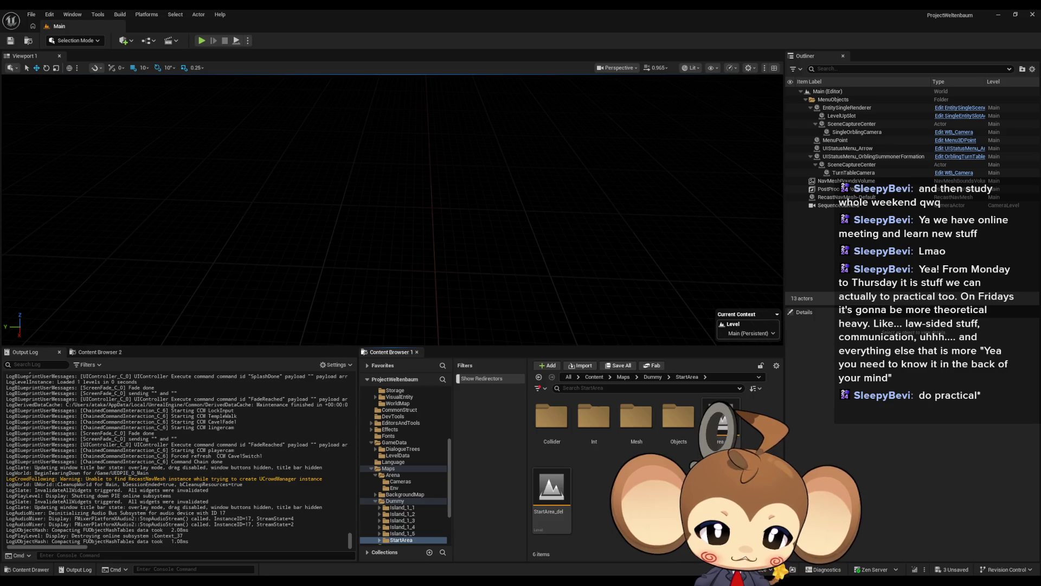
double_click(569, 496)
left_click(548, 388)
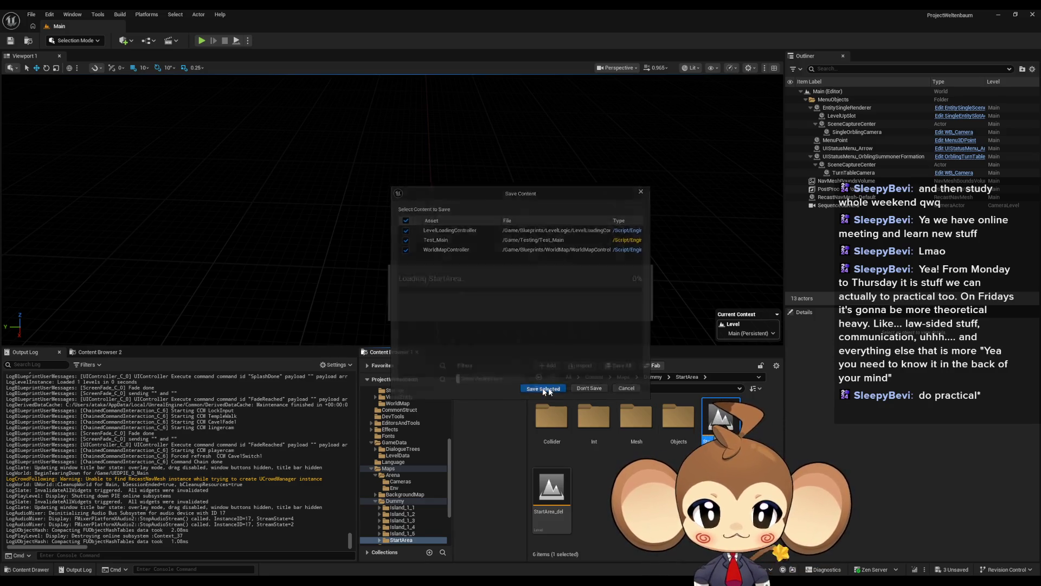
key("w")
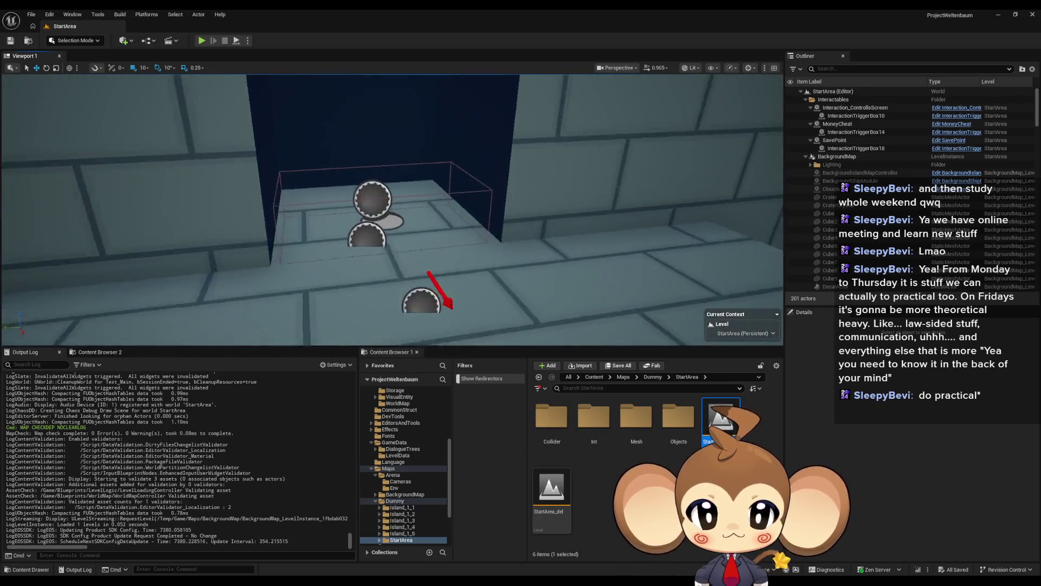
Step: Select the doorway trigger and its parent Interaction_EnterTemple, then open its CCP_SwitchToCave preset
left_click(531, 242)
key("f")
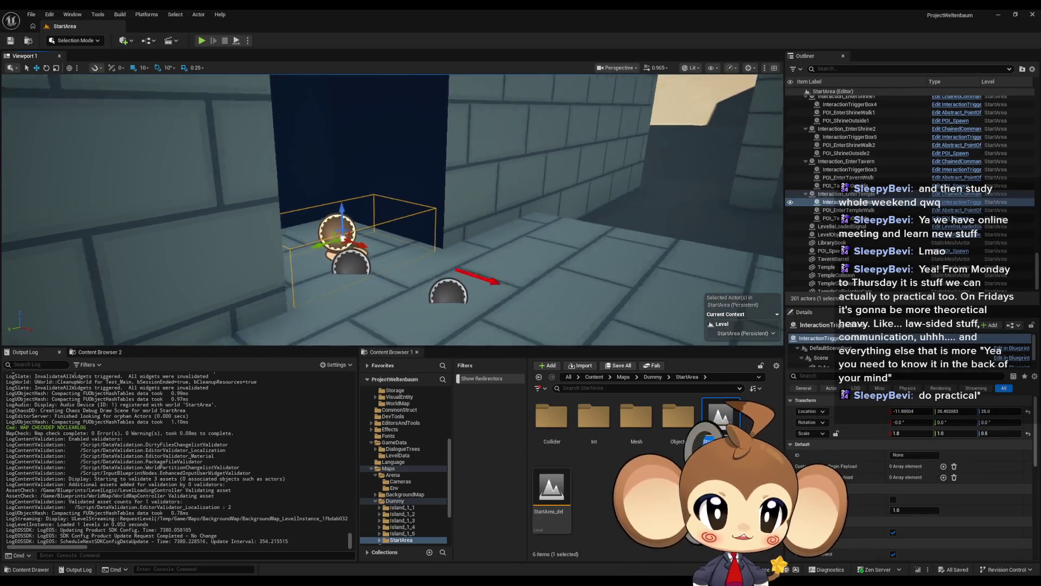
left_click(872, 193)
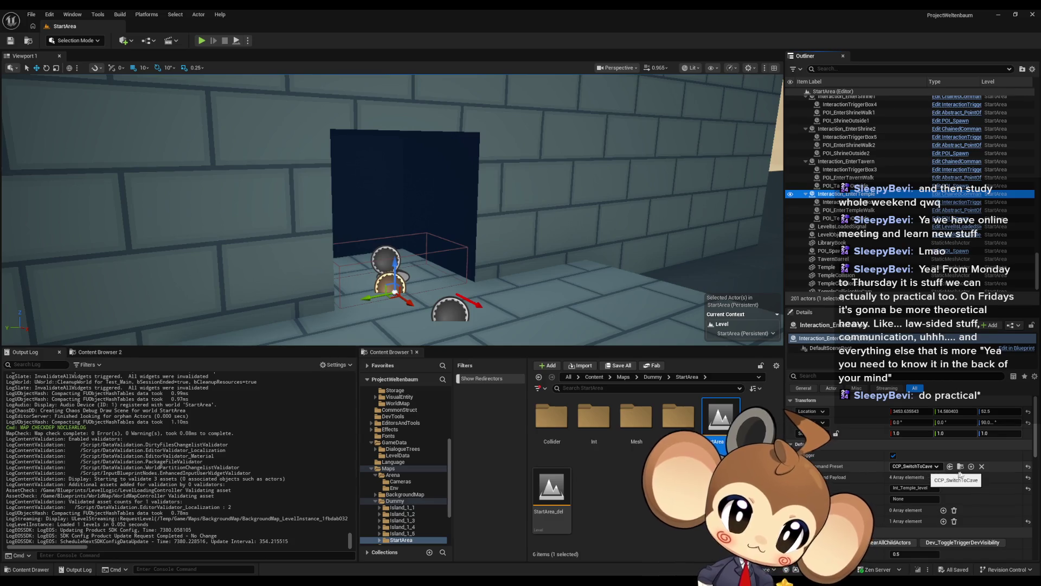
left_click(961, 467)
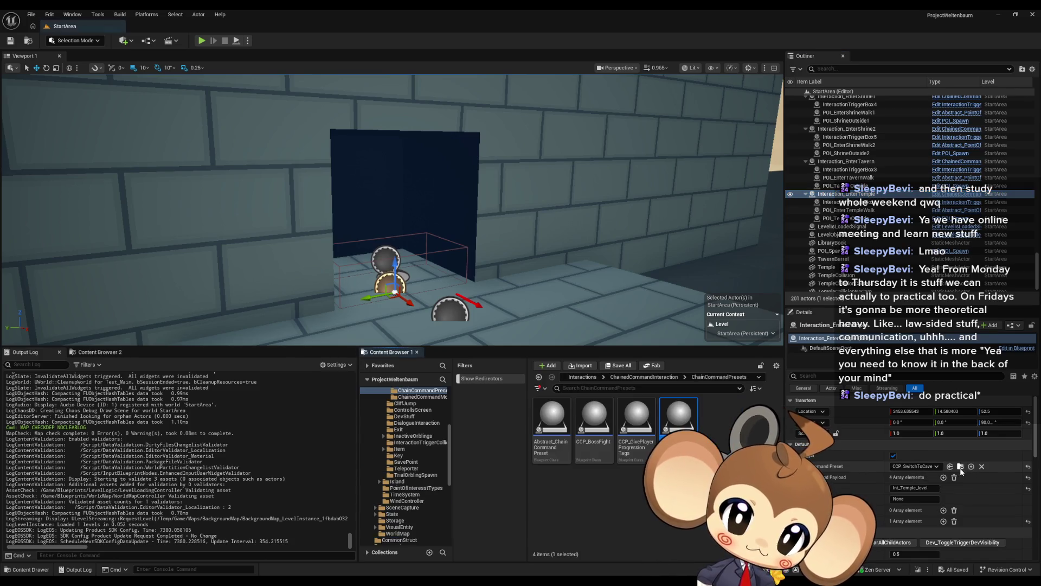
double_click(679, 417)
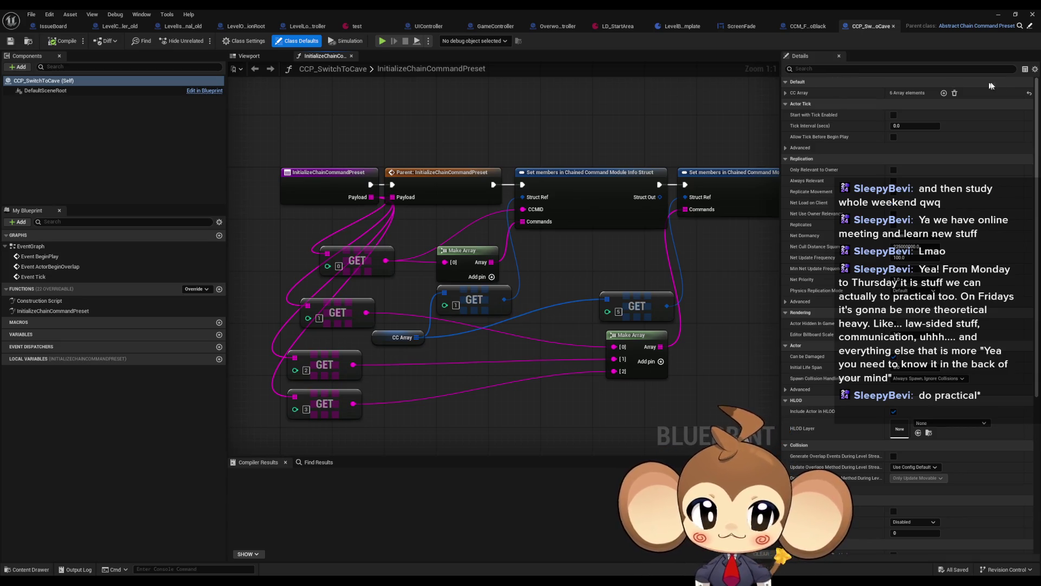
Step: Expand CC Array and each of its six Index entries in Details
left_click(786, 93)
left_click(792, 163)
left_click(793, 151)
left_click(792, 139)
left_click(793, 127)
left_click(793, 115)
left_click(792, 104)
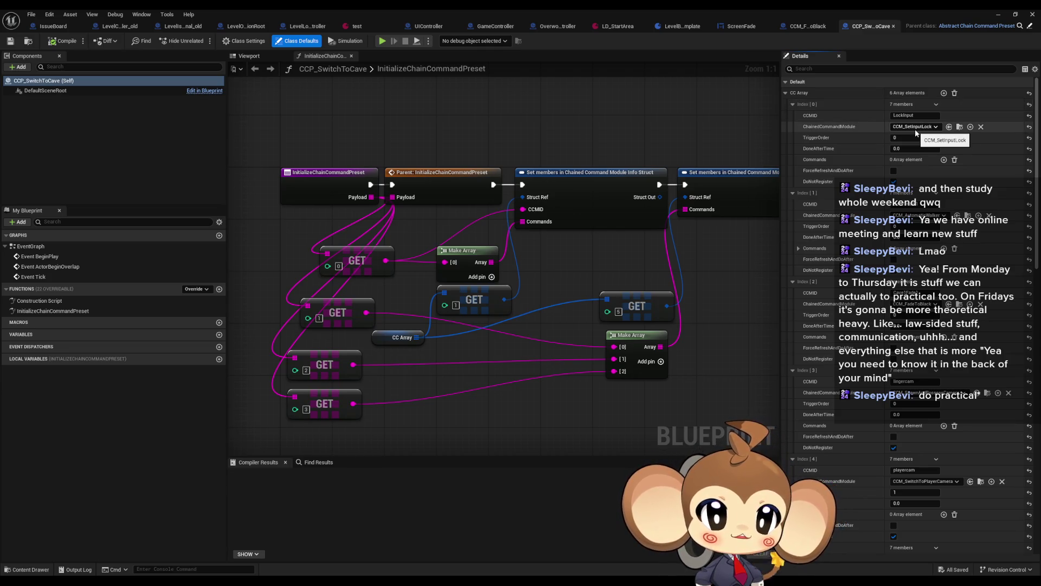
Step: Scroll through the chained command entries and restore the editor to a smaller window
scroll(916, 141, "down", 1)
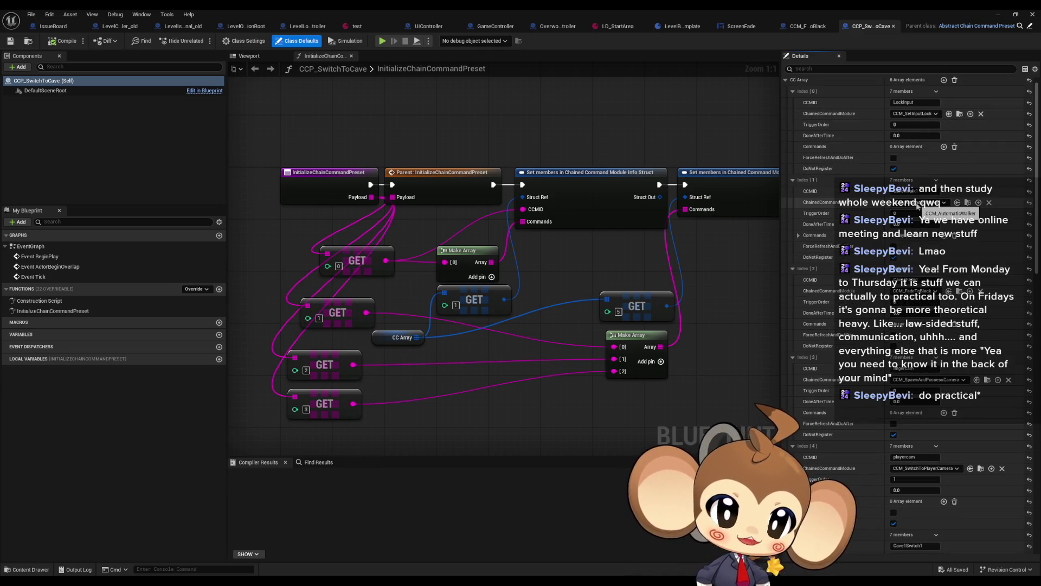
scroll(918, 217, "down", 3)
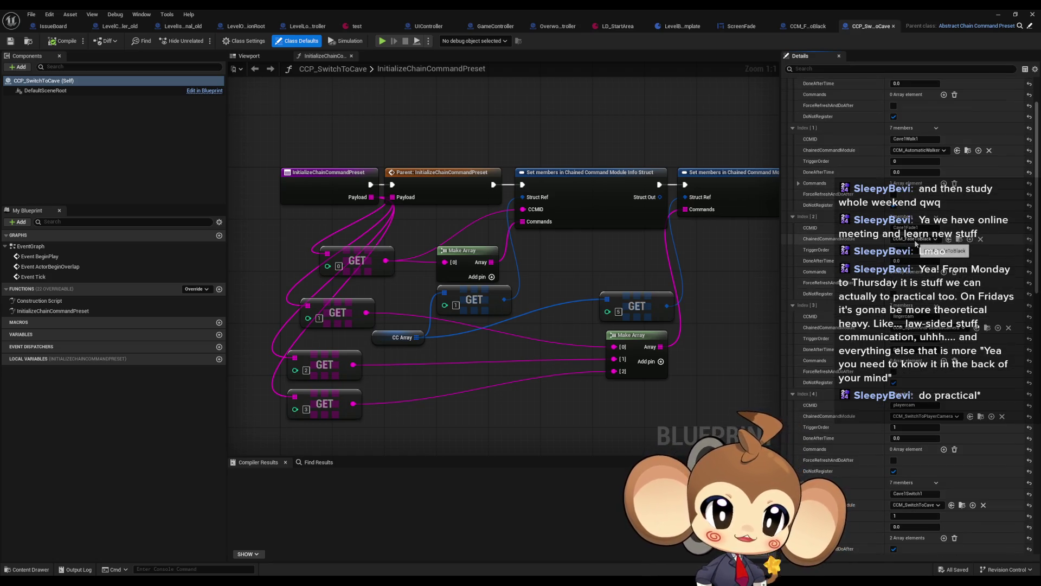
scroll(917, 244, "down", 3)
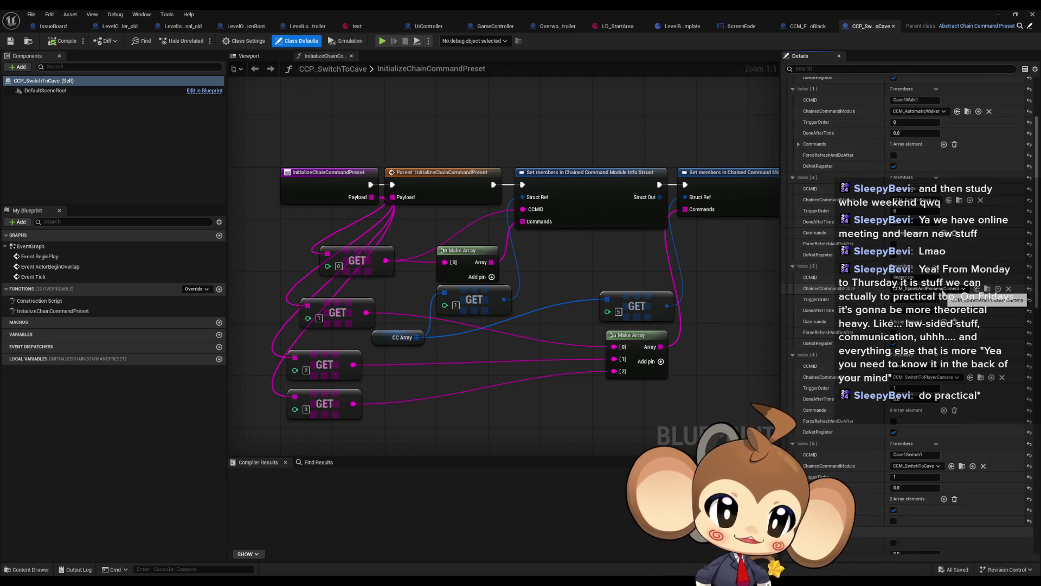
scroll(933, 325, "down", 2)
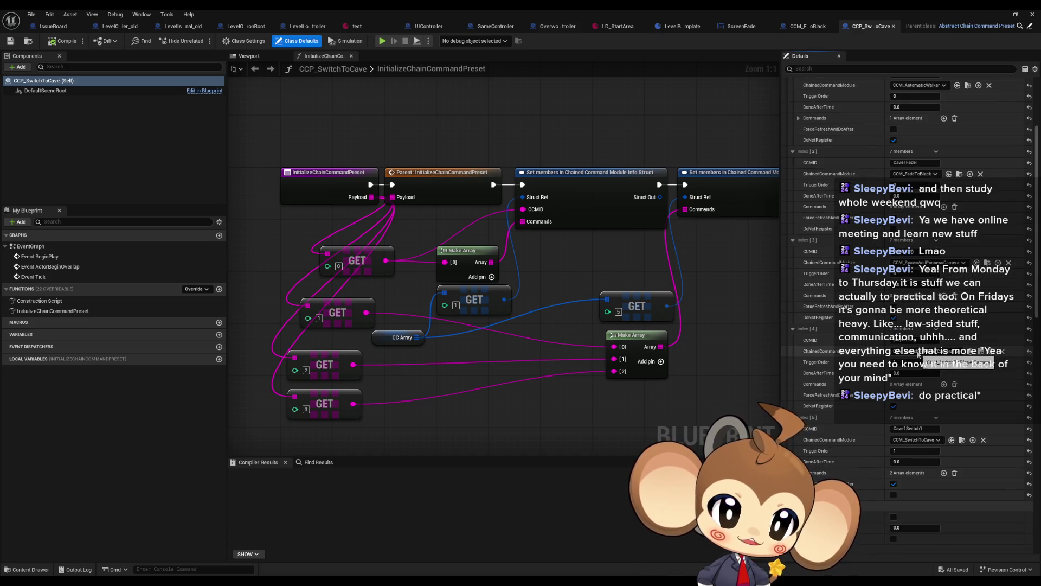
scroll(924, 385, "down", 4)
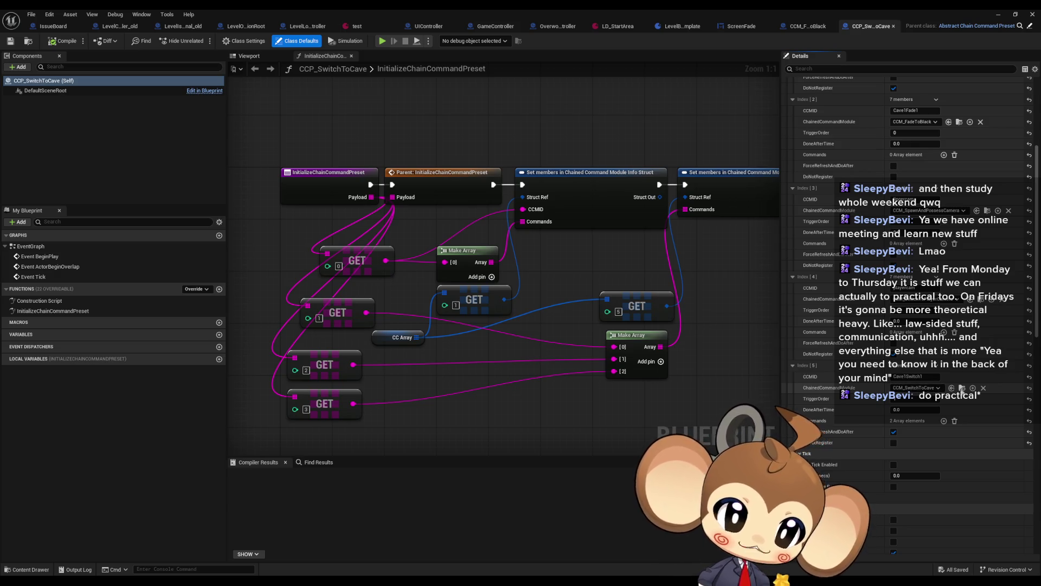
double_click(627, 12)
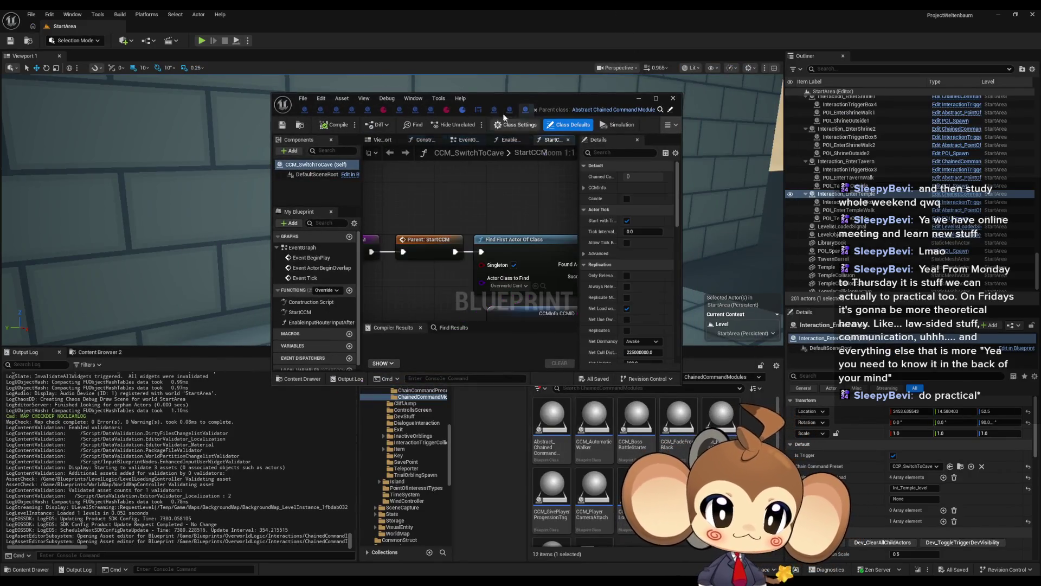
Step: Maximize CCM_SwitchToCave and inspect StartCCM's Find Actor, Create Event, Bind Event and Switch Cave Level nodes
double_click(484, 99)
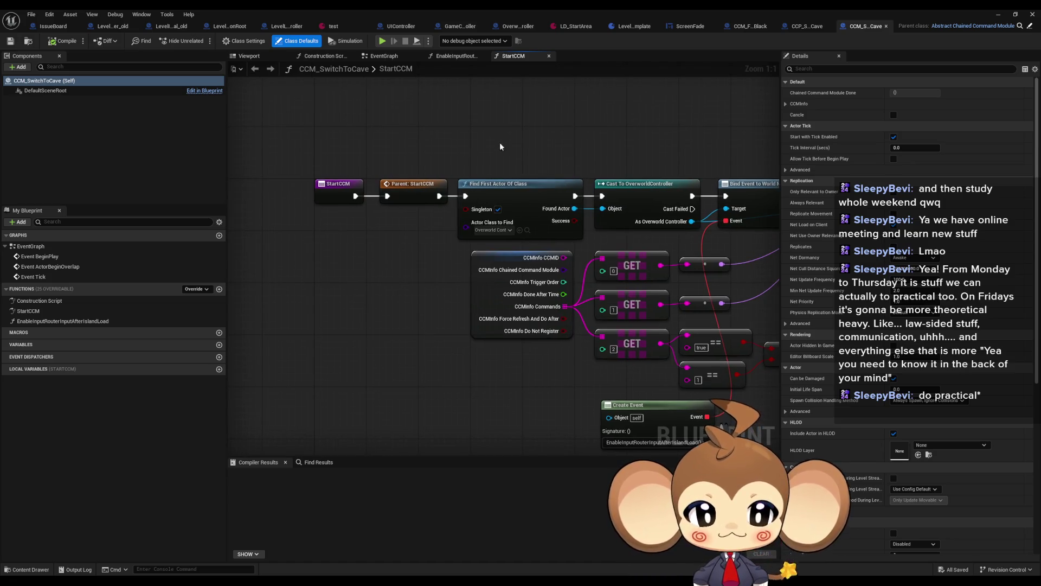
left_click(542, 227)
mouse_move(548, 250)
left_mouse_down()
mouse_move(442, 244)
mouse_move(388, 215)
left_mouse_up()
left_click_drag(380, 364, 557, 433)
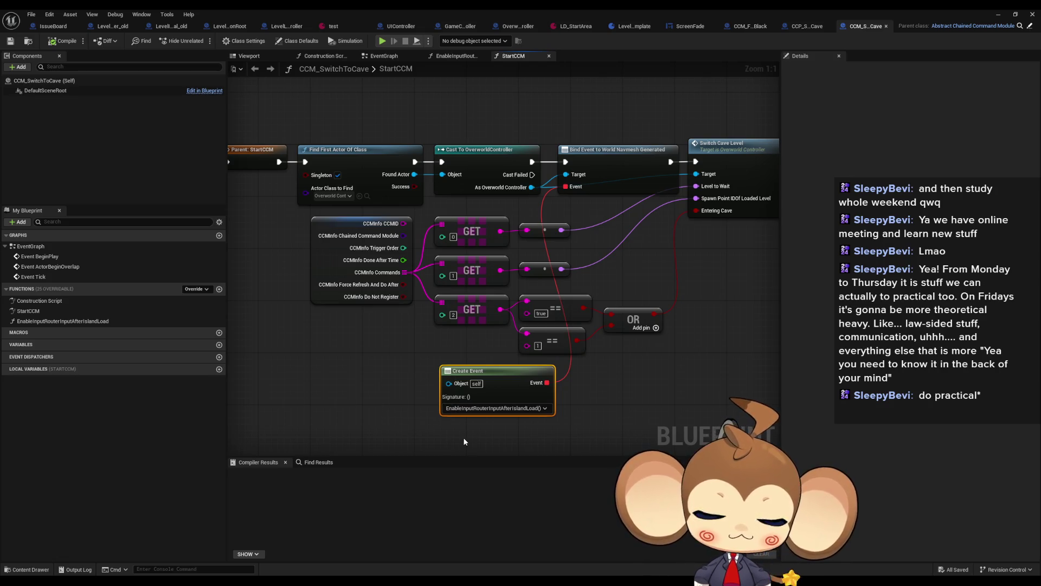
left_click(618, 168)
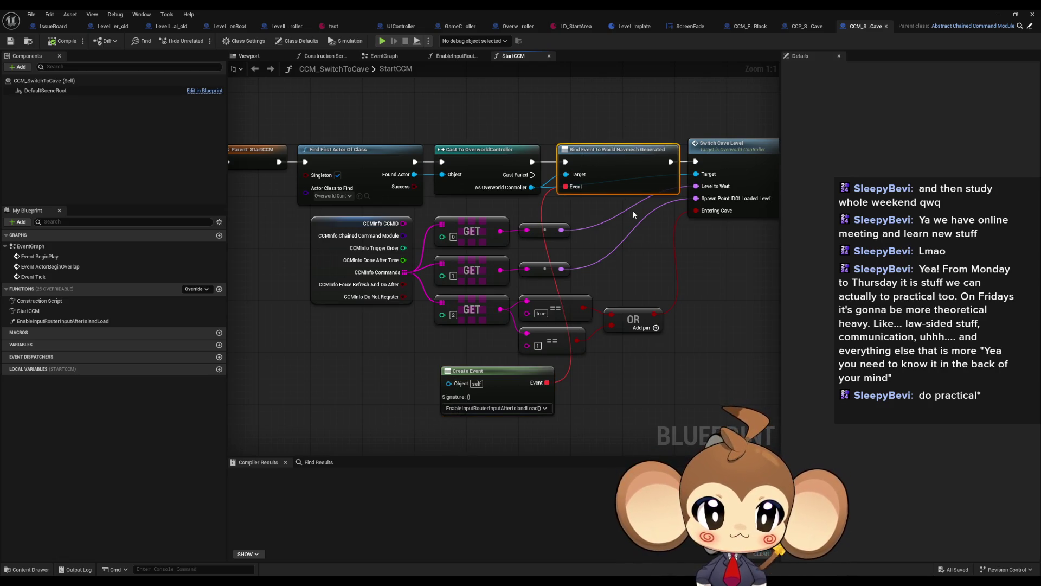
left_click_drag(633, 210, 523, 198)
left_click(630, 163)
left_click_drag(653, 248, 714, 269)
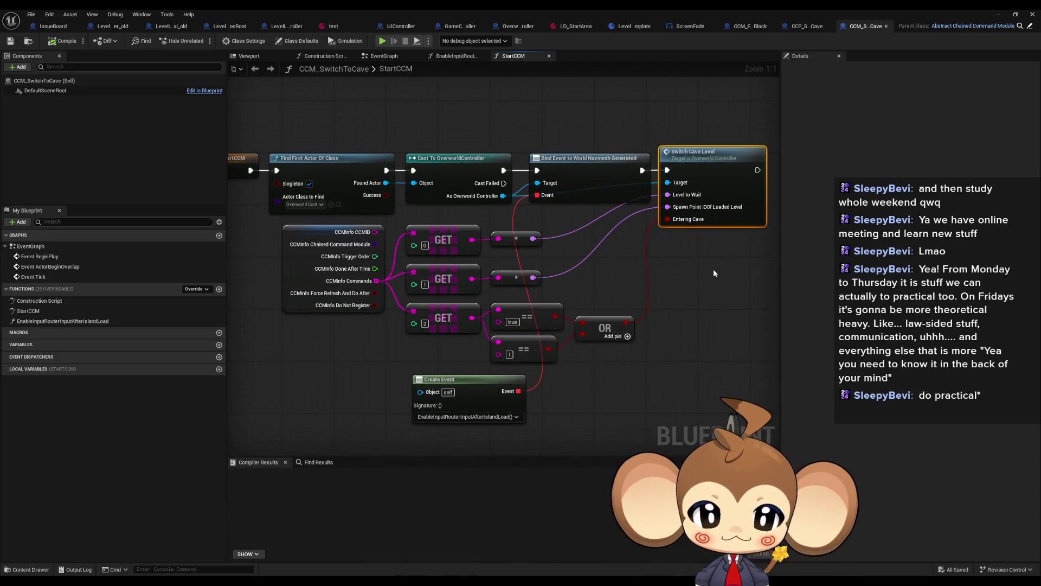
mouse_move(331, 350)
left_mouse_down()
mouse_move(466, 293)
mouse_move(488, 228)
left_mouse_up()
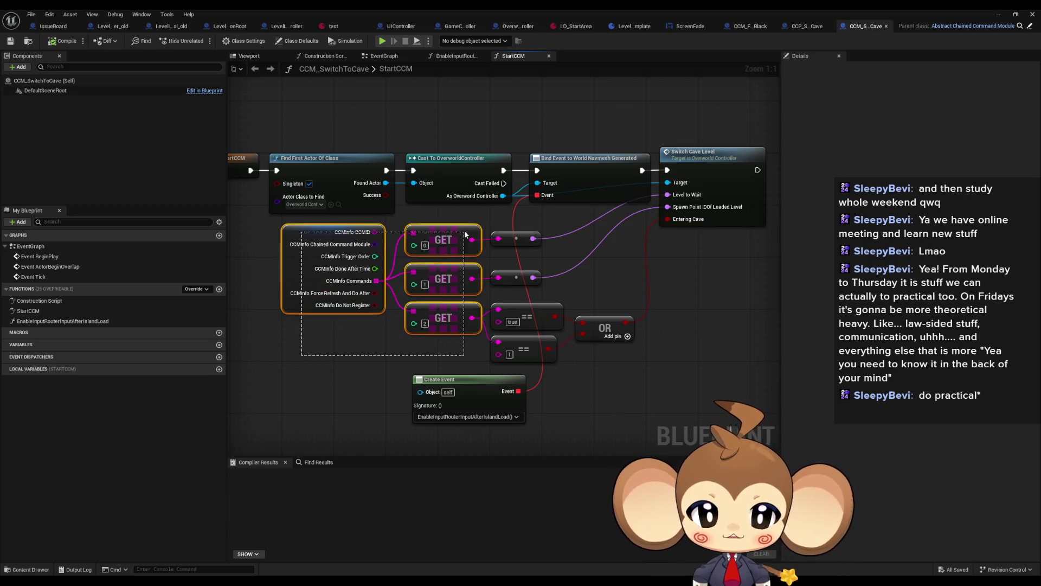
left_click(693, 218)
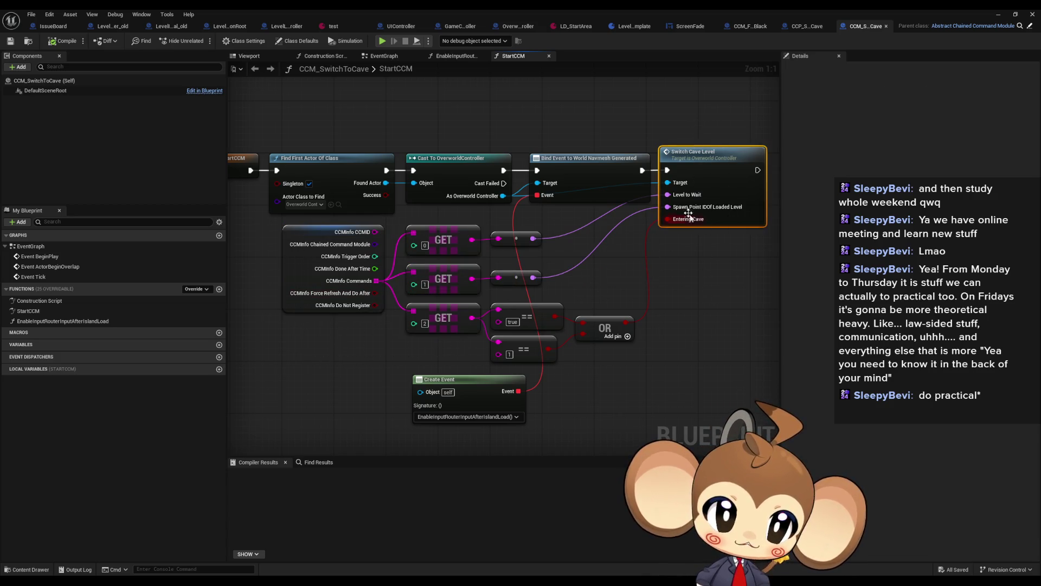
left_click(705, 274)
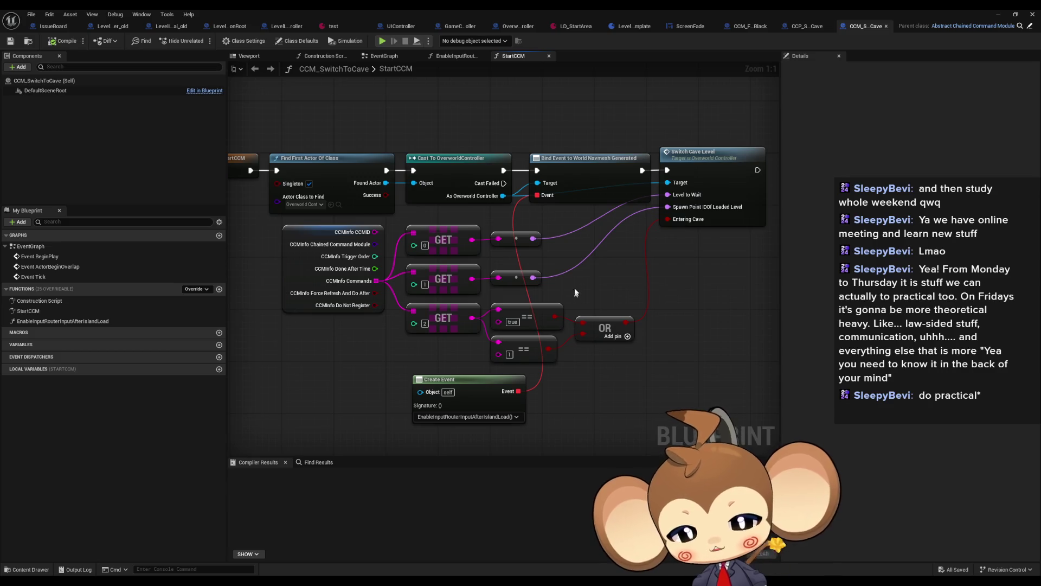
Step: Open OverworldController's SwitchCaveLevel function from the Switch Cave Level node, then return
left_click_drag(584, 124, 618, 228)
mouse_move(529, 365)
left_mouse_down()
mouse_move(363, 426)
mouse_move(462, 428)
left_mouse_up()
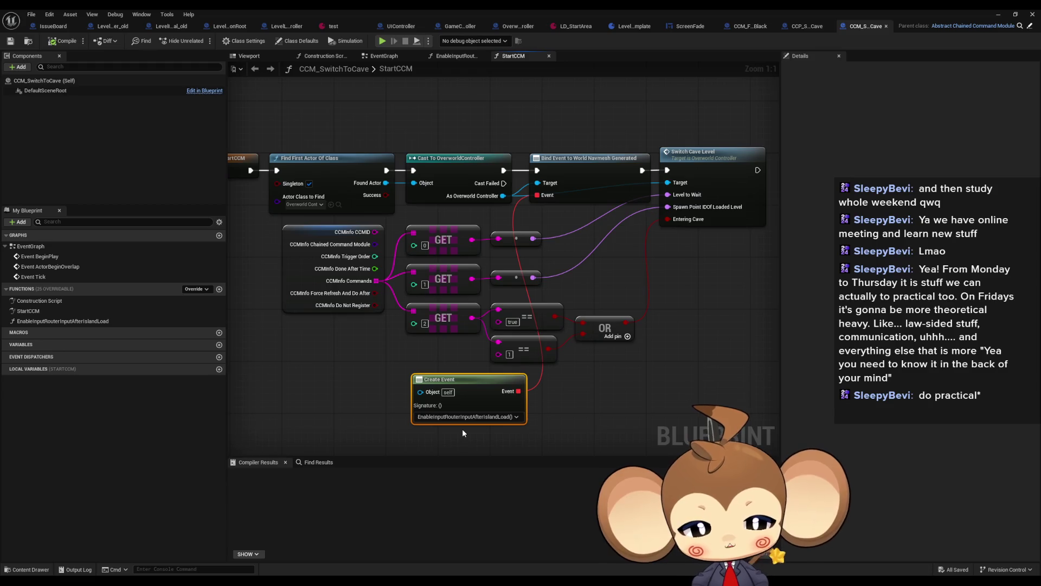
left_click_drag(688, 129, 740, 260)
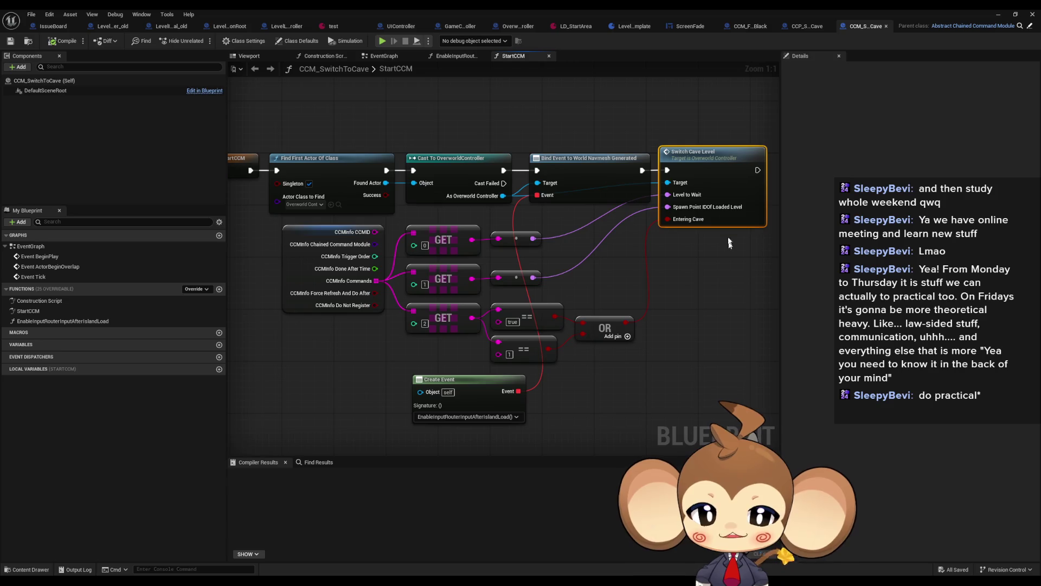
double_click(707, 170)
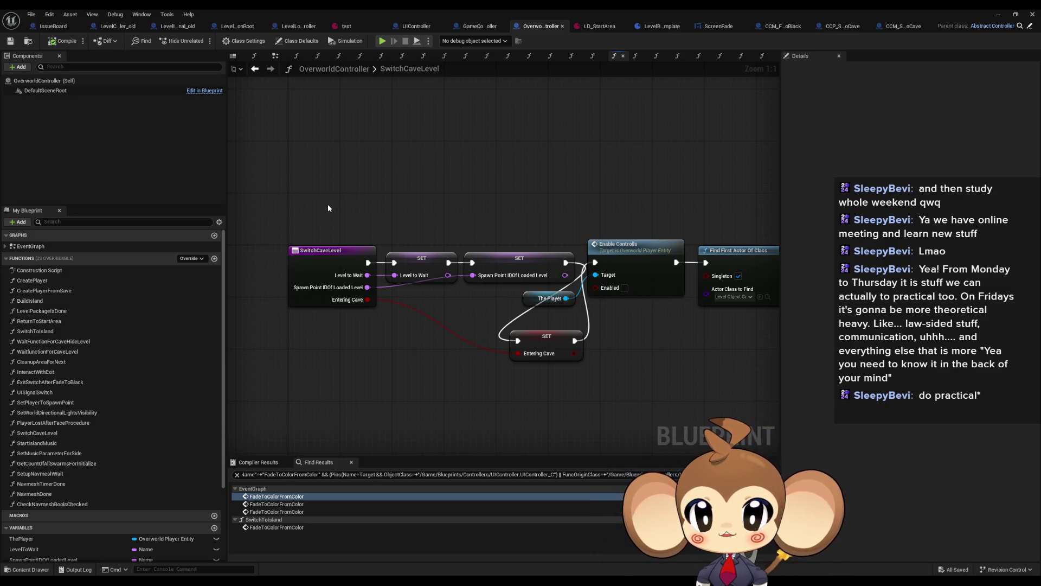
left_click(897, 26)
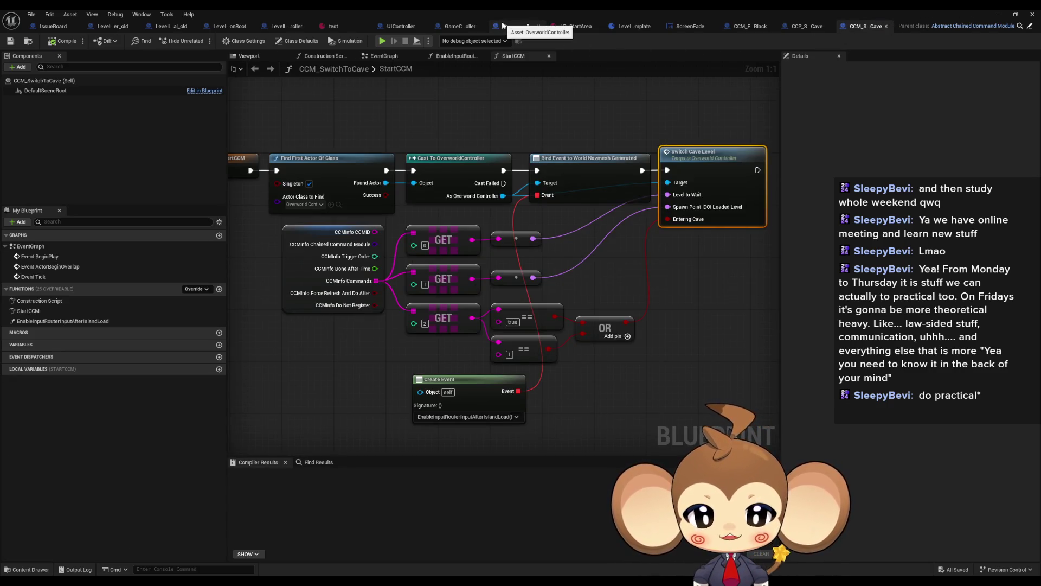
Step: Inspect the EnableInputRouterInputAfterIslandLoad function's Cast To InputRouter, Set Input Lock and Clean Up nodes
double_click(59, 321)
mouse_move(460, 222)
left_mouse_down()
mouse_move(474, 306)
mouse_move(574, 302)
left_mouse_up()
mouse_move(532, 140)
left_mouse_down()
mouse_move(591, 321)
mouse_move(603, 321)
left_mouse_up()
left_click_drag(591, 163, 658, 312)
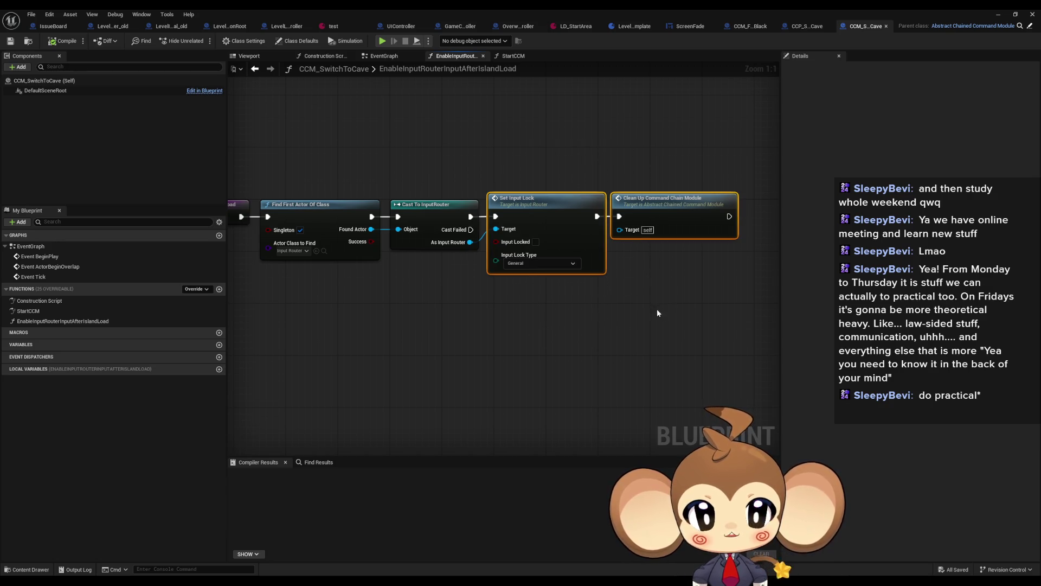
left_click_drag(656, 137, 678, 293)
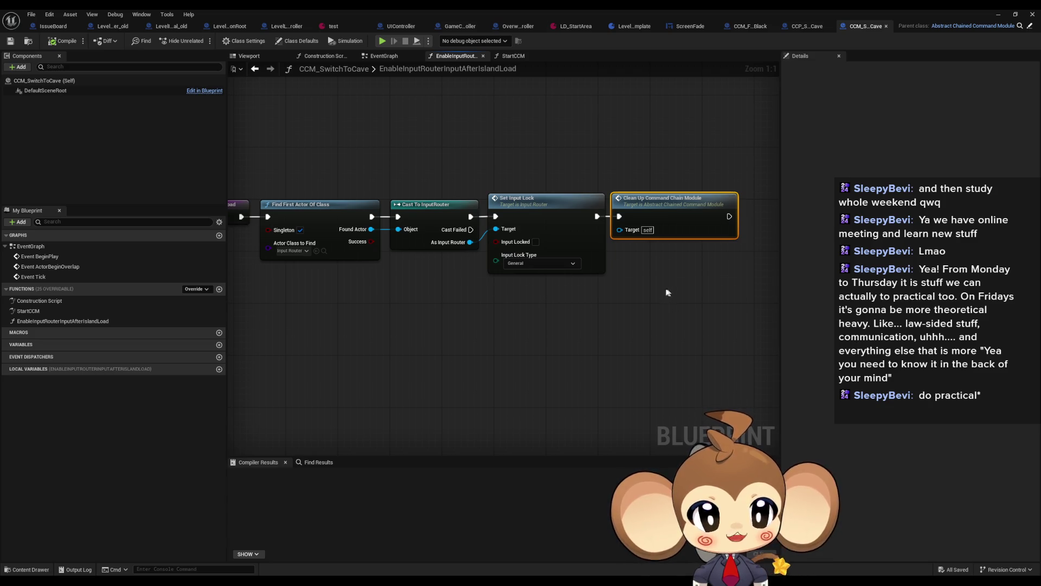
left_click_drag(604, 284, 664, 318)
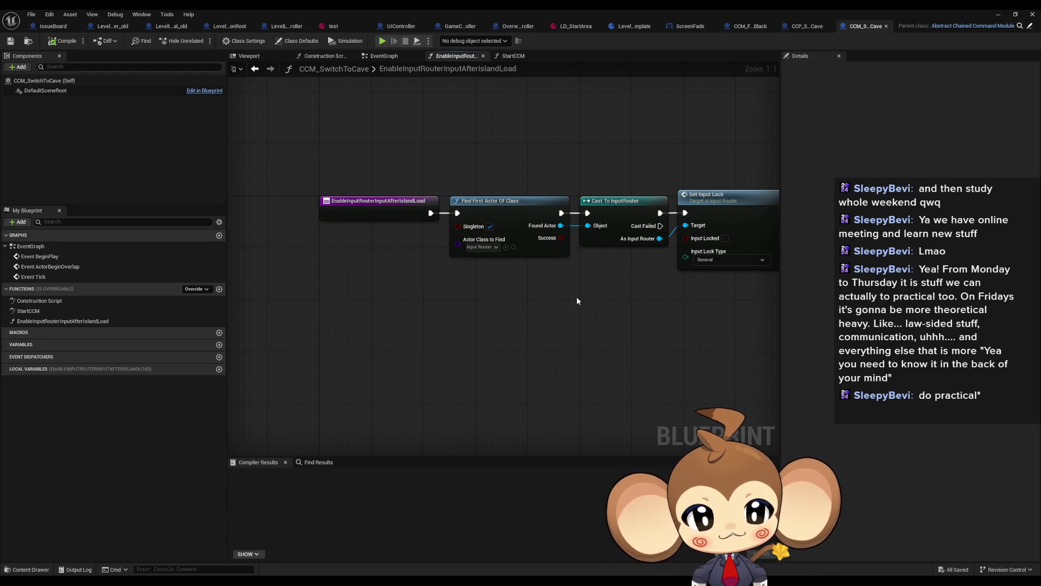
Step: Recheck the Bind Event to World Navmesh Generated node in StartCCM, then go to OverworldController
left_click(256, 69)
left_click(548, 174)
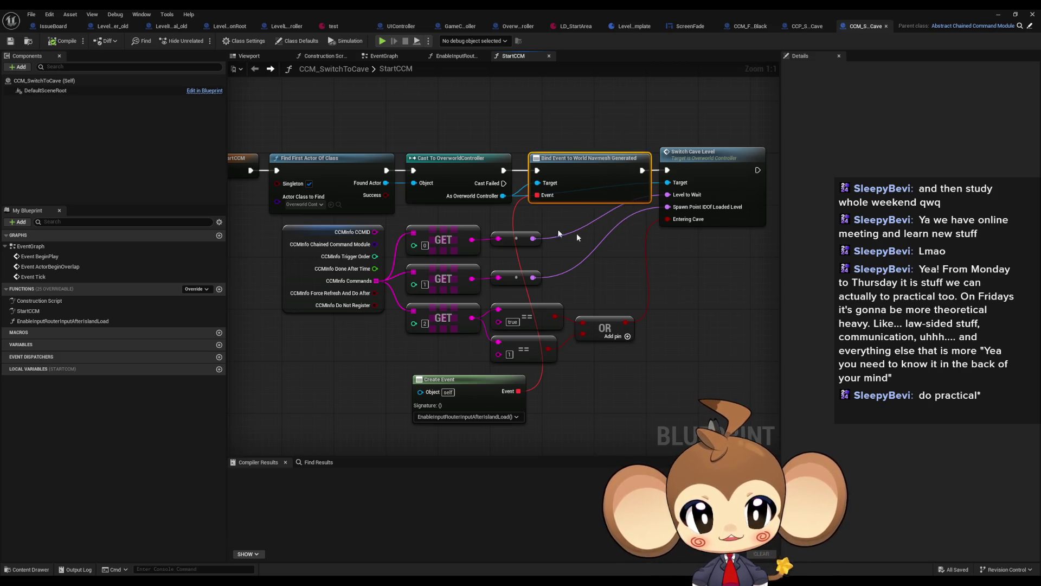
left_click(518, 28)
scroll(141, 402, "down", 3)
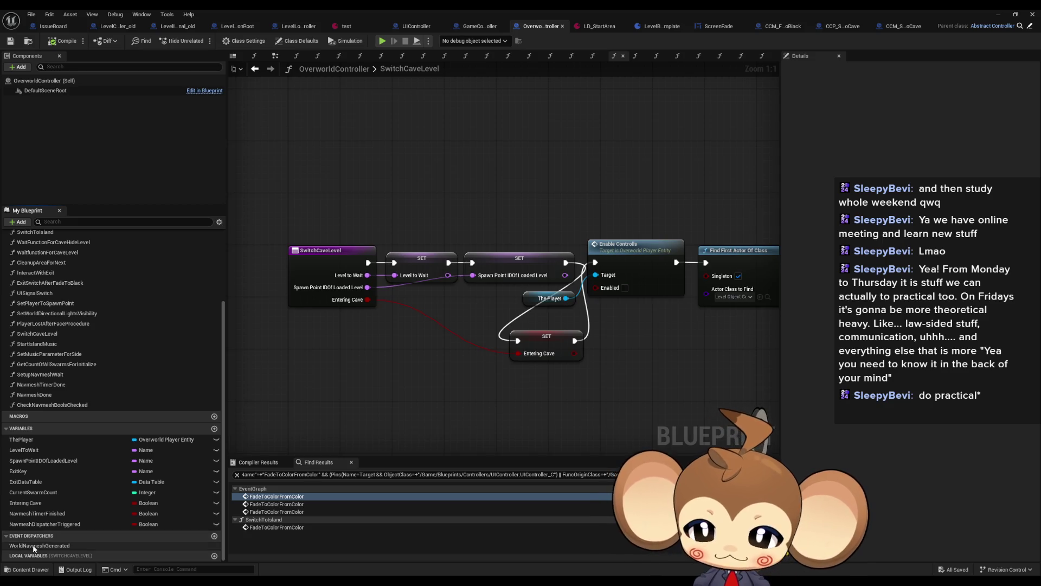
Step: Find references to the WorldNavmeshGenerated dispatcher and follow the chain to where it's called
left_click(35, 547)
right_click(36, 546)
mouse_move(60, 512)
left_click(152, 515)
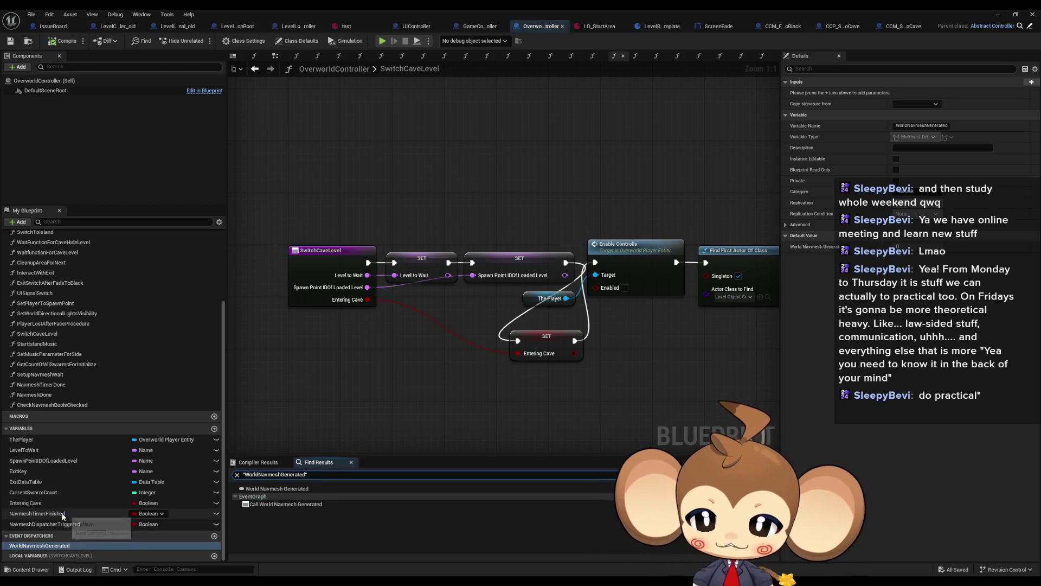
left_click(253, 506)
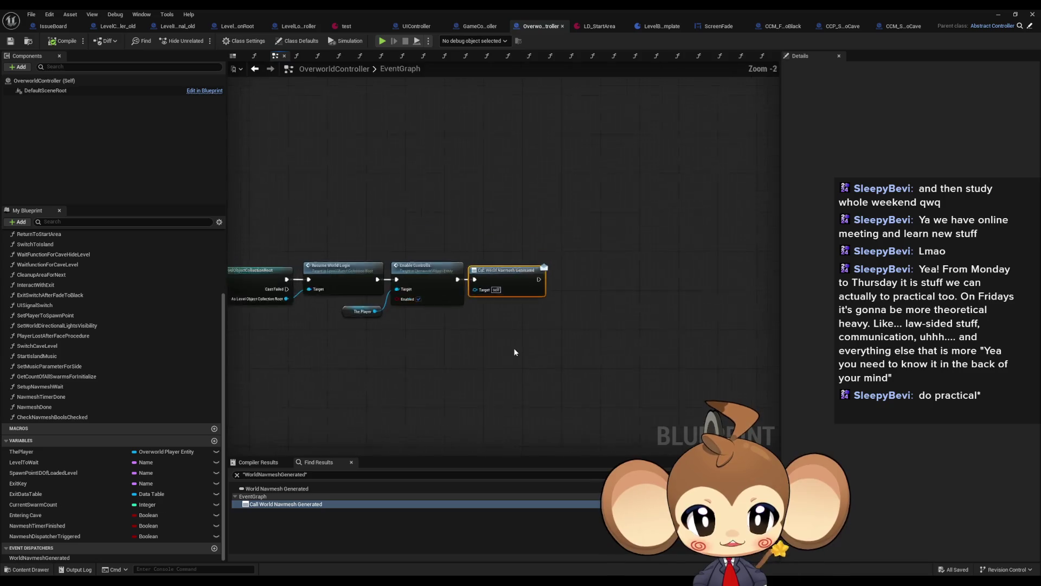
left_click_drag(435, 243, 733, 324)
left_click_drag(648, 326, 108, 302)
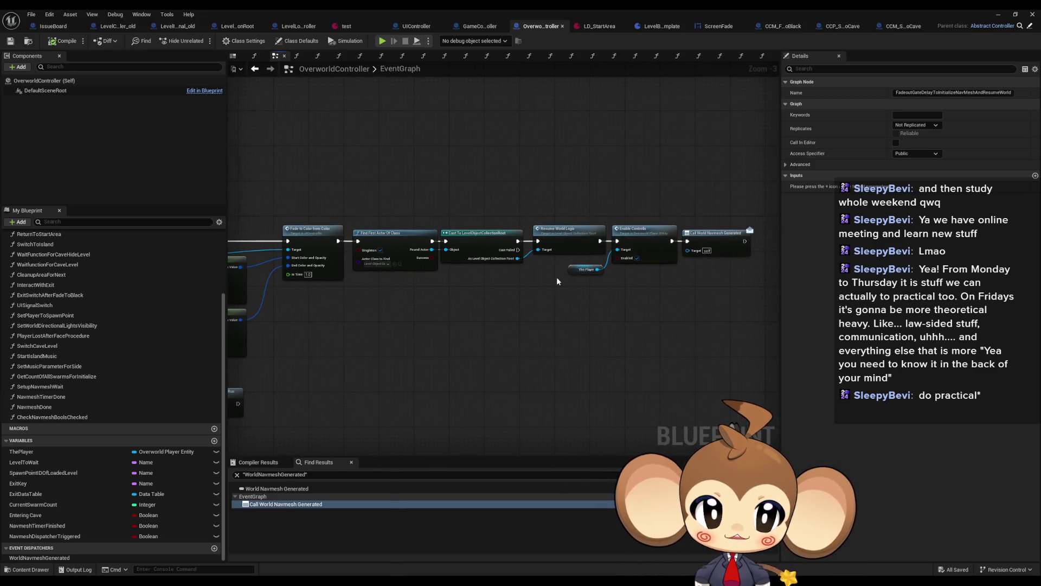
scroll(552, 278, "up", 3)
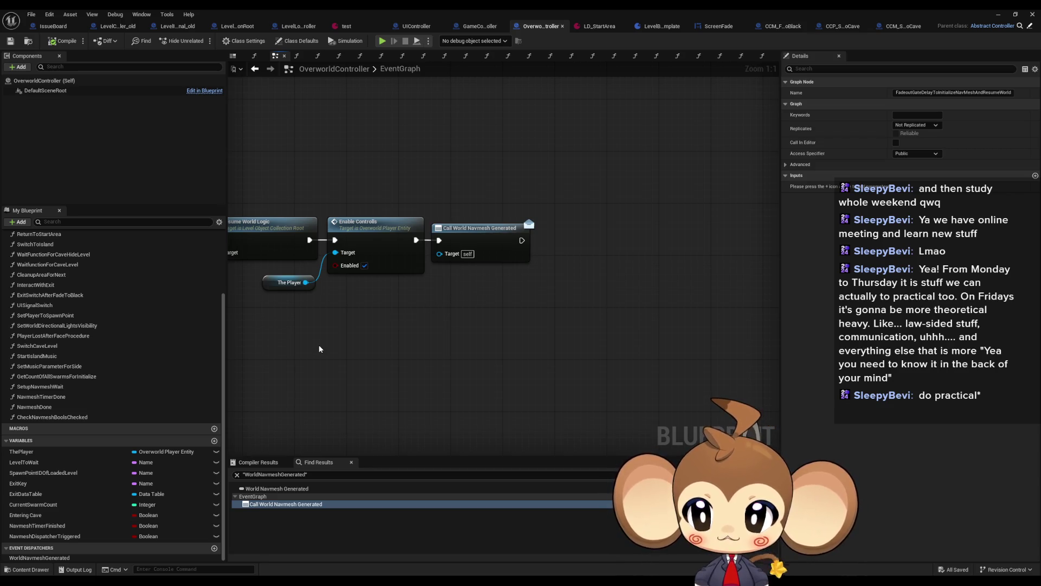
Step: Add a Call World Navmesh Generated node in the CheckNavmeshBoolsChecked function graph
double_click(88, 417)
left_click_drag(478, 298, 332, 308)
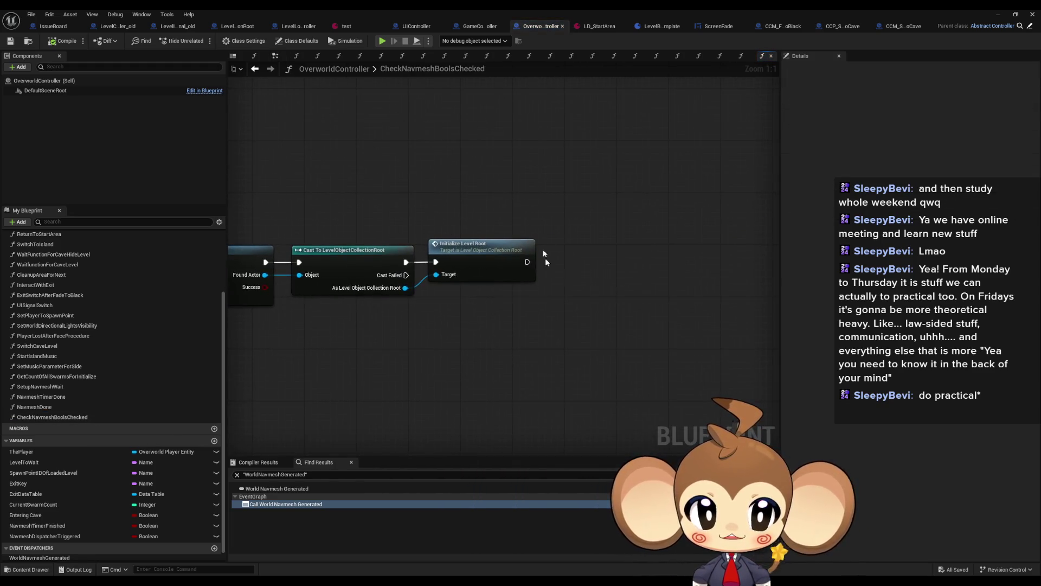
left_click_drag(75, 559, 560, 310)
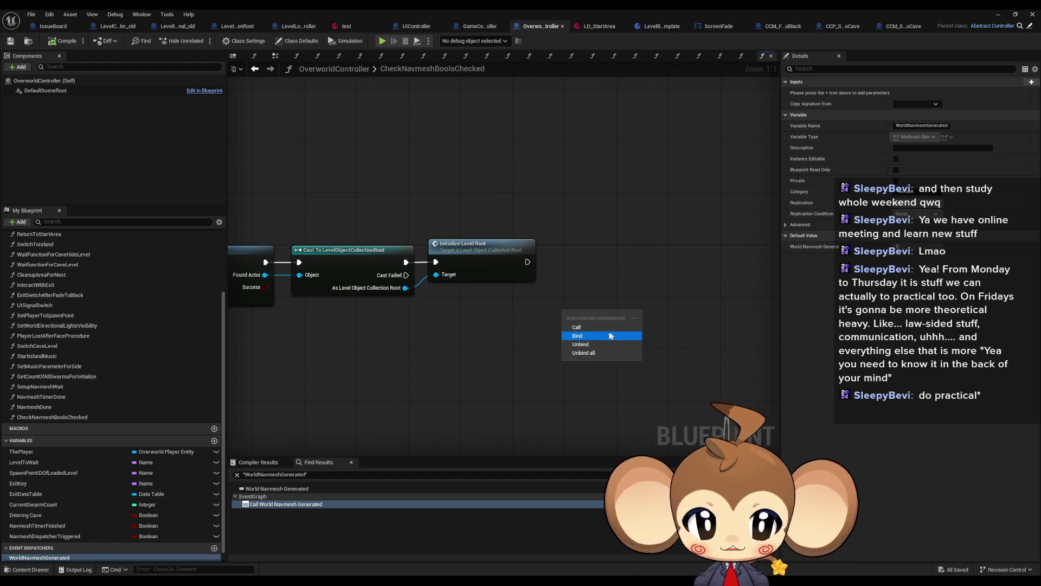
left_click(575, 335)
left_click_drag(366, 434, 757, 332)
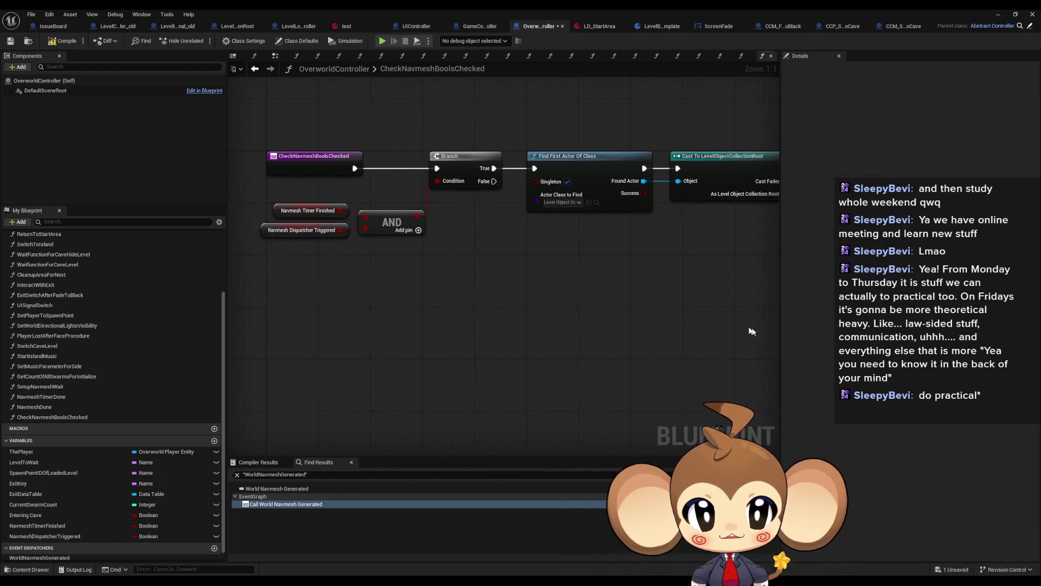
mouse_move(264, 193)
left_mouse_down()
mouse_move(426, 250)
mouse_move(194, 288)
left_mouse_up()
left_click(699, 293)
left_click_drag(699, 292, 575, 321)
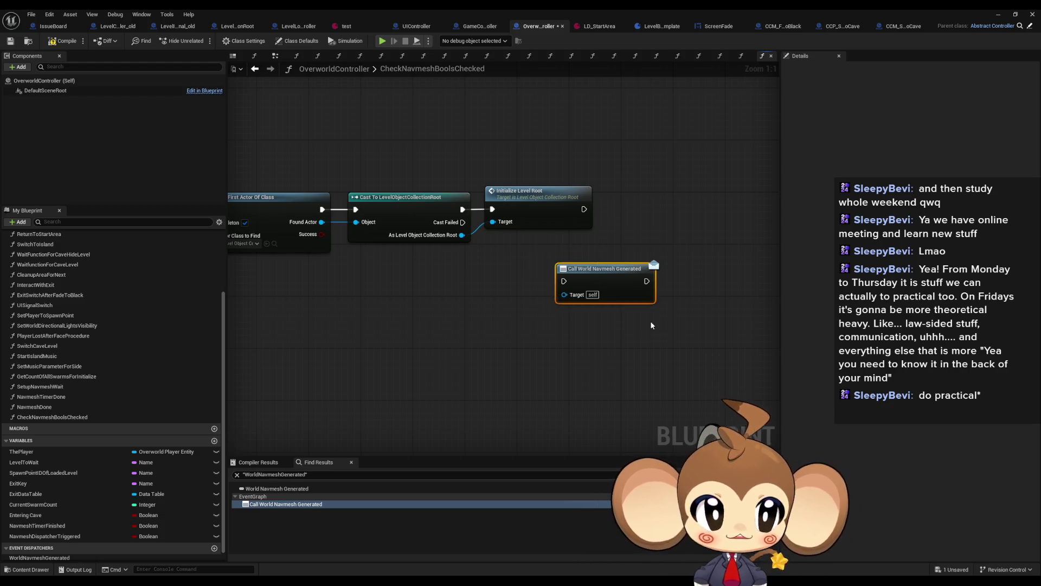
left_click(914, 28)
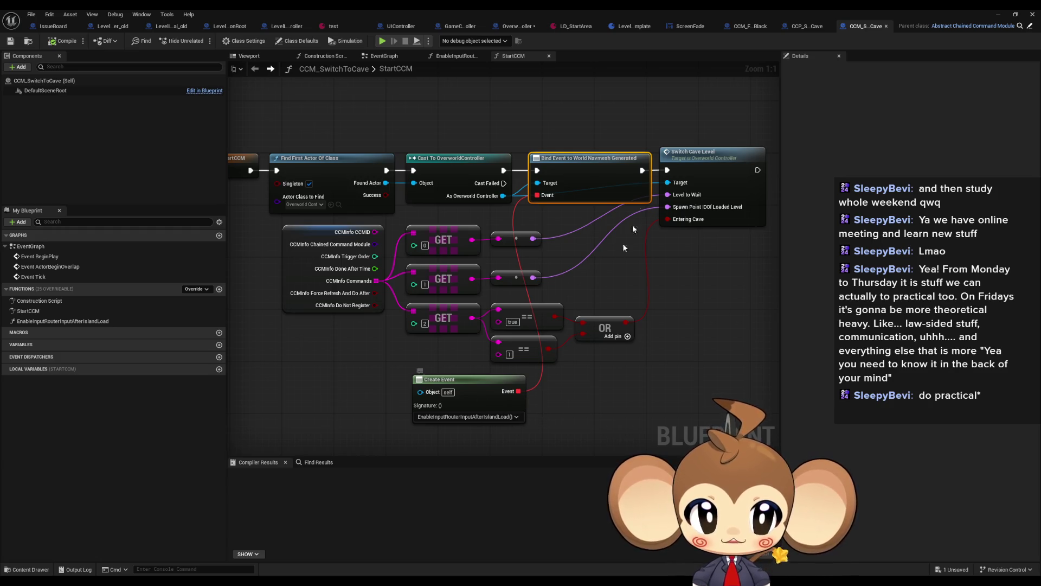
Step: Review the Set Input Lock and Clean Up Command Chain Module nodes in EnableInputRouterInputAfterIslandLoad
left_click(697, 153)
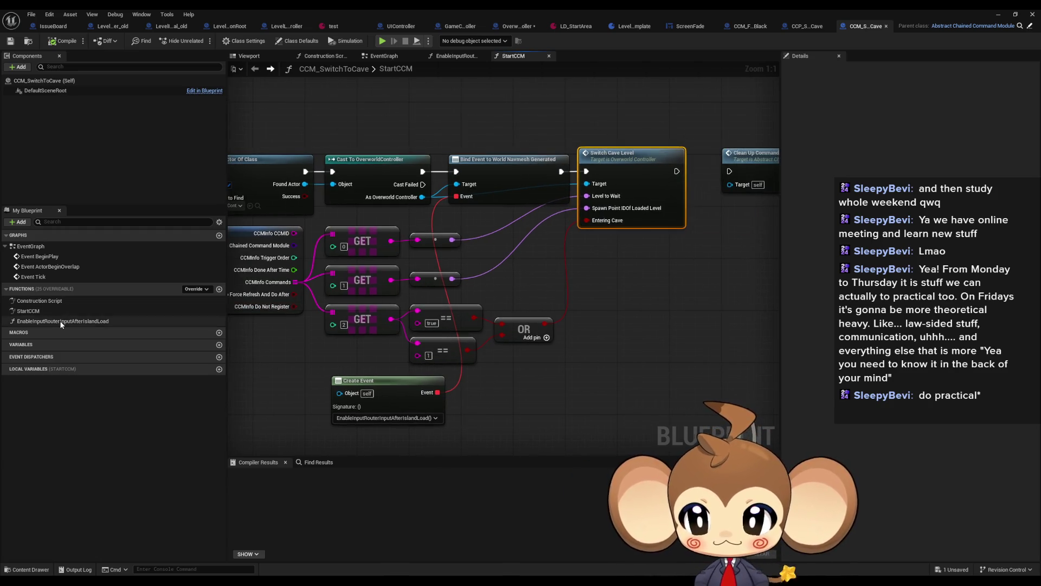
double_click(62, 322)
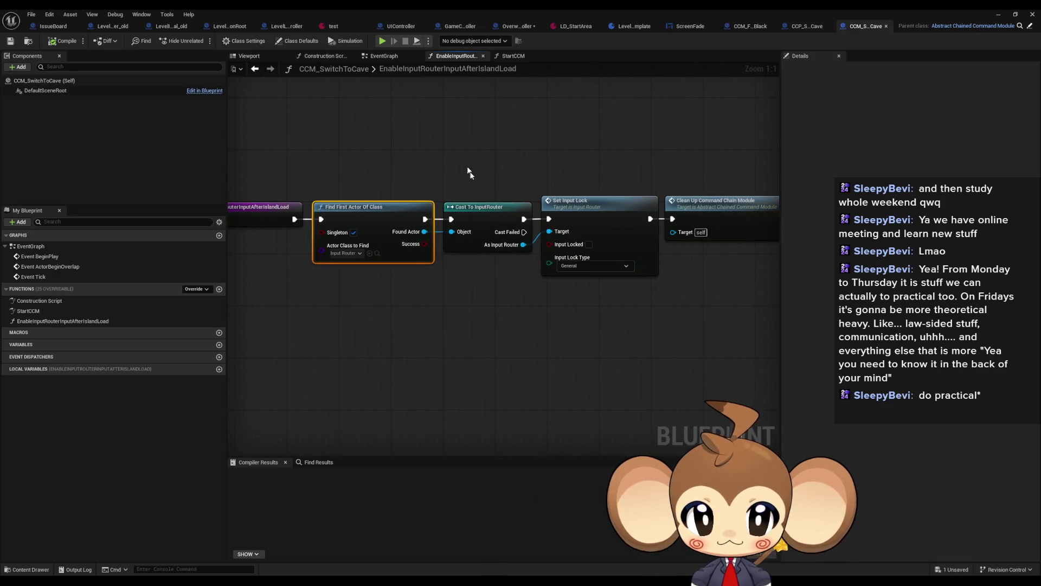
left_click(573, 213)
left_click_drag(579, 166, 612, 258)
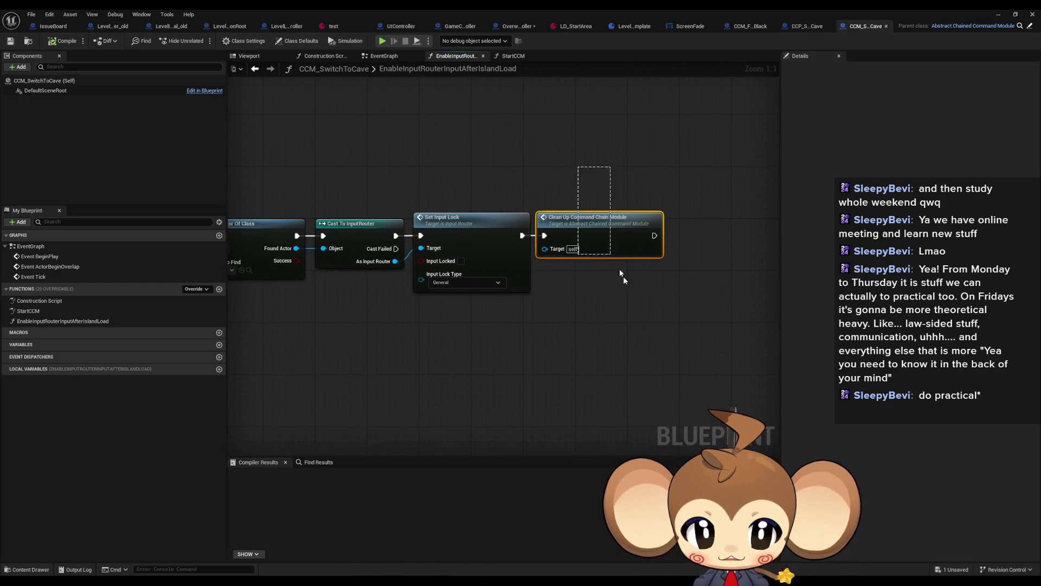
left_click(614, 307)
left_click_drag(534, 315, 678, 310)
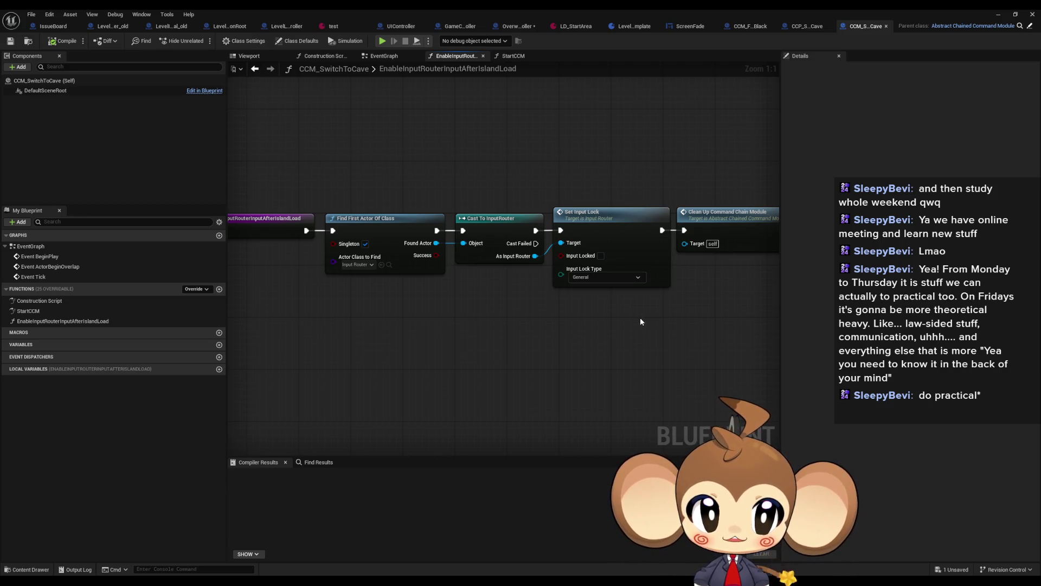
left_click(510, 26)
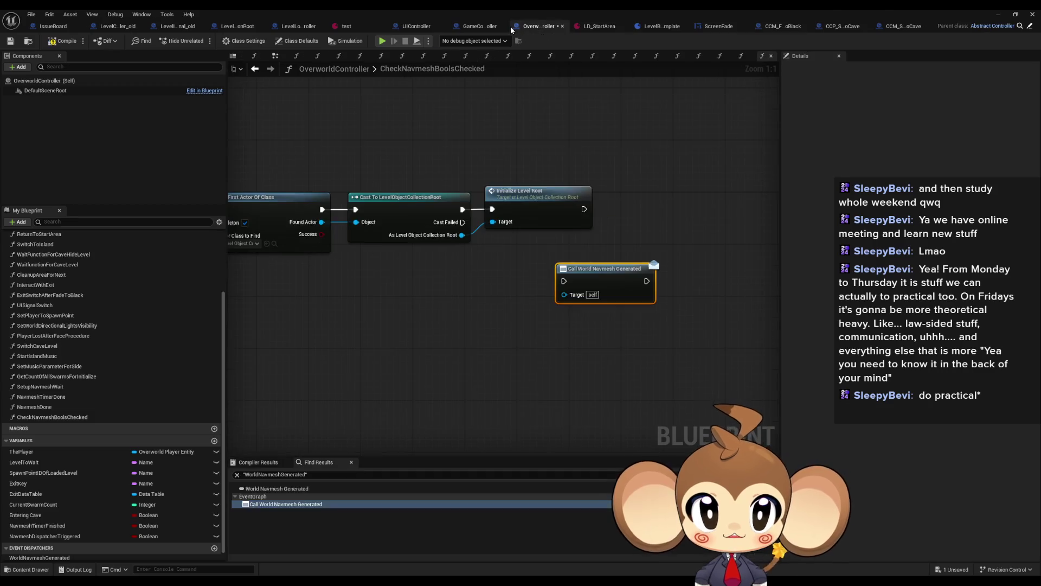
Step: Shift the Find First Actor, Cast and Initialize Level Root nodes right to make room after Branch
mouse_move(525, 282)
left_mouse_down()
mouse_move(735, 282)
mouse_move(615, 288)
left_mouse_up()
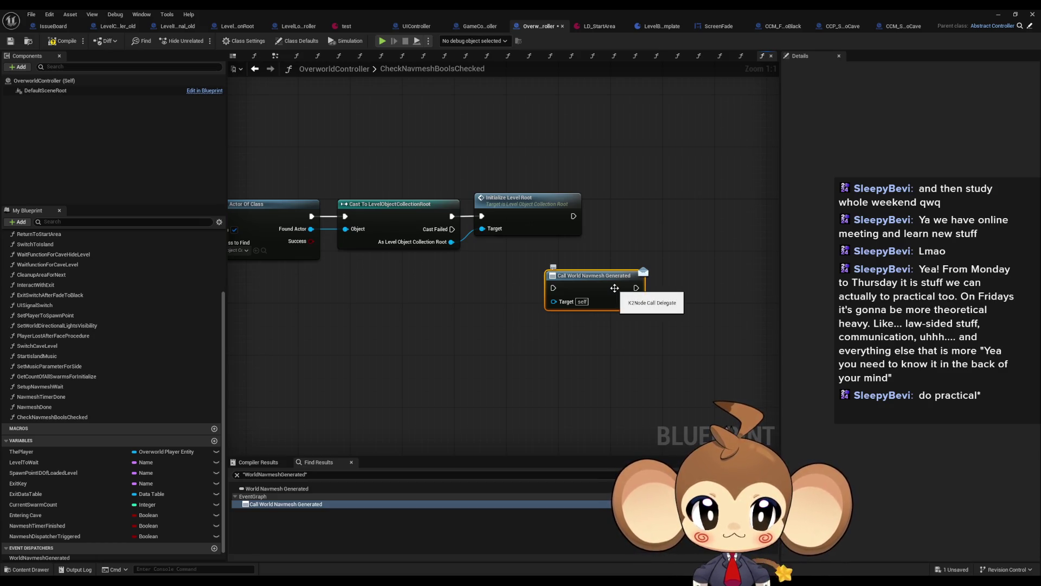
mouse_move(580, 288)
left_mouse_down()
mouse_move(616, 250)
mouse_move(624, 210)
mouse_move(625, 219)
mouse_move(346, 316)
mouse_move(575, 316)
mouse_move(409, 276)
mouse_move(431, 210)
mouse_move(373, 281)
left_mouse_up()
left_click_drag(506, 161, 776, 274)
mouse_move(513, 249)
left_mouse_down()
mouse_move(538, 242)
mouse_move(513, 273)
left_mouse_up()
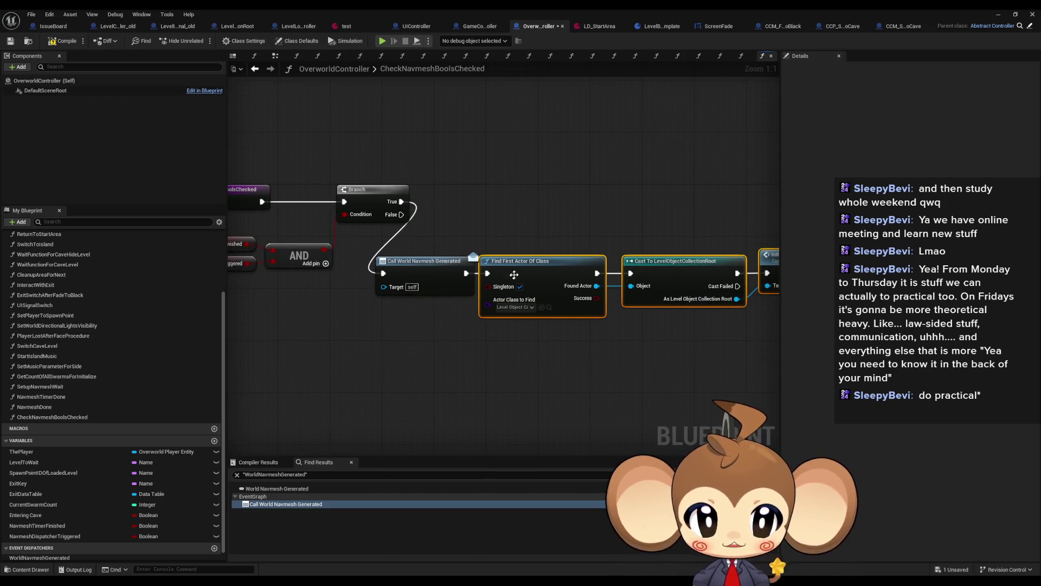
Step: Line up Call World Navmesh Generated on Branch True, ahead of Find First Actor Of Class
left_click(424, 303, "shift")
mouse_move(424, 302)
left_mouse_down()
mouse_move(490, 252)
mouse_move(487, 219)
left_mouse_up()
left_click(499, 317)
left_click_drag(476, 298, 389, 293)
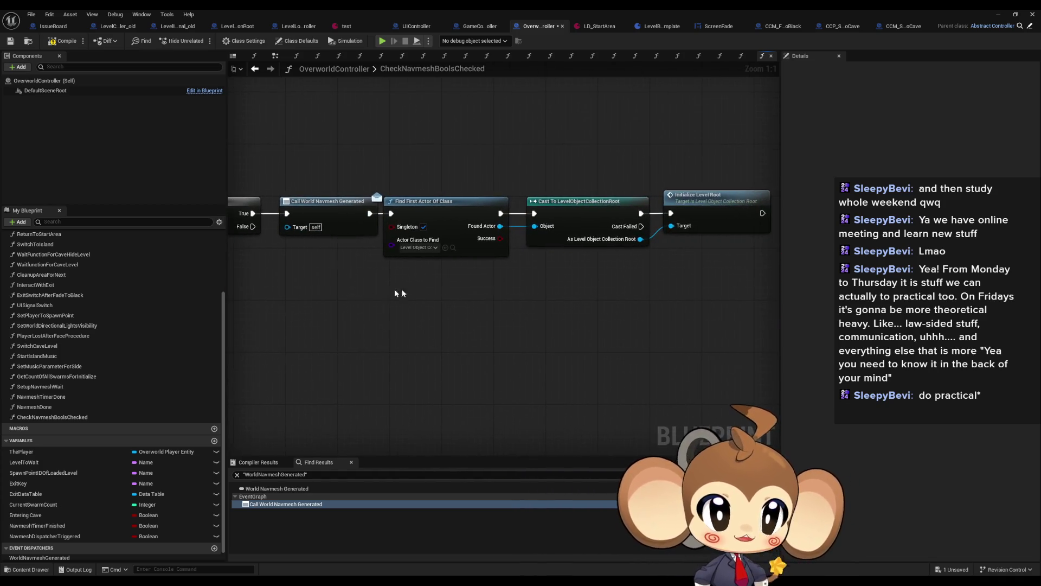
left_click(674, 201)
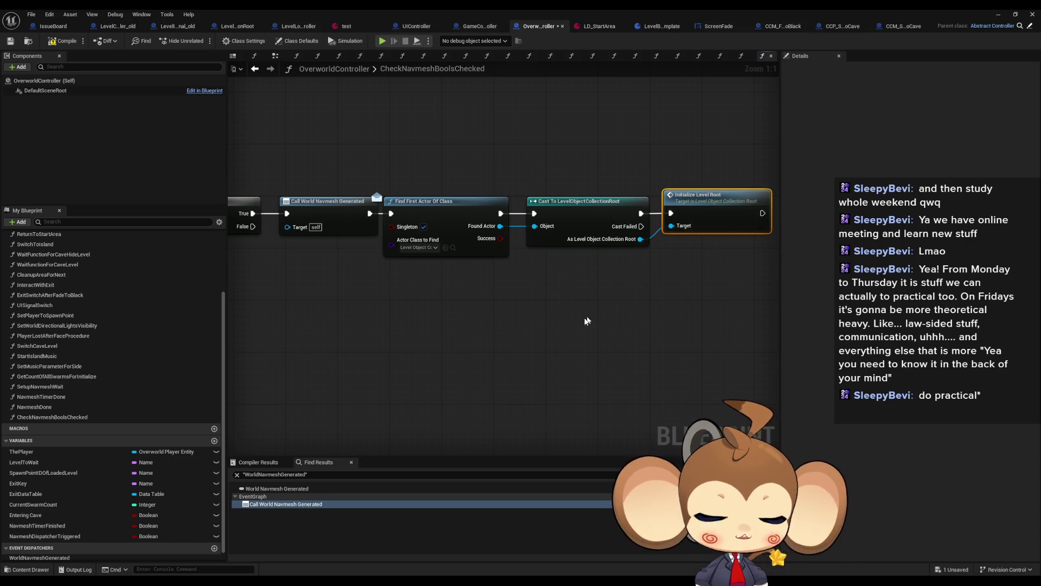
left_click(893, 26)
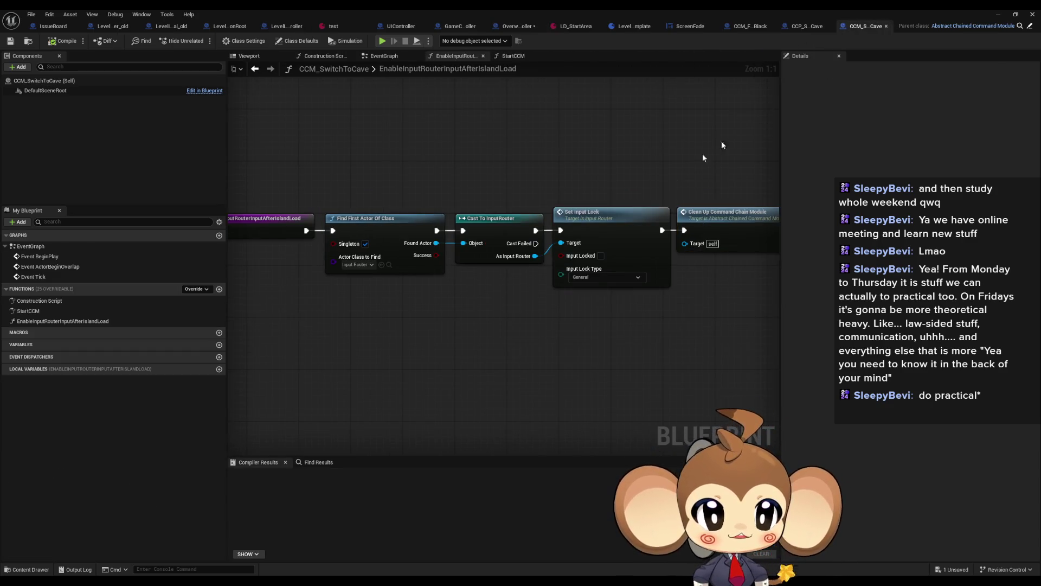
Step: In StartCCM, frame and inspect the Switch Cave Level and Clean Up Command Chain Module nodes
double_click(54, 315)
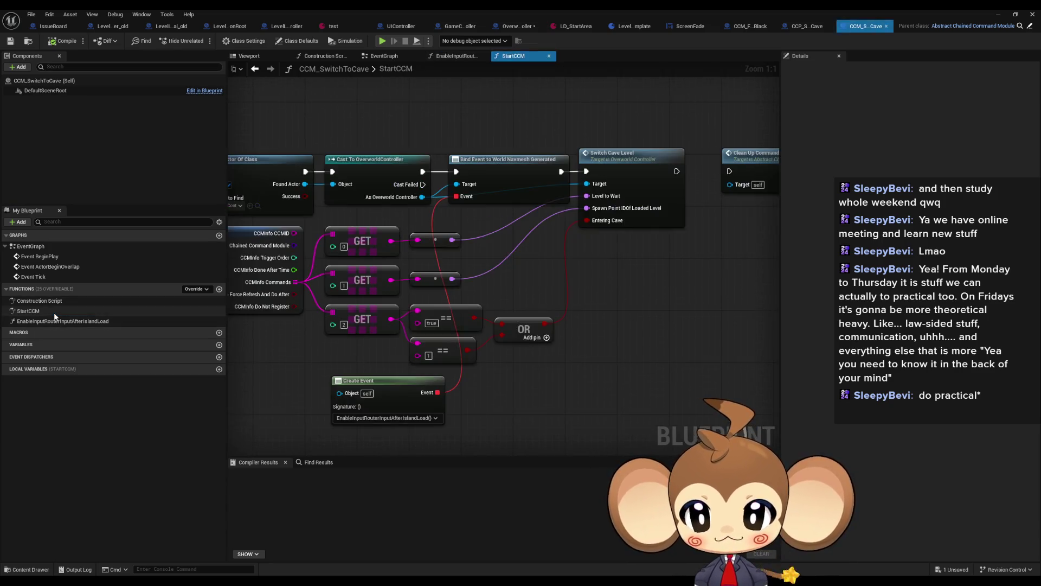
left_click(621, 169)
key("f")
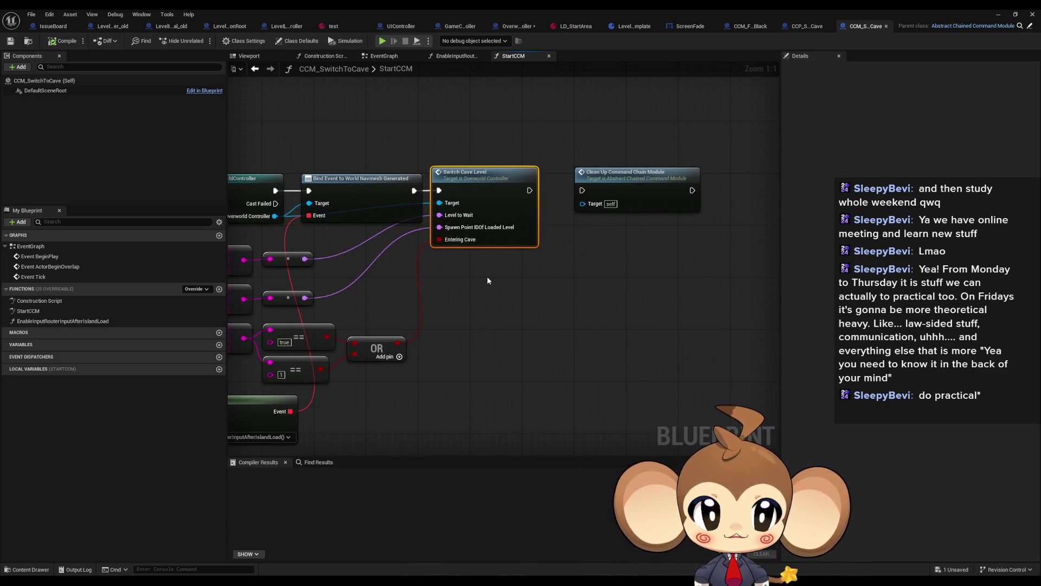
left_click(646, 172)
key("Home")
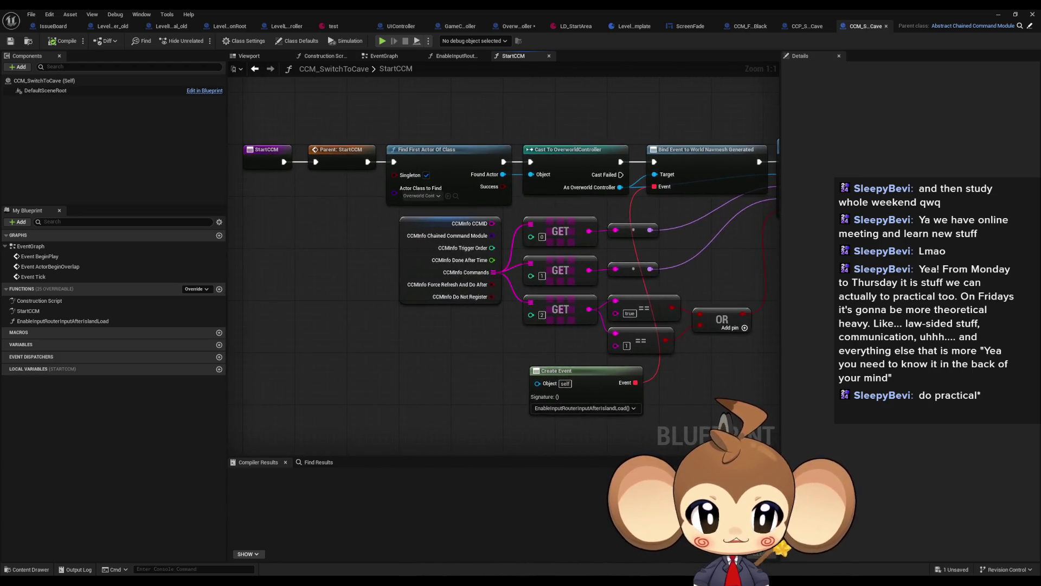
key("f")
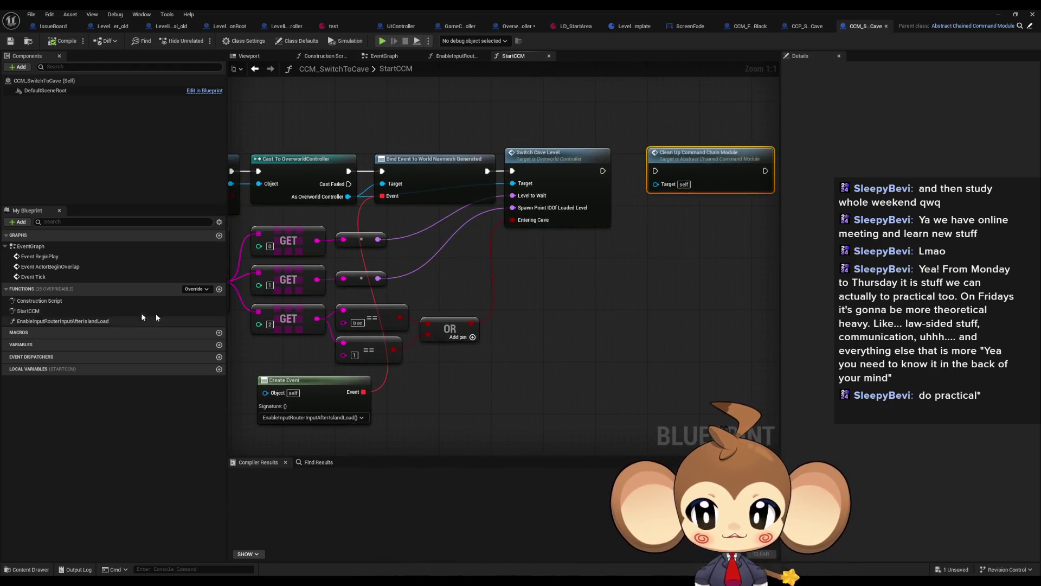
Step: Check EnableInputRouterInputAfterIslandLoad, then open the SwitchCaveLevel function from StartCCM's Switch Cave Level node
double_click(64, 321)
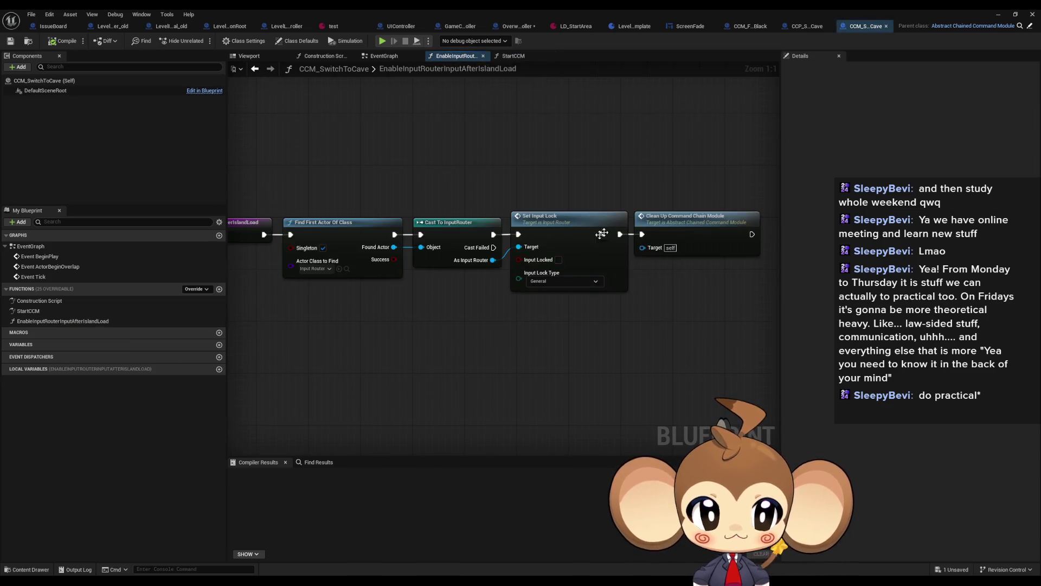
left_click(255, 69)
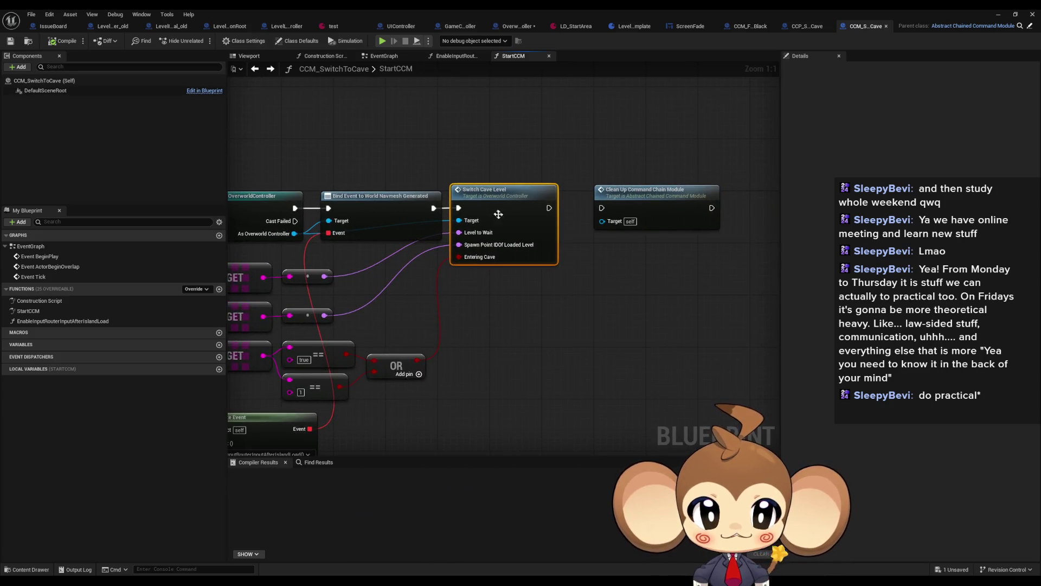
double_click(503, 216)
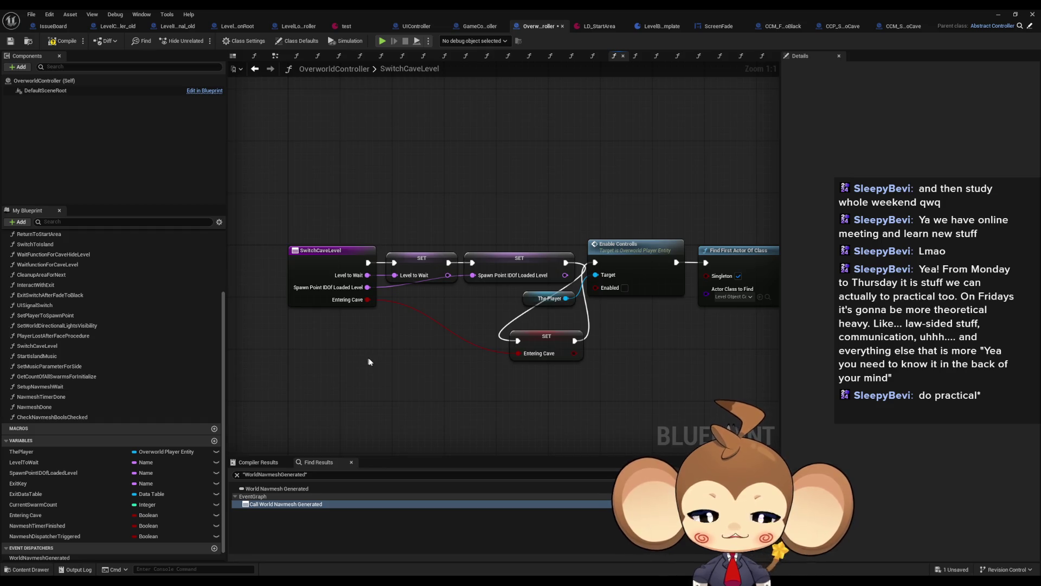
mouse_move(378, 365)
left_mouse_down()
mouse_move(310, 340)
mouse_move(328, 341)
left_mouse_up()
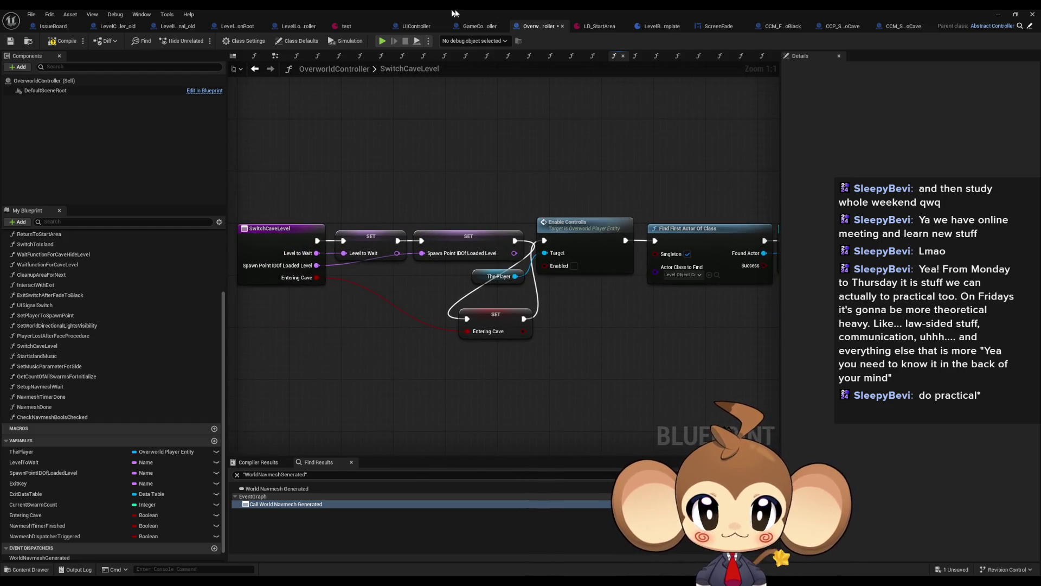
left_click(998, 15)
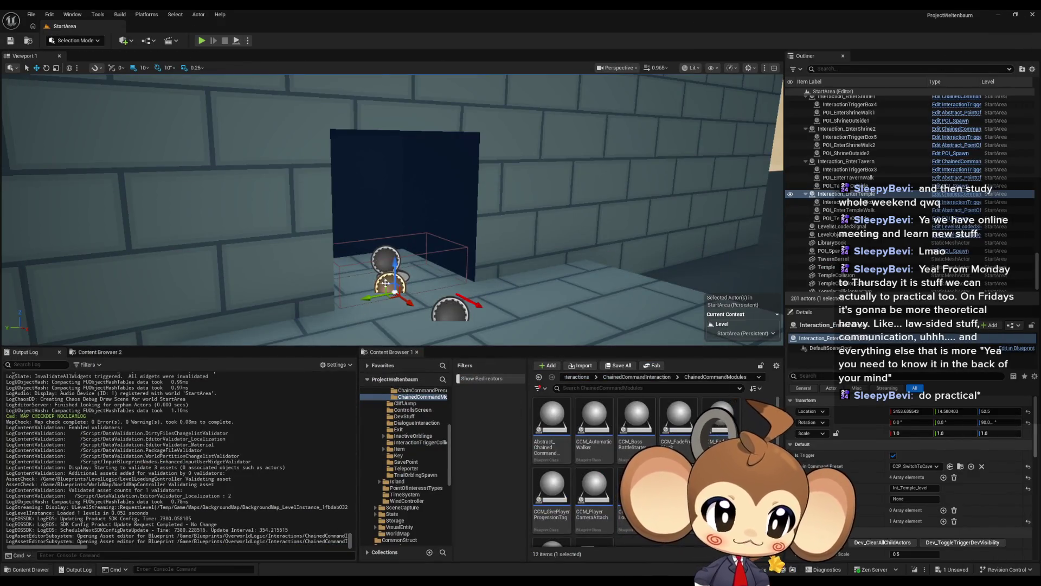
Step: Edit the Int_Temple_level value in the temple entrance interaction's command payload
left_click(913, 488)
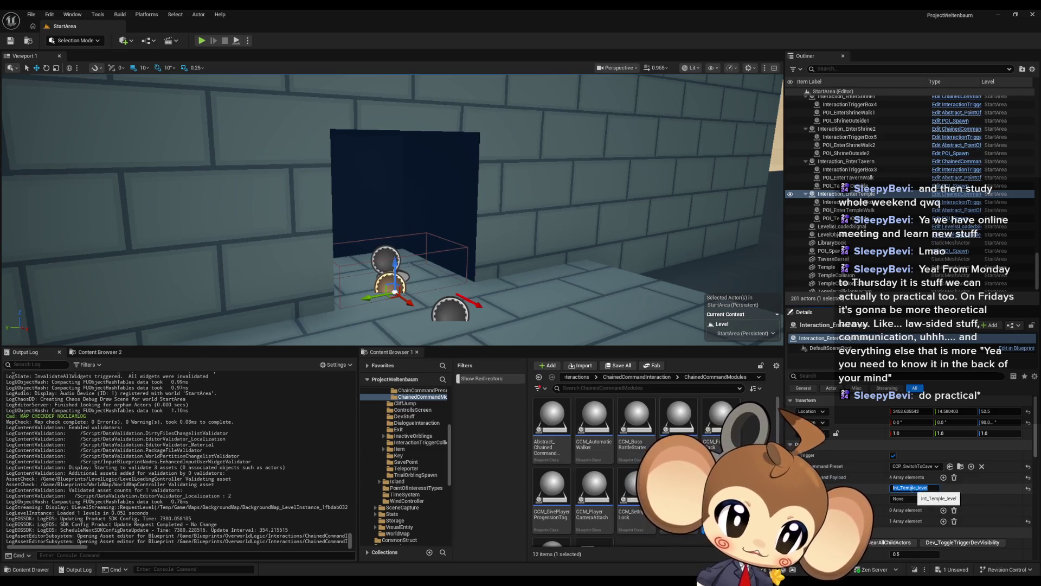
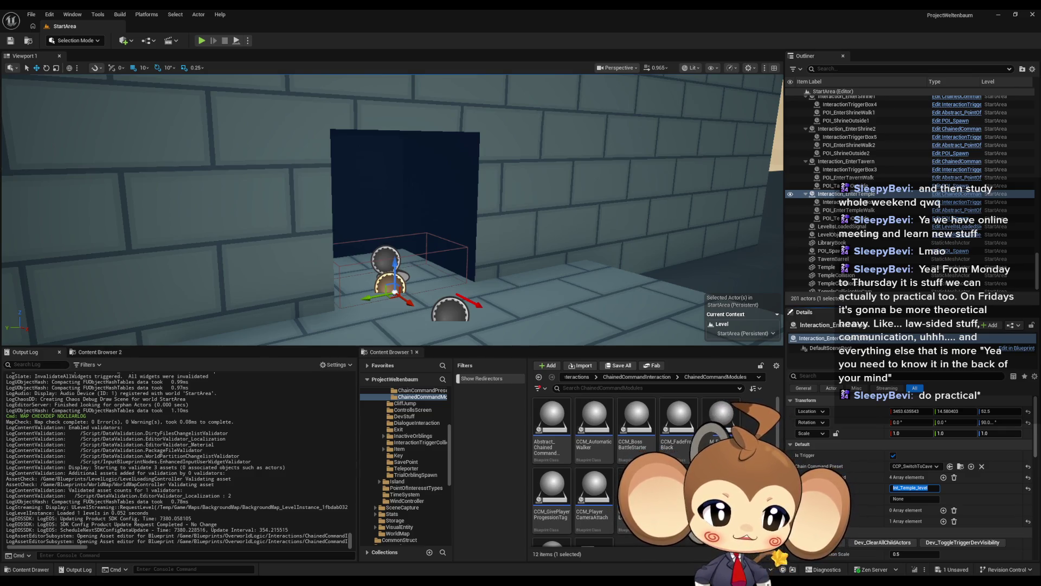
Step: Paste into the level name entry and trim it so it reads 'Temple'
left_click(914, 488)
double_click(914, 488)
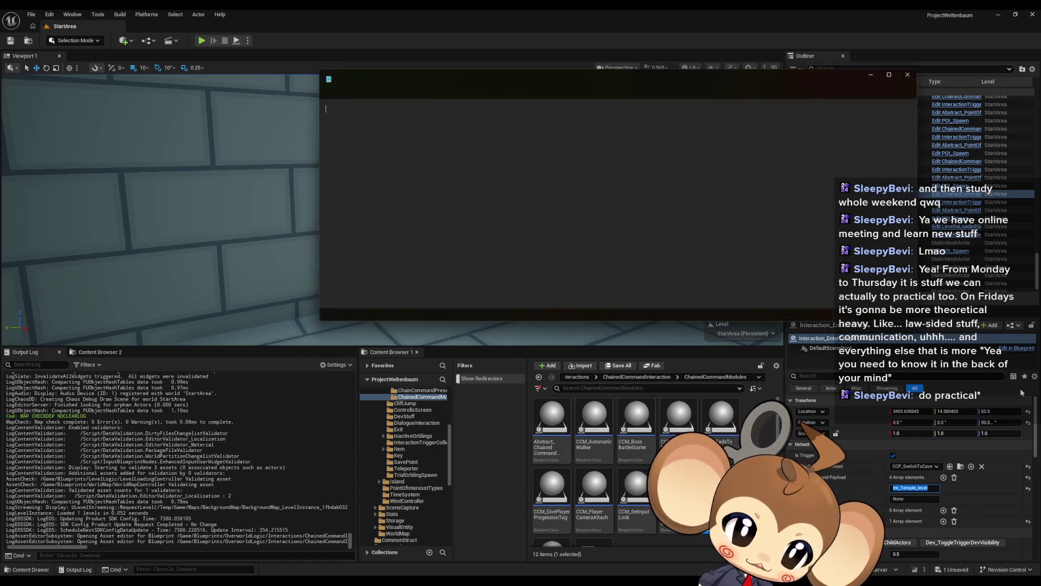
type("Int_Temple_level")
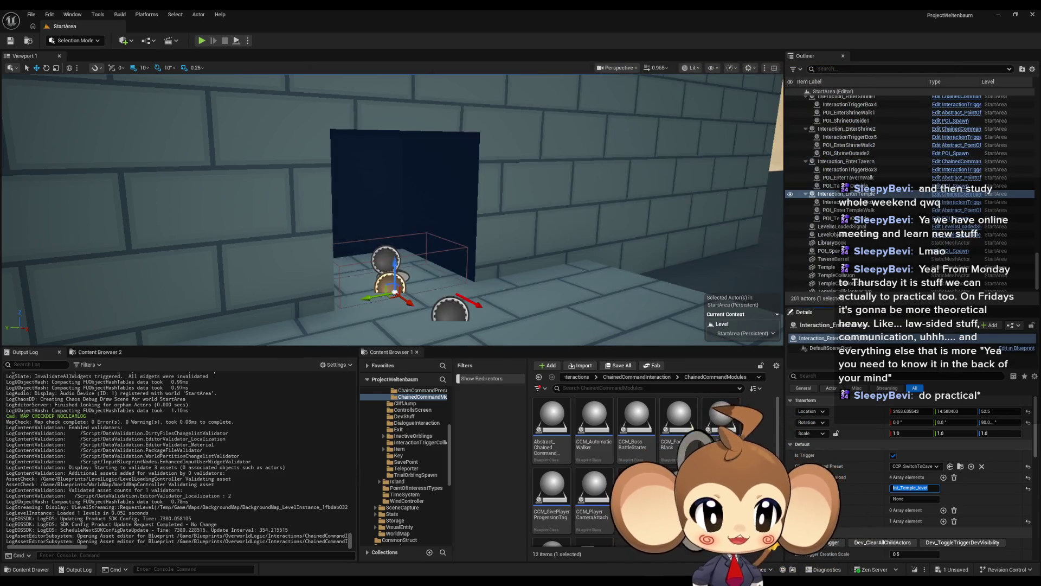
left_click(912, 488)
key("BackSpace")
key("BackSpace")
key("BackSpace")
key("End")
key("BackSpace")
key("BackSpace")
key("BackSpace")
key("BackSpace")
key("BackSpace")
Step: Go to GameData > LevelData in the Content Browser and open LD_StartArea
left_click(576, 376)
left_click(576, 376)
left_click(578, 468)
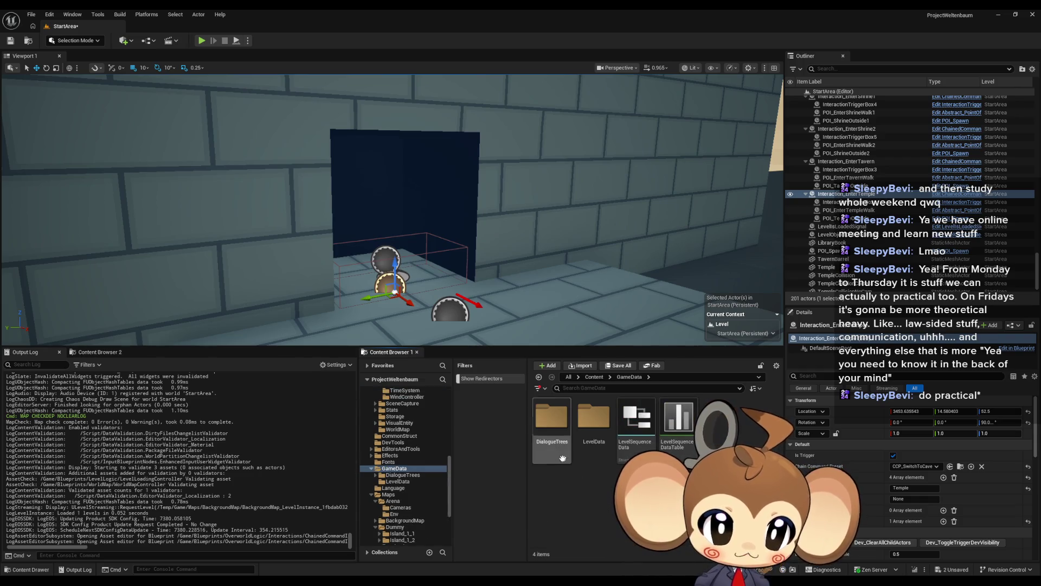
double_click(551, 420)
double_click(551, 434)
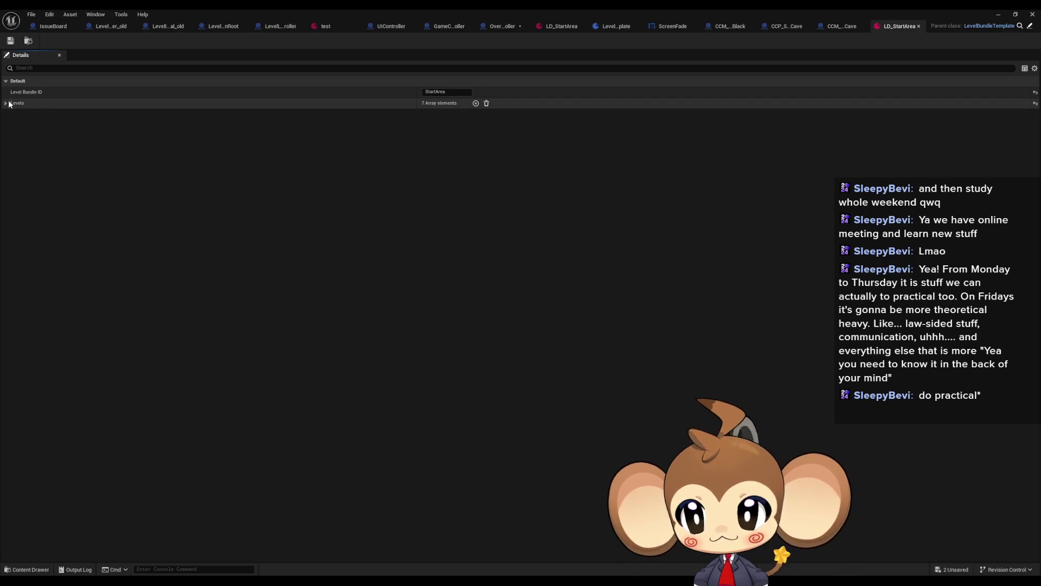
Step: Confirm Levels index [6] is Temple, then select both SET nodes in OverworldController's SwitchCaveLevel
left_click(13, 103)
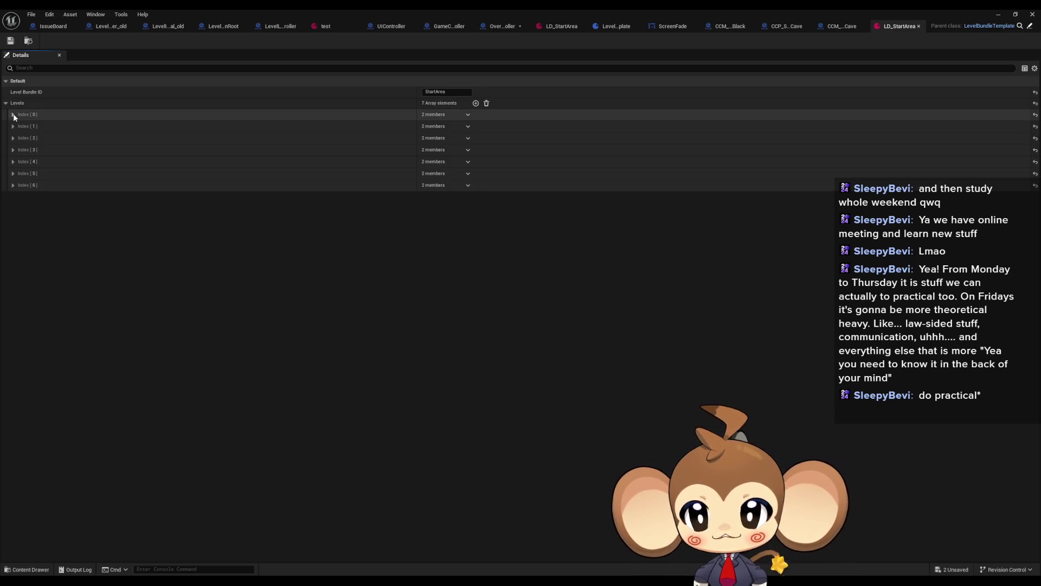
left_click(12, 185)
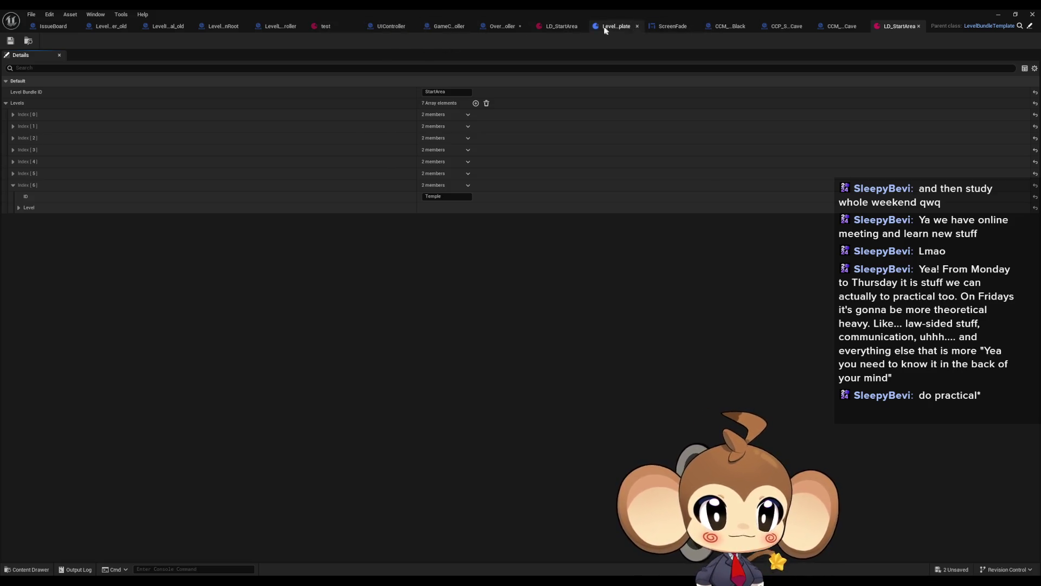
left_click(496, 26)
left_click_drag(350, 187, 446, 234)
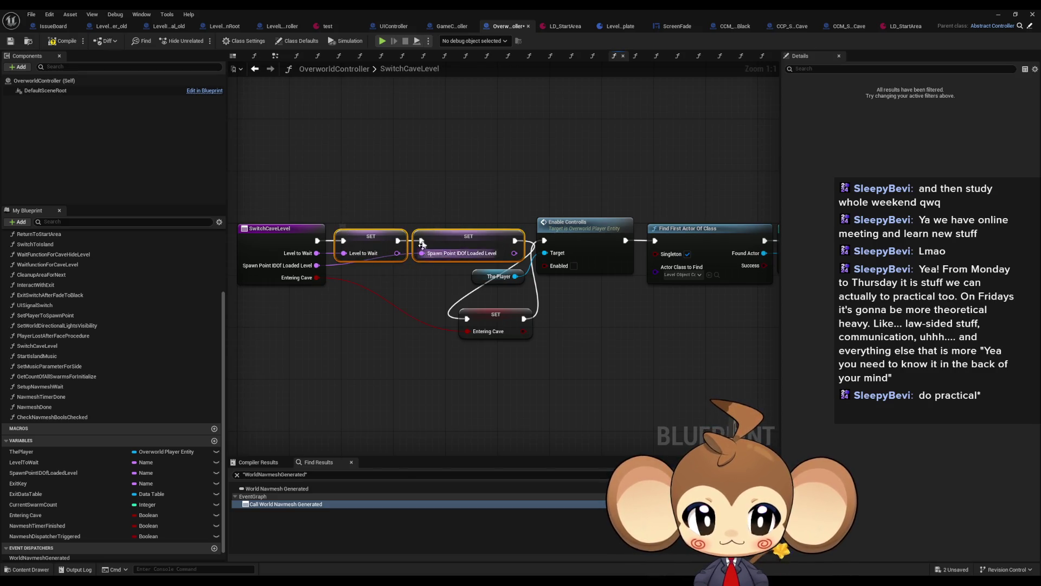
Step: Find references to Entering Cave by name and inspect where it is read and set
scroll(413, 223, "down", 2)
scroll(412, 223, "right", 5)
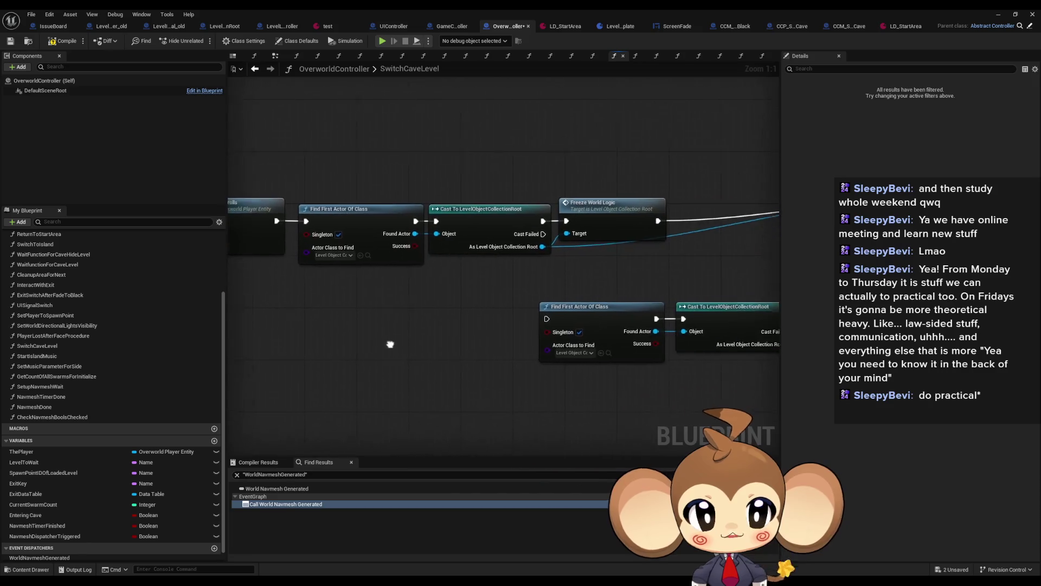
mouse_move(373, 345)
left_mouse_down()
mouse_move(364, 336)
mouse_move(693, 322)
mouse_move(616, 314)
left_mouse_up()
left_click(513, 305)
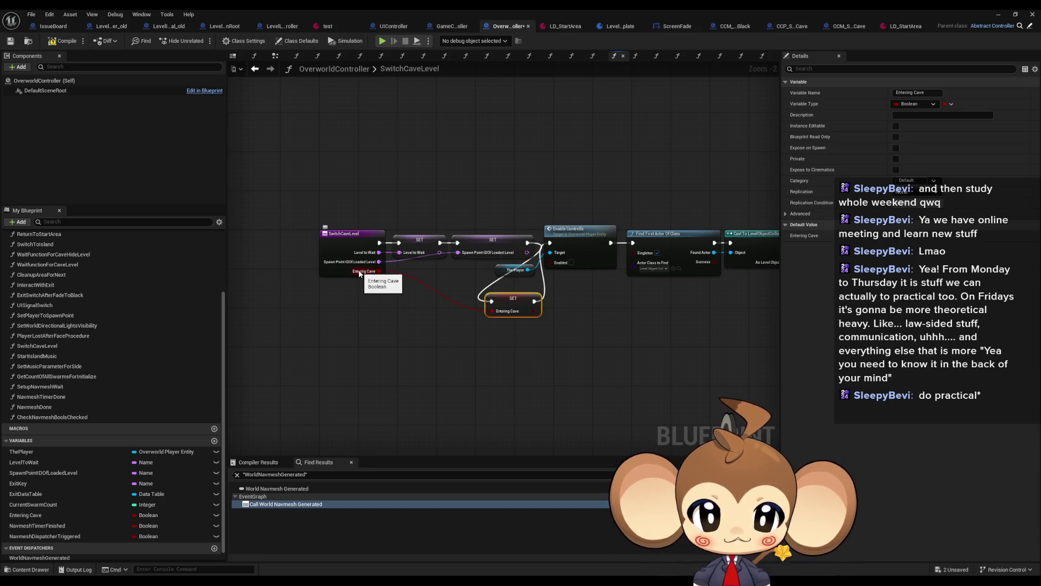
left_click_drag(587, 211, 544, 192)
right_click(485, 280)
mouse_move(543, 357)
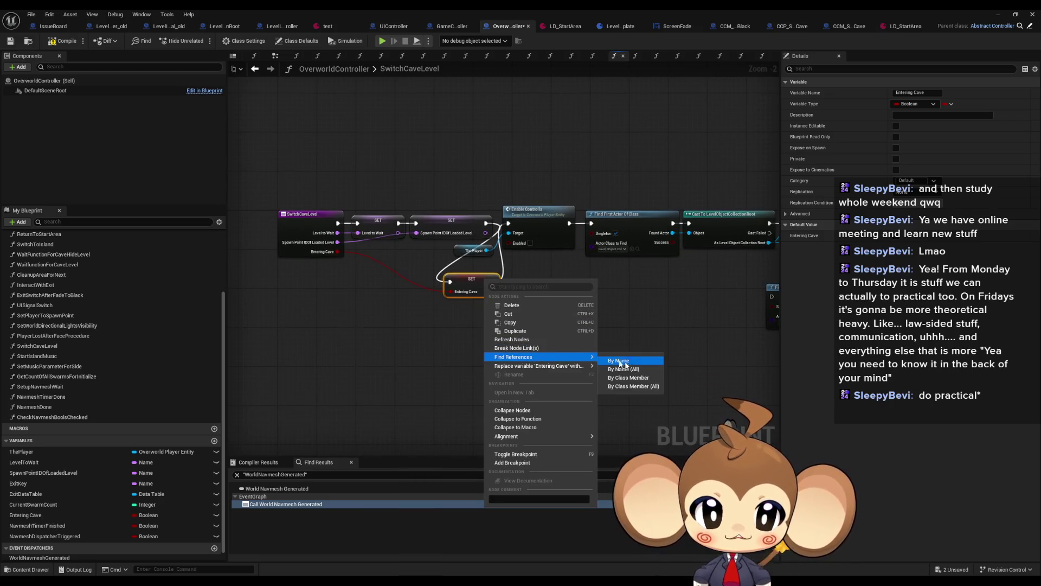
left_click(629, 378)
left_click(269, 497)
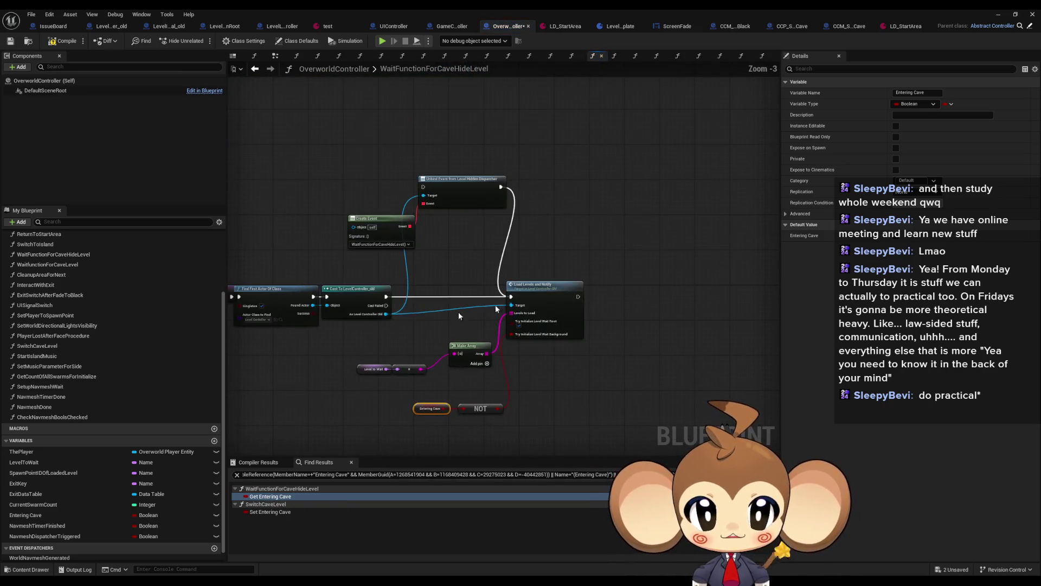
scroll(463, 314, "up", 3)
left_click(505, 276)
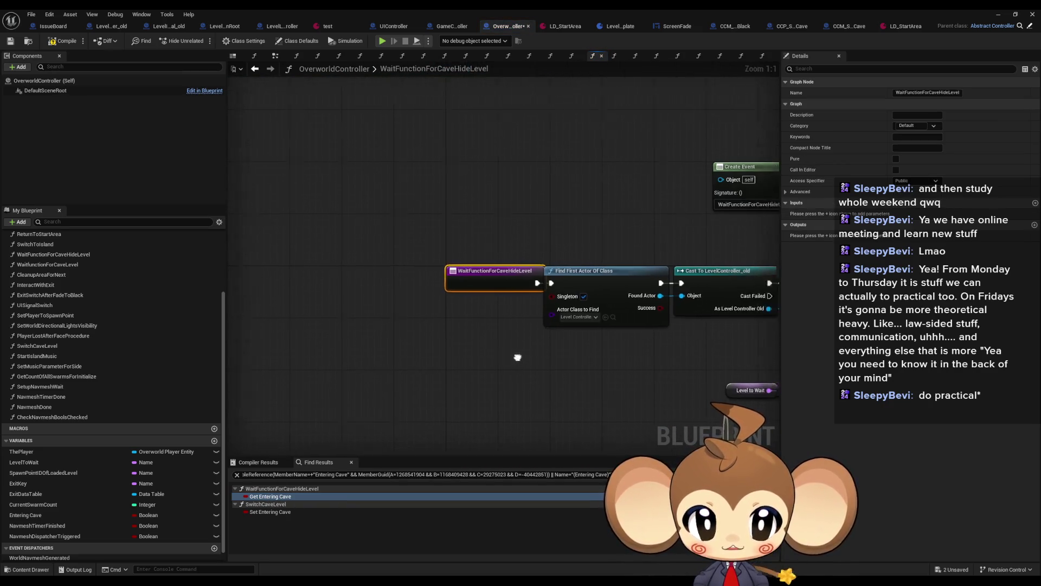
left_click_drag(526, 357, 426, 278)
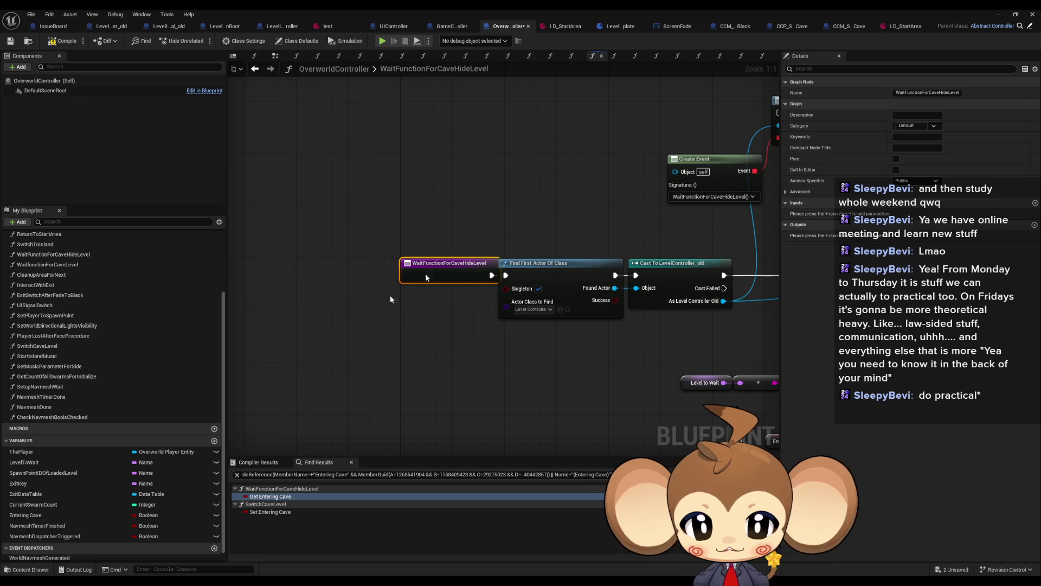
double_click(275, 512)
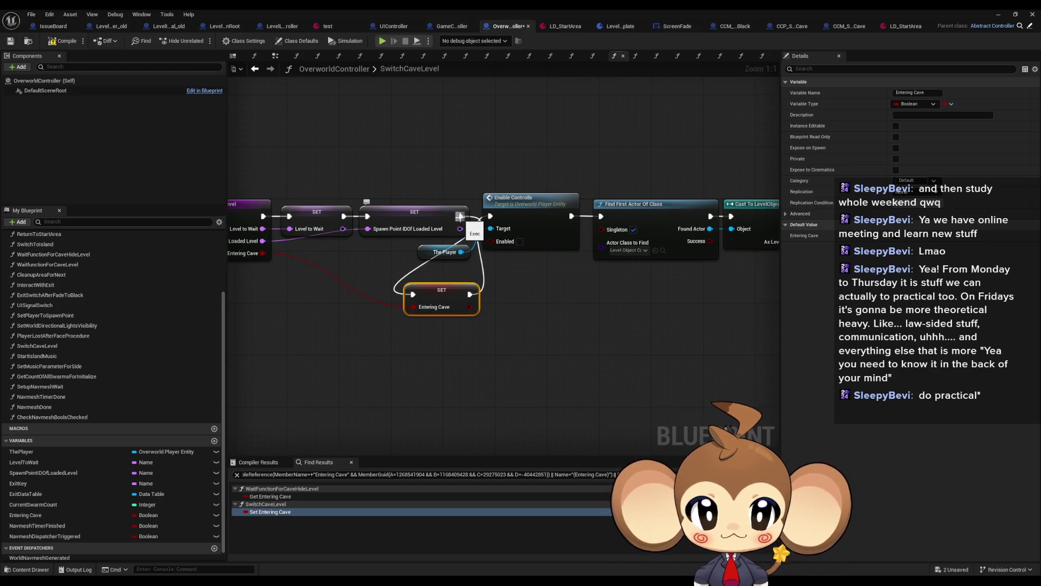
Step: Wire the Spawn Point ID setter's exec output straight into The Player's Enable Controlls
left_click_drag(460, 216, 498, 216)
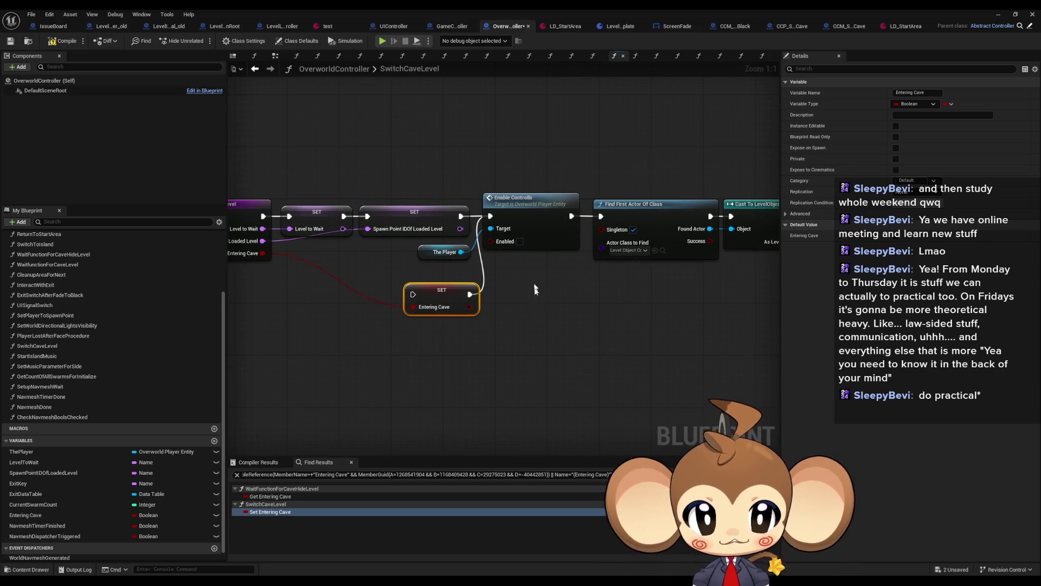
left_click(429, 253)
left_click(501, 247)
mouse_move(519, 268)
left_mouse_down()
mouse_move(507, 270)
mouse_move(531, 272)
left_mouse_up()
left_click_drag(479, 246, 644, 268)
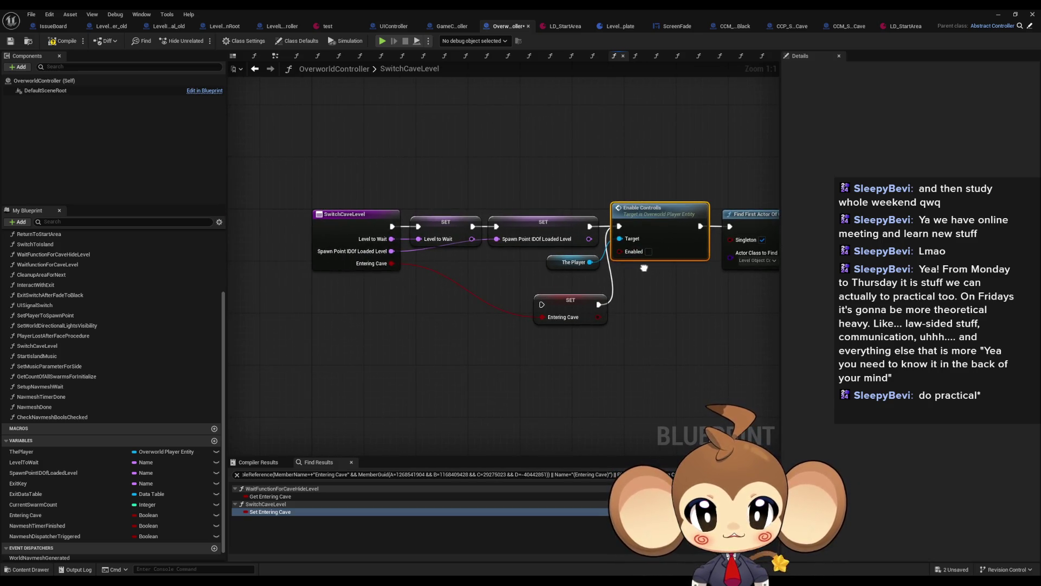
mouse_move(640, 266)
left_mouse_down()
mouse_move(530, 260)
mouse_move(488, 287)
mouse_move(523, 266)
left_mouse_up()
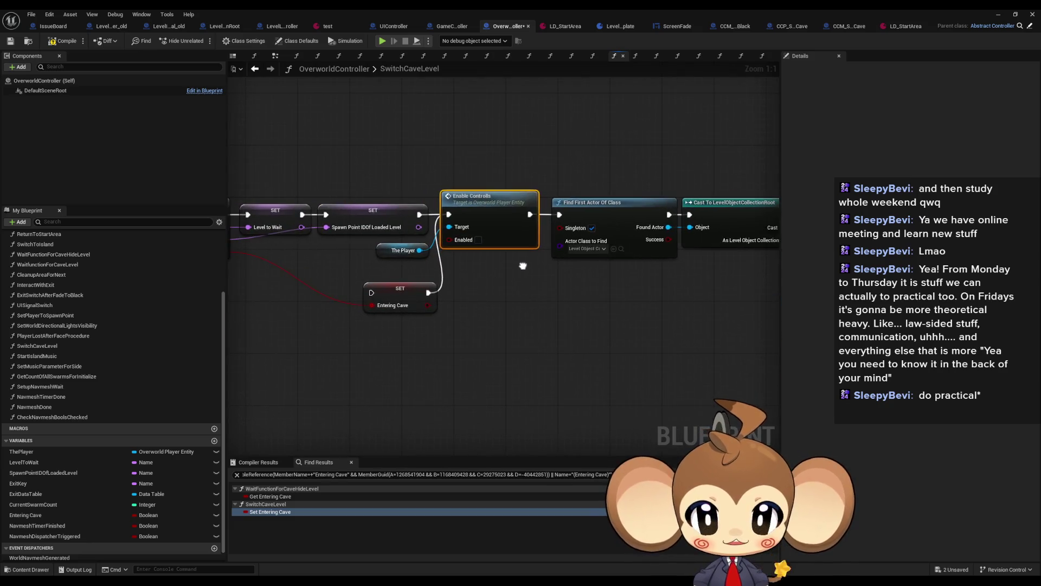
left_click(404, 250, "ctrl")
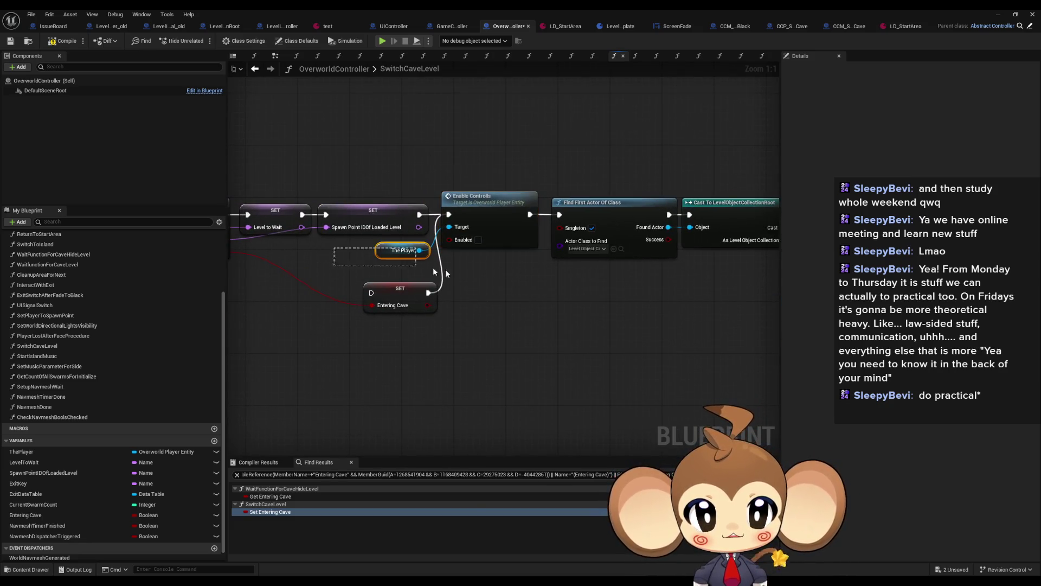
mouse_move(467, 279)
left_mouse_down()
mouse_move(590, 277)
mouse_move(451, 284)
left_mouse_up()
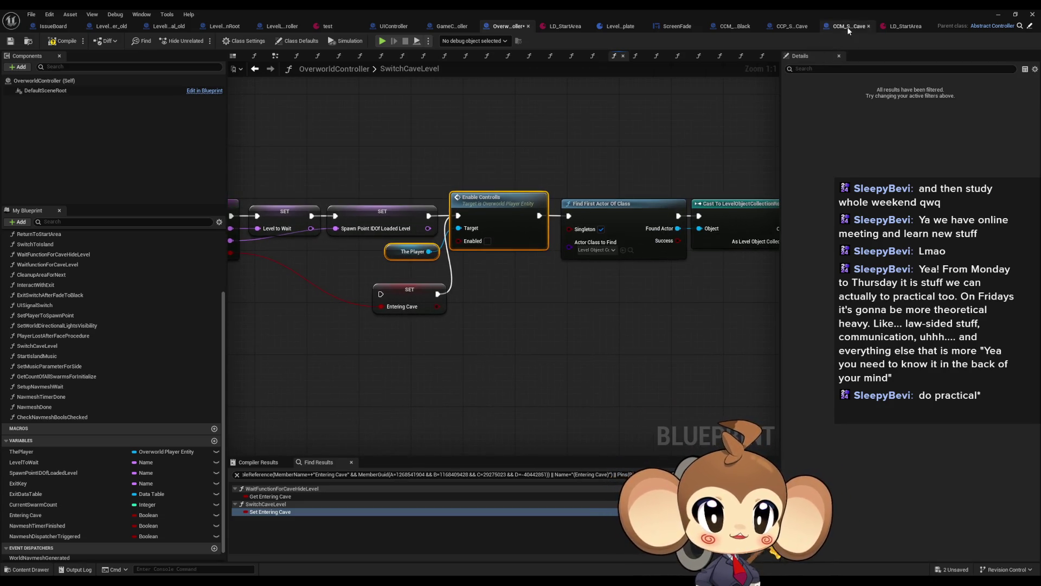
left_click(848, 27)
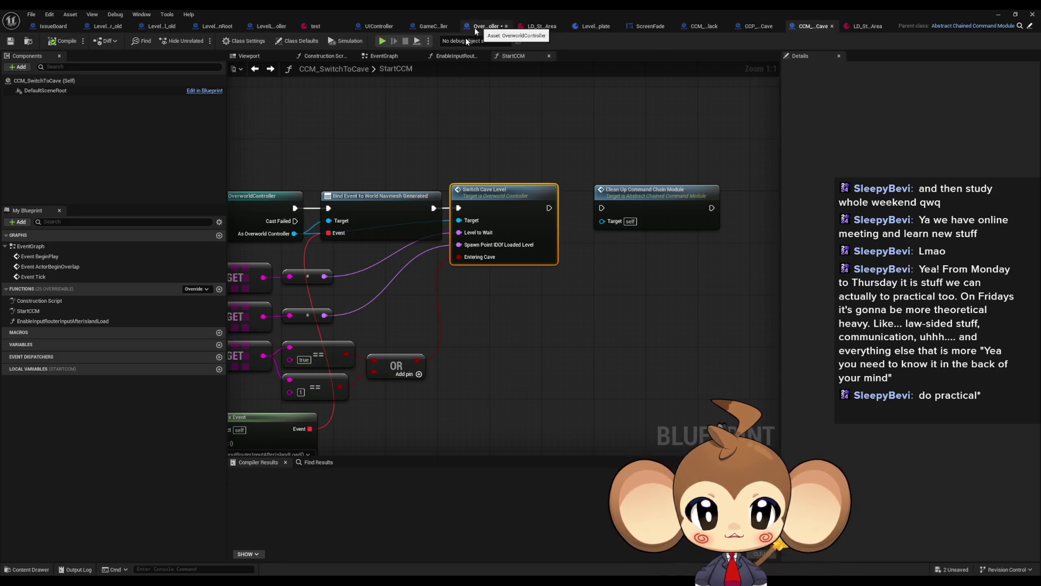
double_click(107, 320)
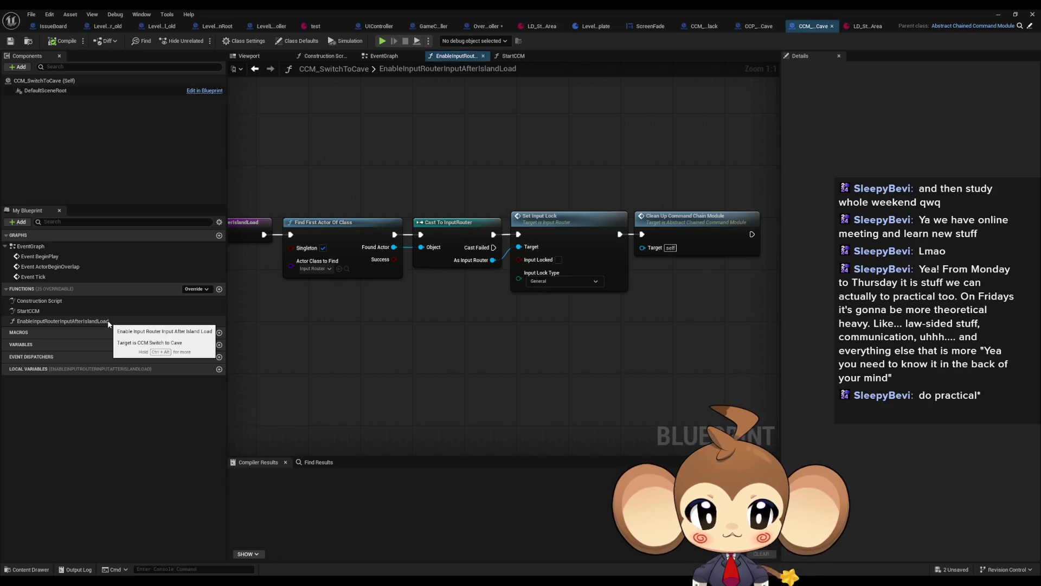
left_click(254, 70)
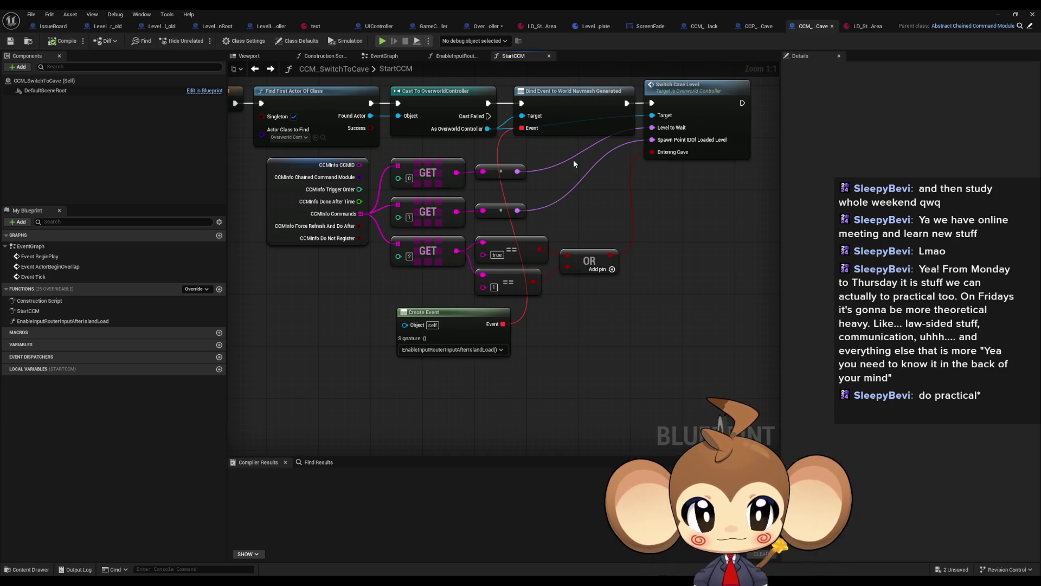
left_click_drag(574, 159, 487, 268)
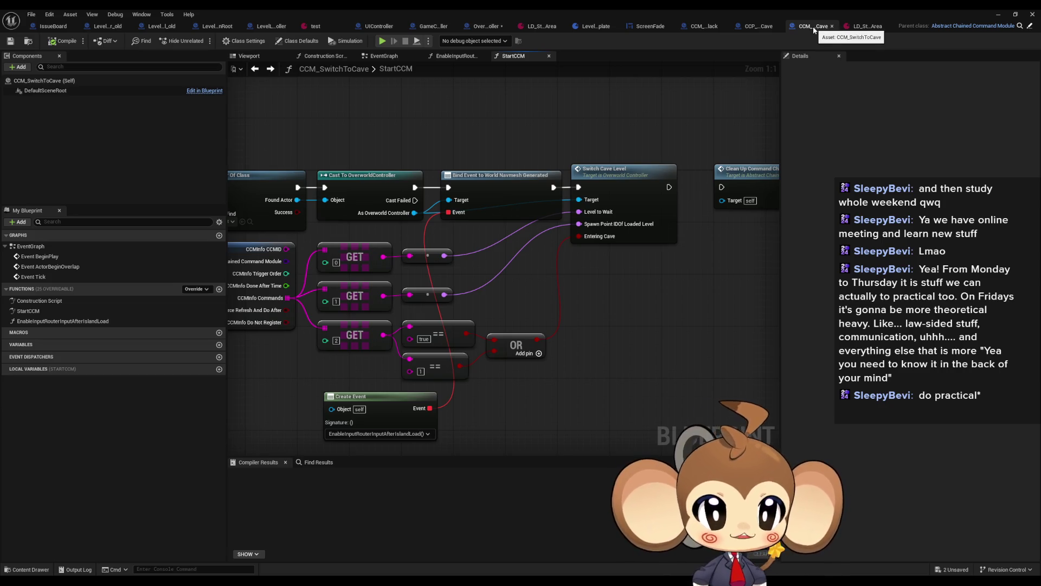
double_click(621, 191)
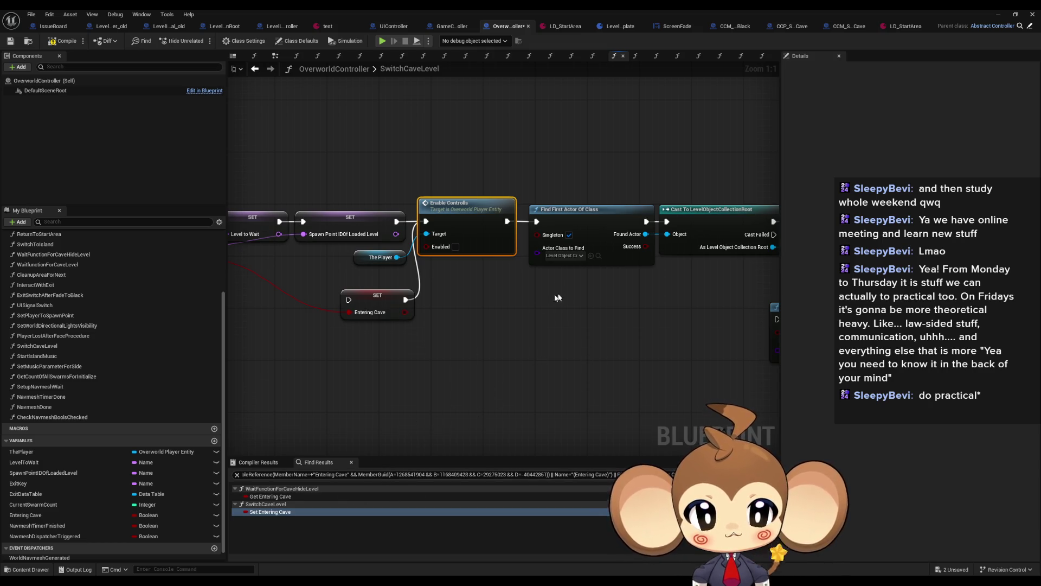
Step: Look over the Freeze World Logic, Set Visibility World Actors, and Find First Actor/Cast nodes
left_click_drag(564, 325, 336, 340)
scroll(336, 340, "down", 2)
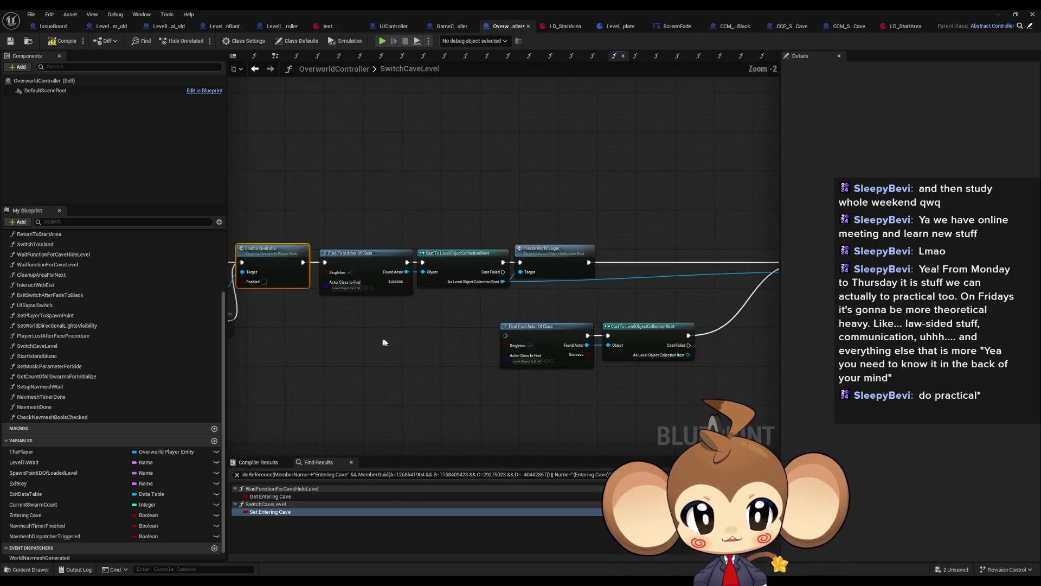
scroll(353, 315, "up", 2)
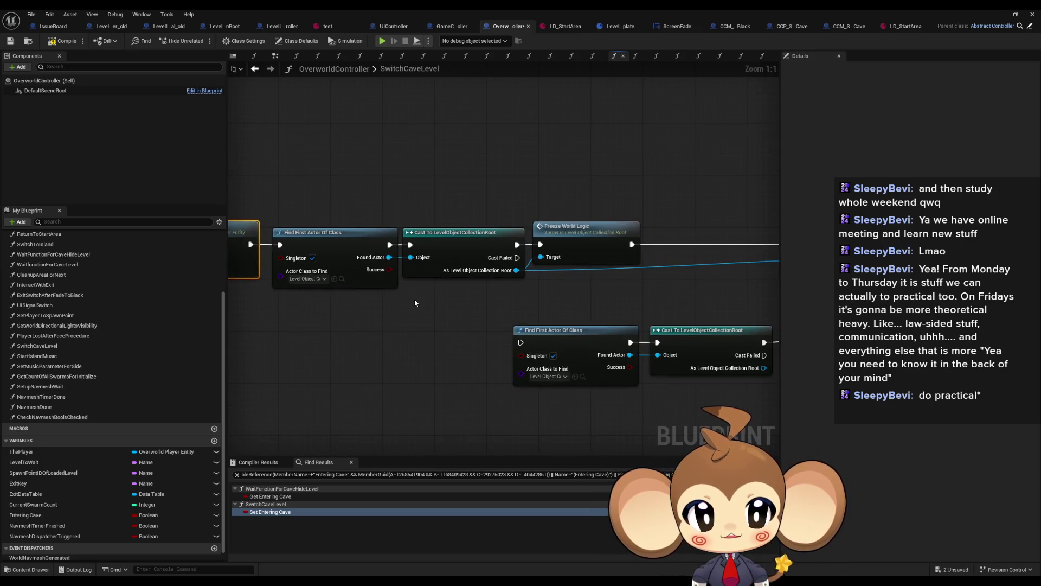
left_click(584, 254)
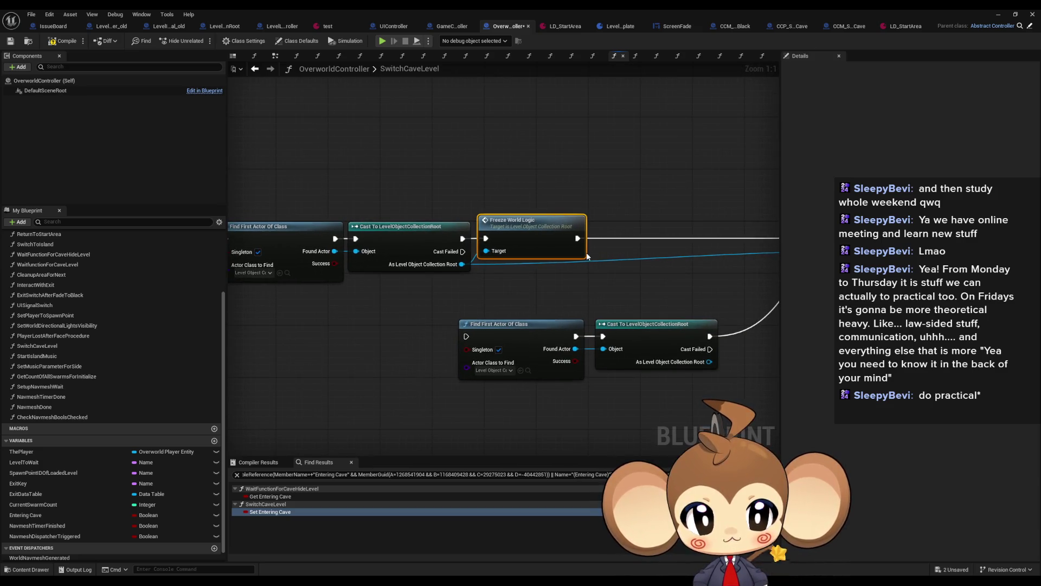
key("Right")
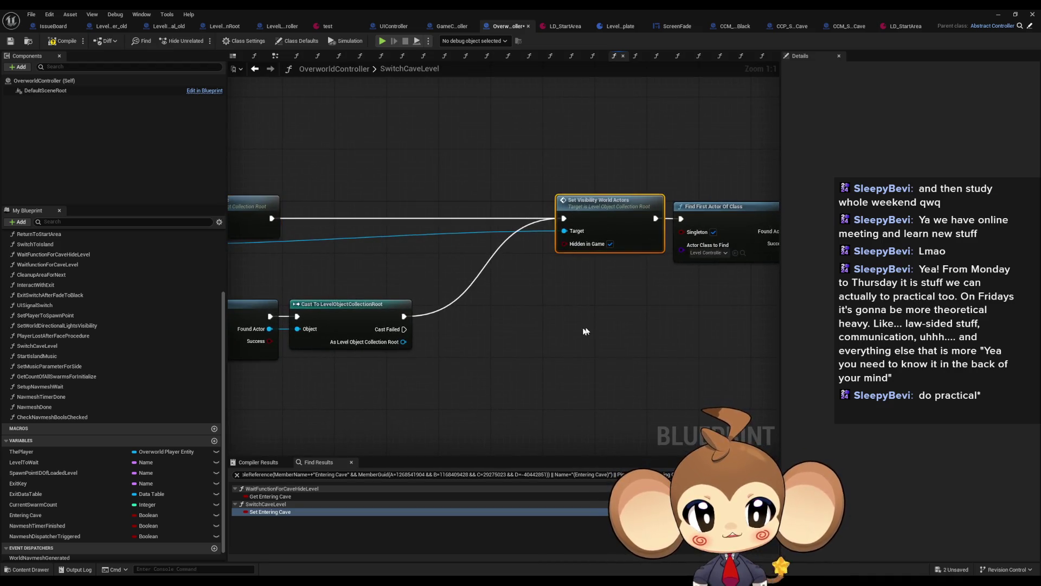
mouse_move(555, 317)
left_mouse_down()
mouse_move(371, 314)
mouse_move(308, 299)
left_mouse_up()
mouse_move(443, 165)
left_mouse_down()
mouse_move(564, 261)
mouse_move(678, 259)
left_mouse_up()
left_click_drag(387, 298, 542, 301)
left_click(477, 238)
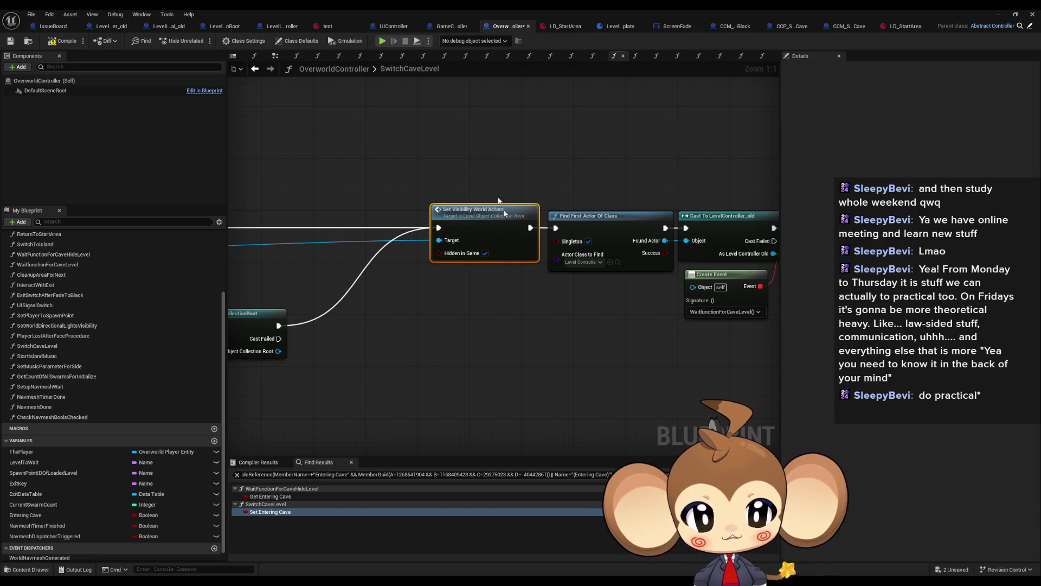
mouse_move(423, 198)
left_mouse_down()
mouse_move(638, 241)
mouse_move(656, 263)
mouse_move(497, 265)
left_mouse_up()
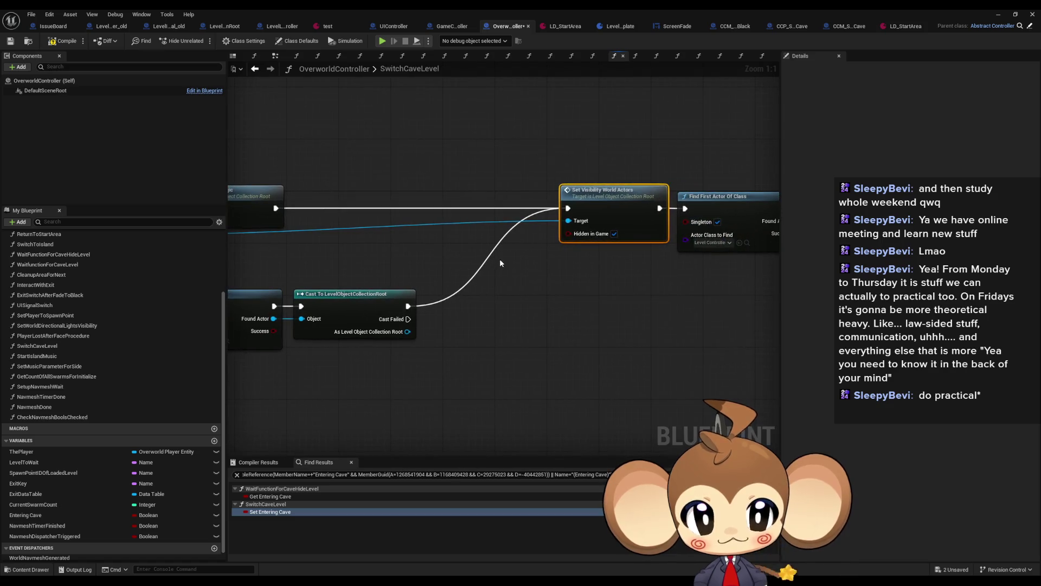
Step: Place Set Visibility World Actors in a row beside Freeze World Logic
mouse_move(604, 210)
left_mouse_down()
mouse_move(518, 312)
mouse_move(710, 228)
mouse_move(902, 181)
left_mouse_up()
mouse_move(488, 217)
left_mouse_down()
mouse_move(685, 224)
mouse_move(439, 307)
mouse_move(217, 304)
left_mouse_up()
mouse_move(513, 161)
left_mouse_down()
mouse_move(470, 169)
mouse_move(530, 199)
left_mouse_up()
mouse_move(336, 184)
left_mouse_down()
mouse_move(469, 204)
mouse_move(461, 197)
left_mouse_up()
mouse_move(638, 304)
left_mouse_down()
mouse_move(611, 225)
mouse_move(577, 193)
left_mouse_up()
left_click(472, 196, "ctrl")
Step: Move the top row of nodes upward and drag Enable Controls' exec wire toward Find First Actor
left_click_drag(384, 243, 536, 246)
scroll(536, 245, "down", 1)
left_click_drag(302, 168, 673, 249)
left_click_drag(724, 209, 724, 118)
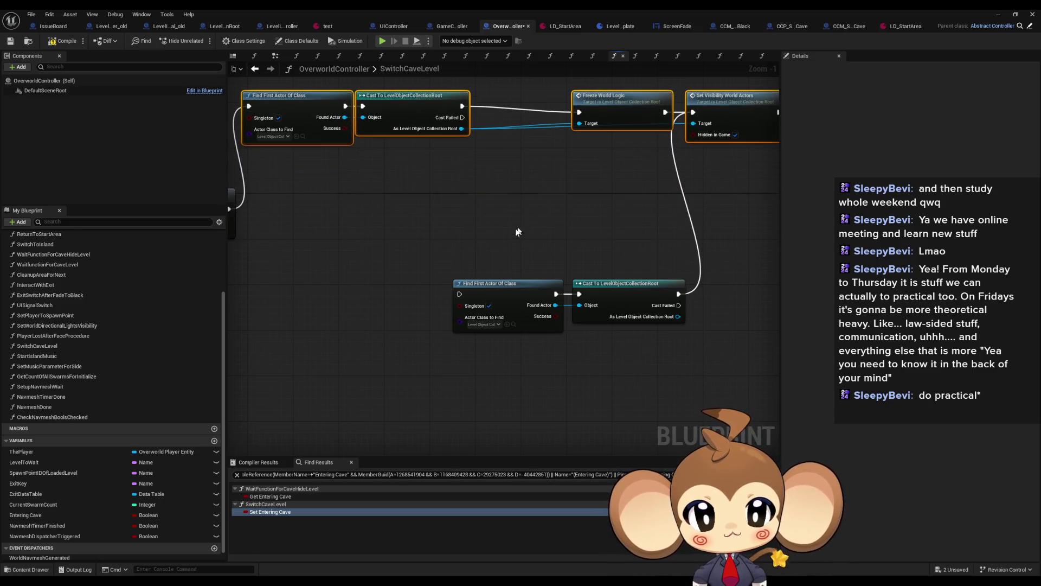
scroll(443, 251, "down", 2)
left_click_drag(282, 214, 677, 215)
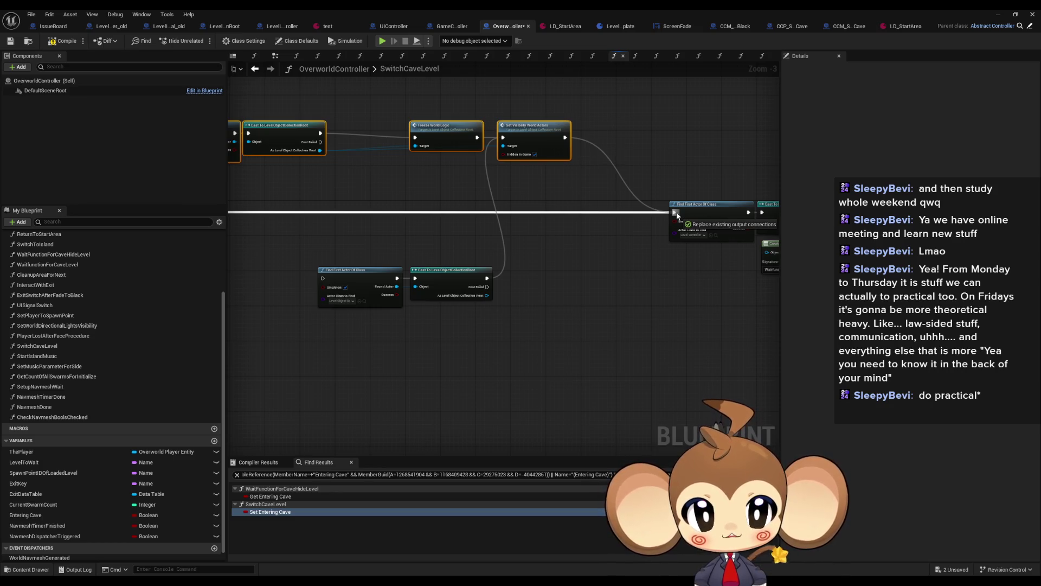
Step: Drop the Enable Controls wire onto Find First Actor Of Class's exec input
left_click_drag(677, 215, 675, 215)
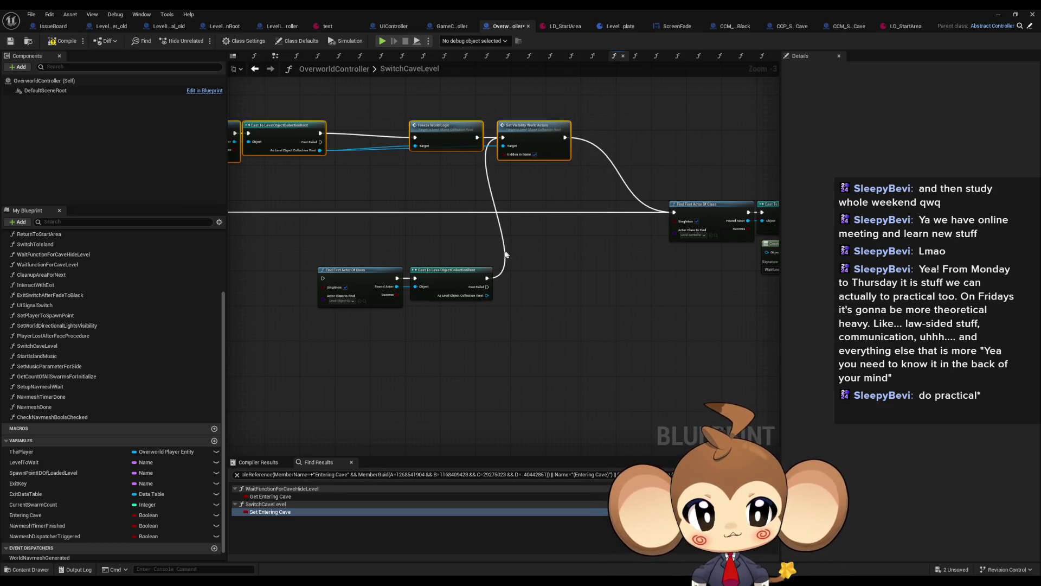
left_click_drag(508, 255, 567, 235)
mouse_move(719, 217)
left_mouse_down()
mouse_move(633, 226)
mouse_move(559, 265)
mouse_move(427, 294)
mouse_move(361, 288)
left_mouse_up()
scroll(561, 298, "up", 2)
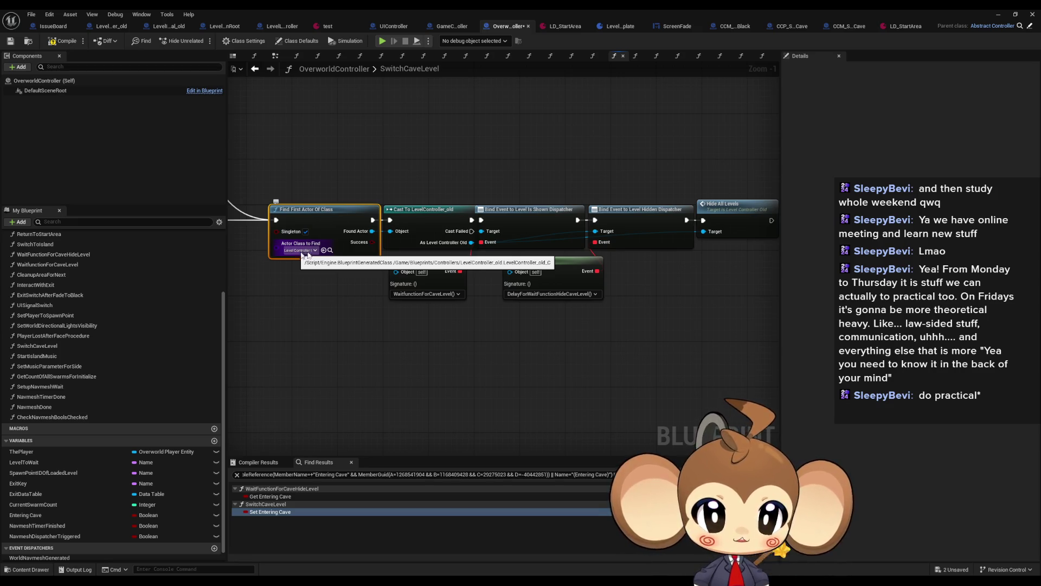
Step: Shift the bind-event, Create Event and Hide All Levels nodes to the right
left_click_drag(526, 159, 442, 163)
left_click_drag(442, 163, 616, 275)
left_click_drag(449, 223, 483, 223)
left_click_drag(344, 274, 377, 268)
mouse_move(409, 337)
left_mouse_down()
mouse_move(615, 344)
mouse_move(489, 341)
left_mouse_up()
left_click_drag(532, 308, 463, 306)
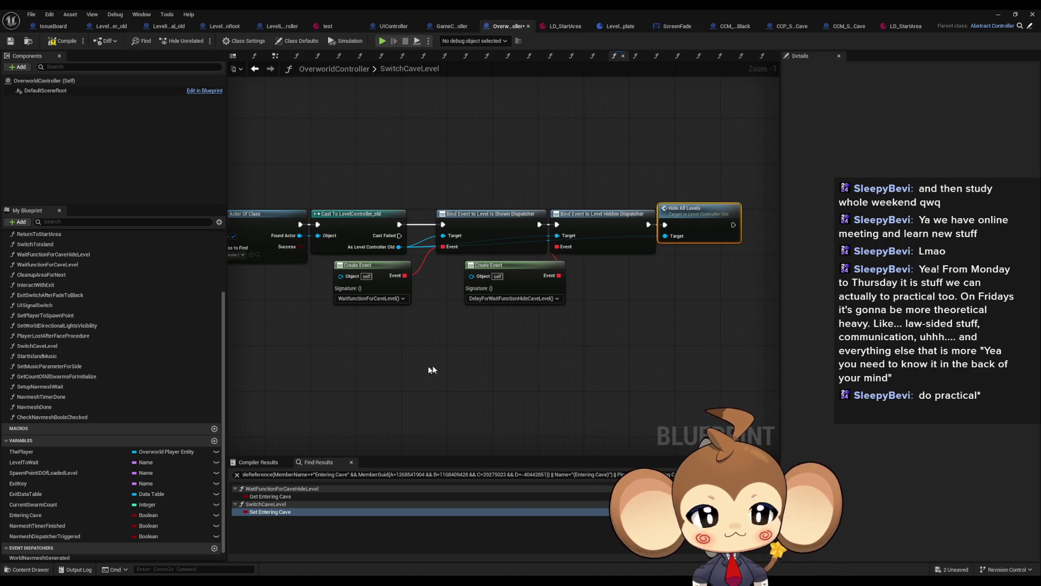
scroll(383, 366, "down", 2)
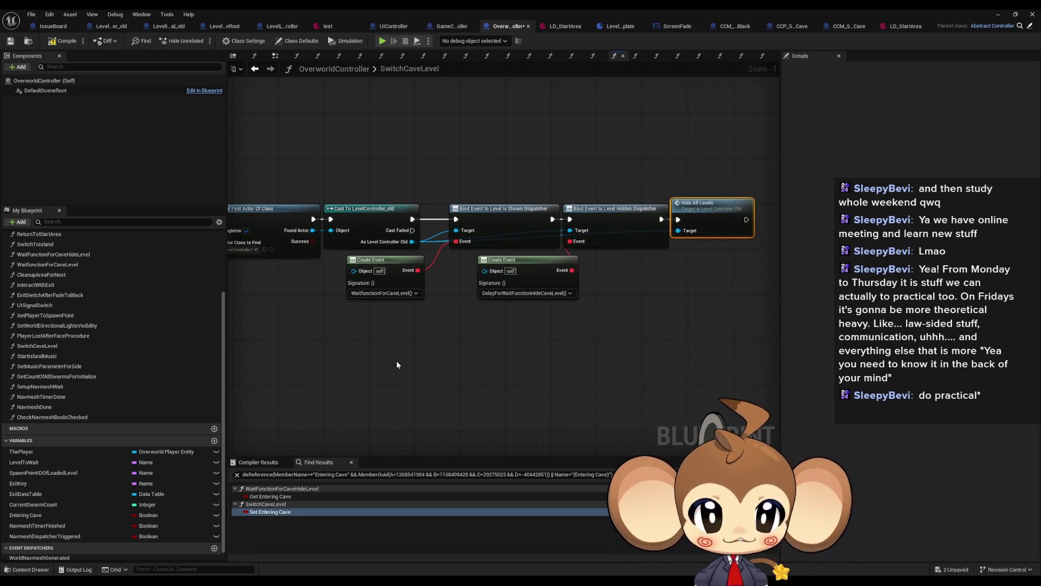
left_click_drag(397, 364, 509, 344)
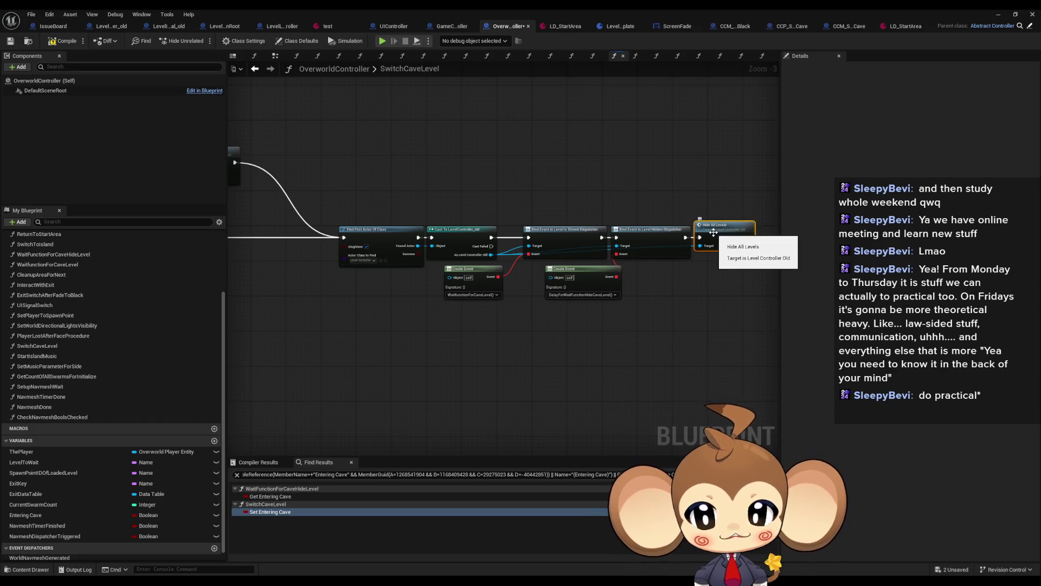
Step: Inspect the Hide All Levels function, then return to SwitchCaveLevel
double_click(714, 230)
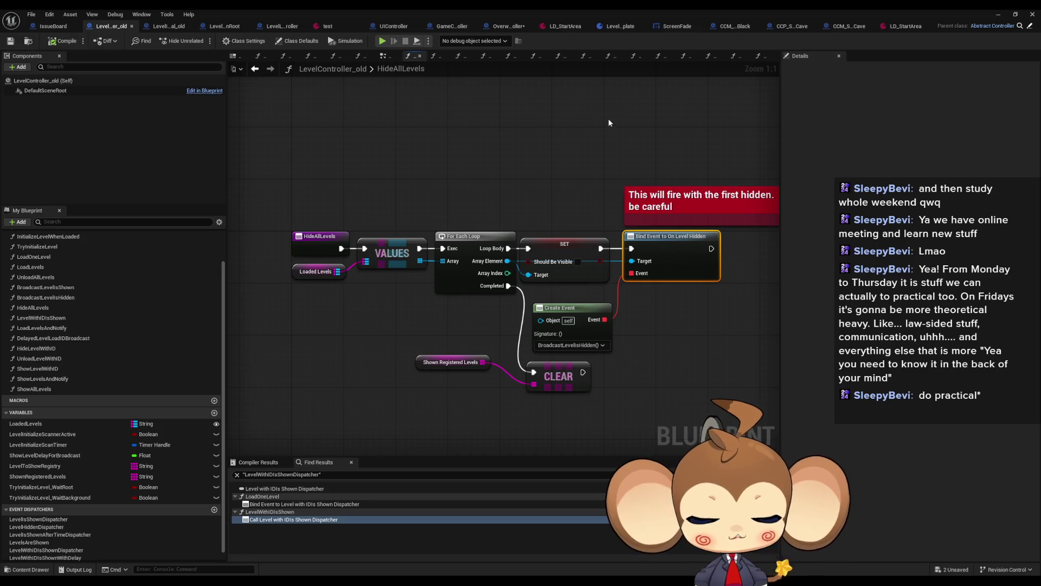
left_click(256, 70)
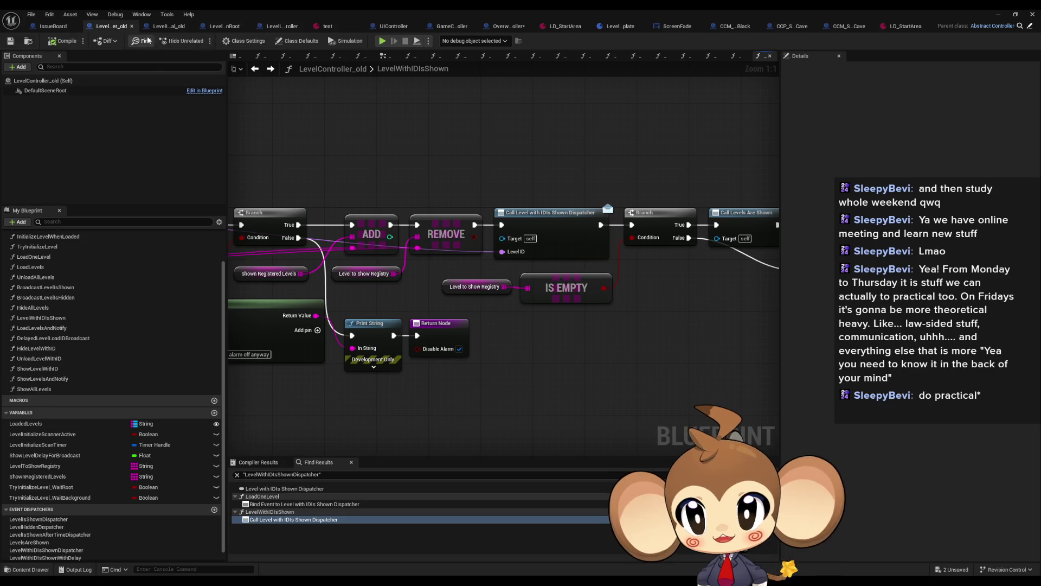
left_click(499, 26)
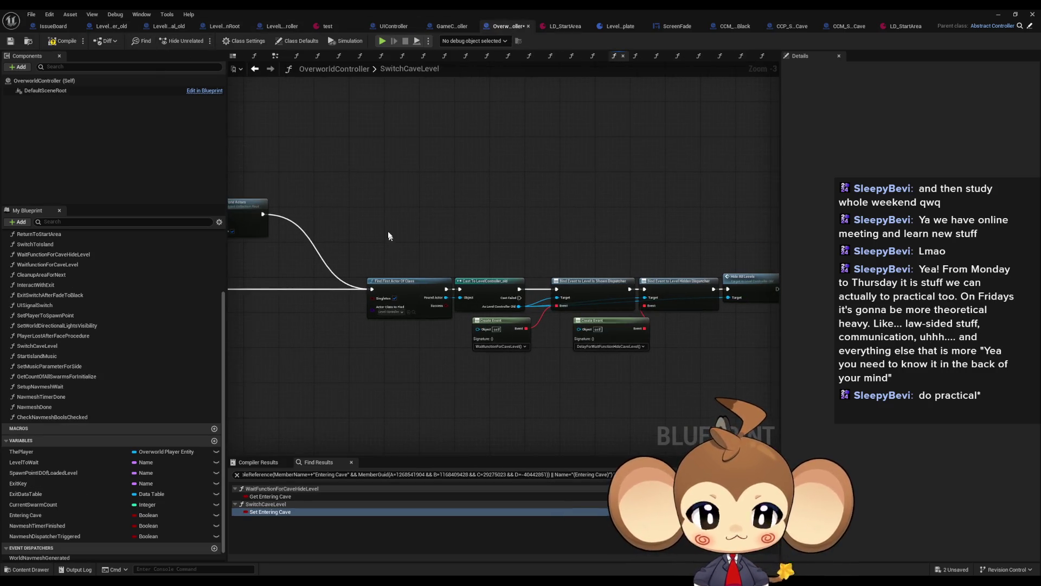
Step: Duplicate Find First Actor Of Class and set its class to LevelLoadingController
left_click_drag(375, 216, 662, 339)
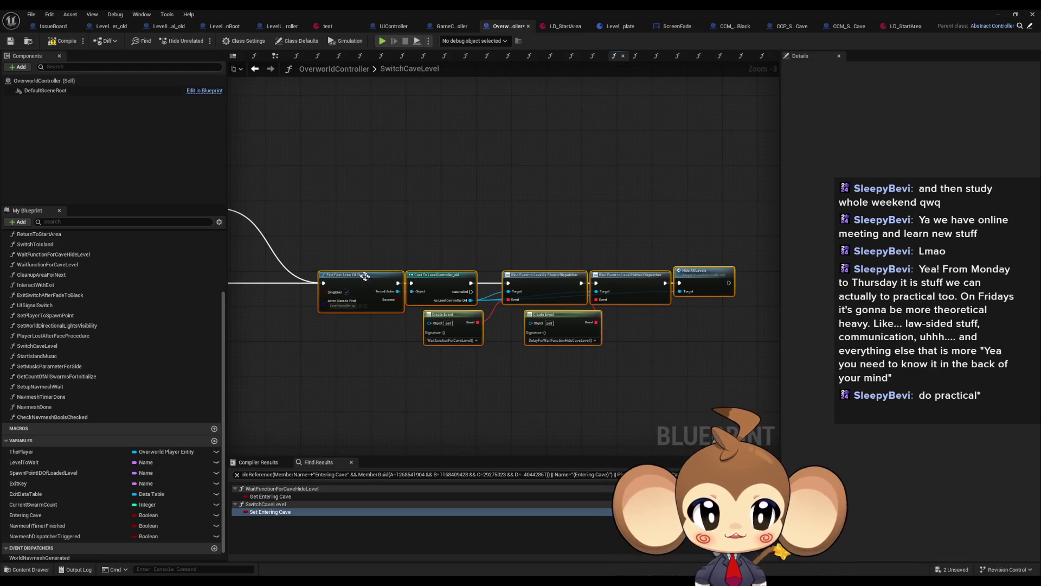
mouse_move(327, 210)
left_mouse_down()
mouse_move(398, 220)
mouse_move(778, 144)
left_mouse_up()
left_click_drag(507, 271, 663, 281)
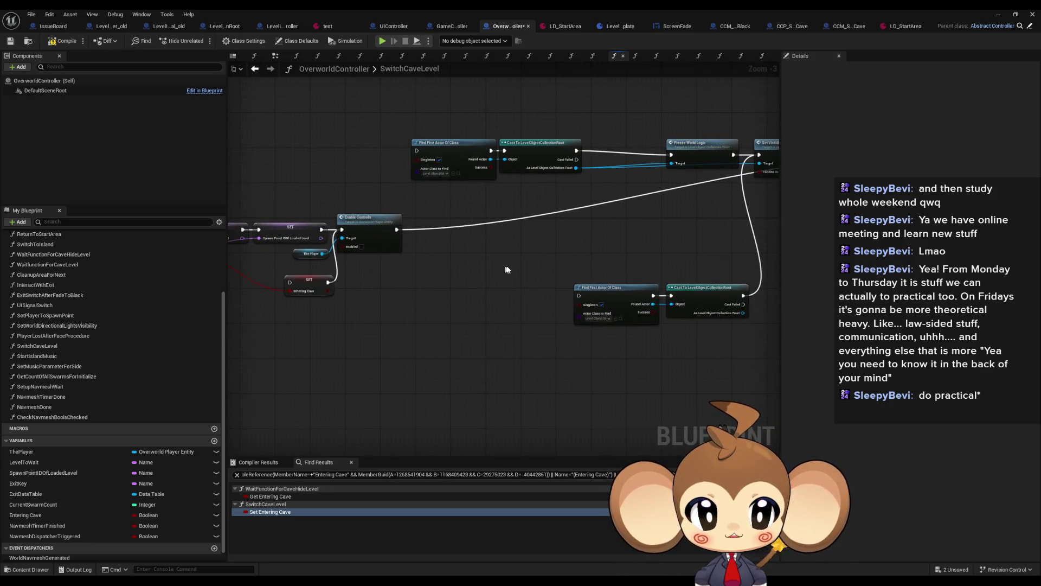
left_click(602, 288)
key("ctrl+c")
key("ctrl+v")
left_click(469, 376)
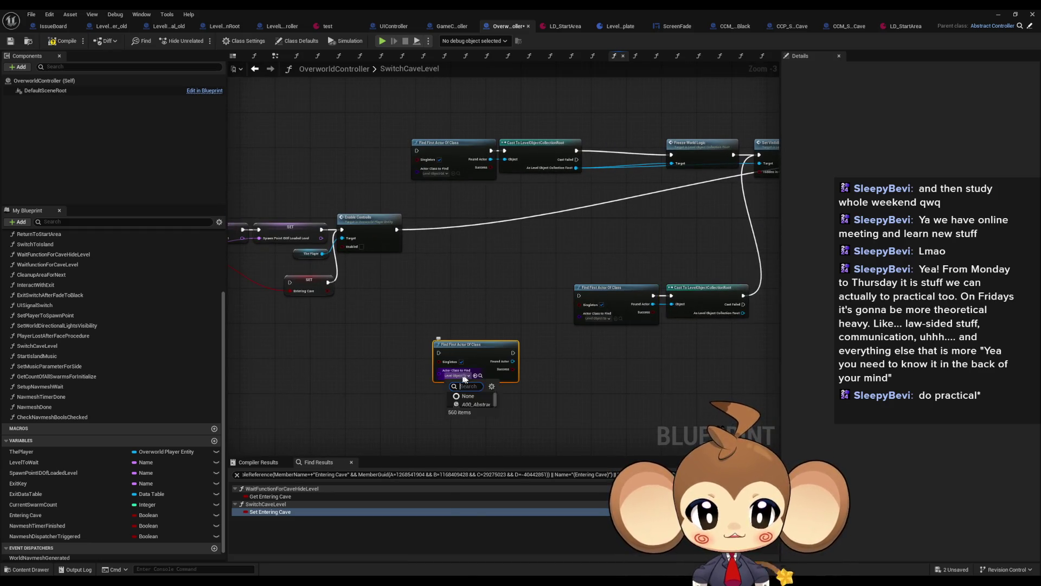
type("level lo")
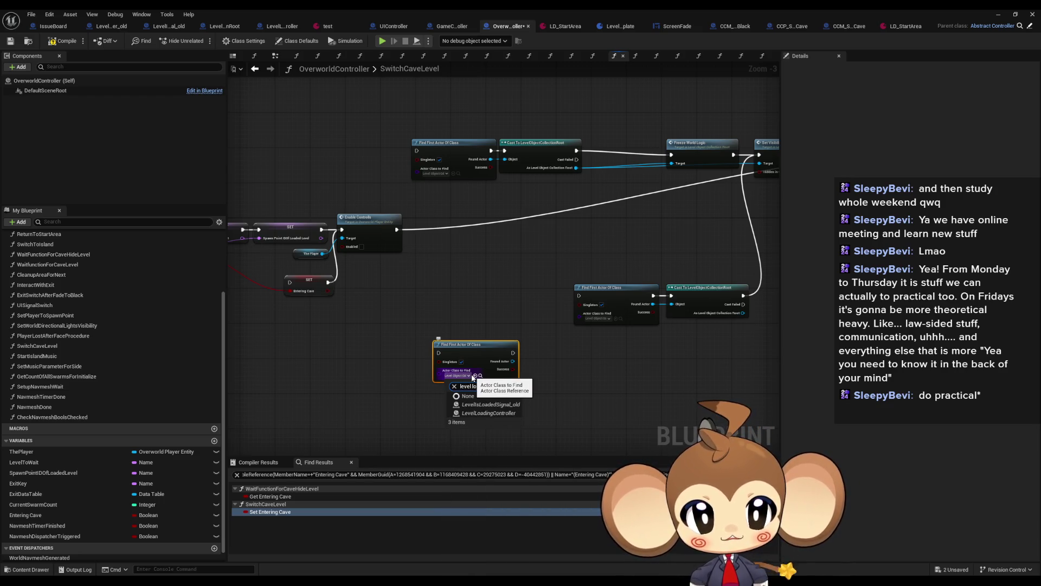
left_click(489, 413)
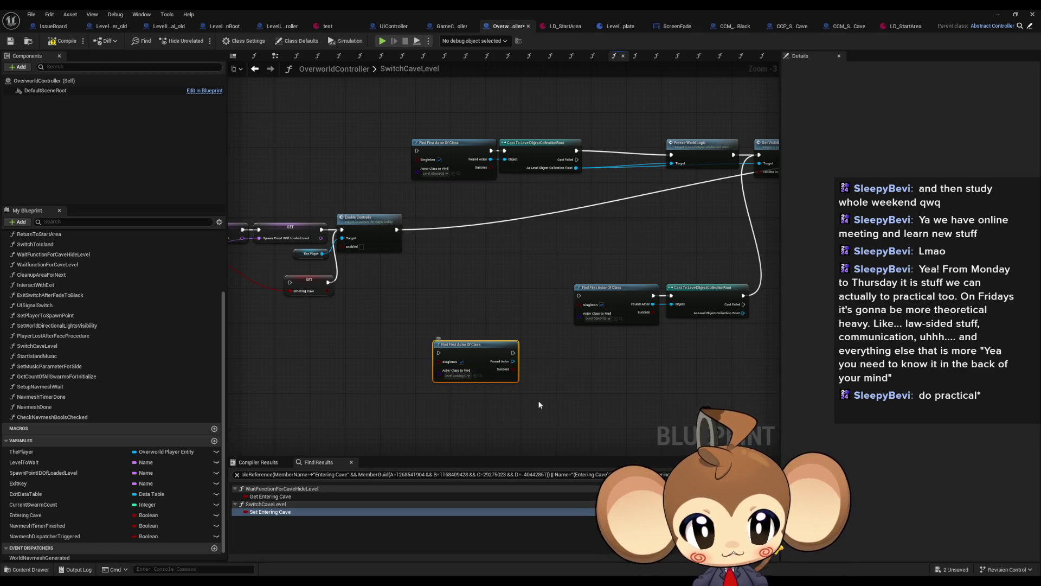
Step: Add a Cast To LevelLoadingController on Found Actor and a Switch Level call after it
left_click_drag(502, 362, 551, 363)
type("cast")
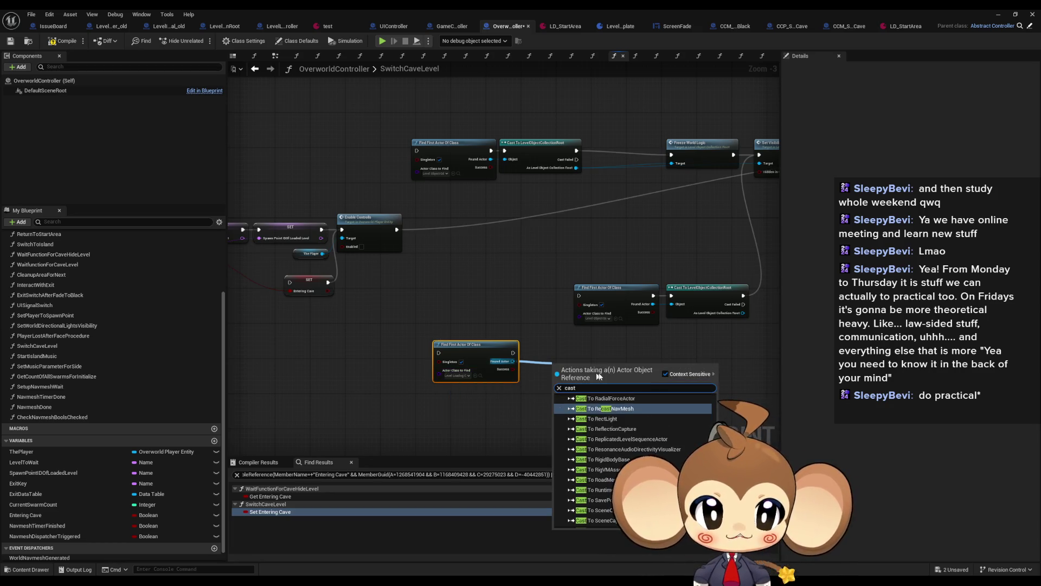
type(" load")
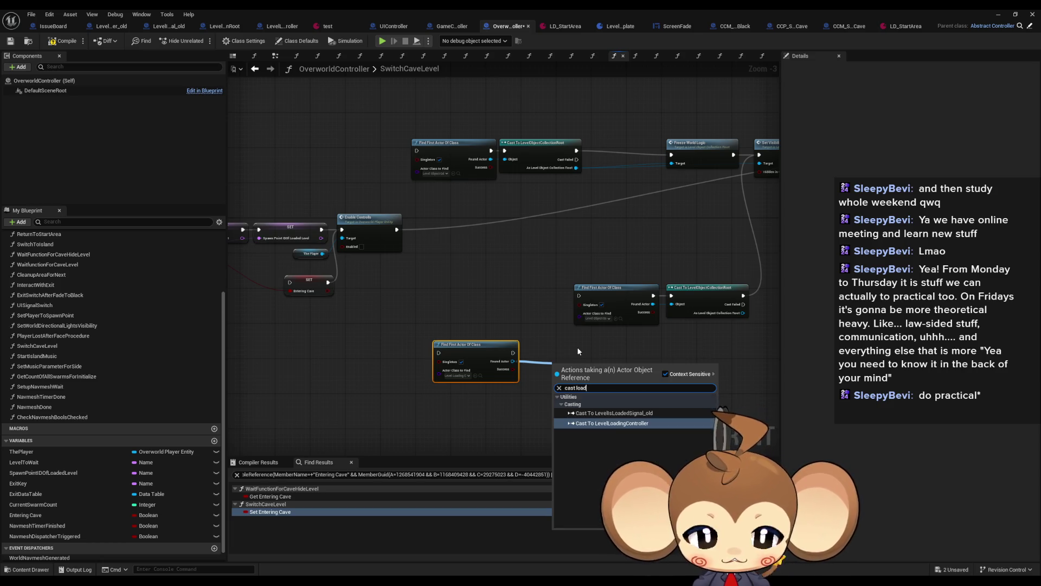
key("Return")
mouse_move(583, 372)
left_mouse_down()
mouse_move(552, 350)
mouse_move(638, 373)
left_mouse_up()
type("switch")
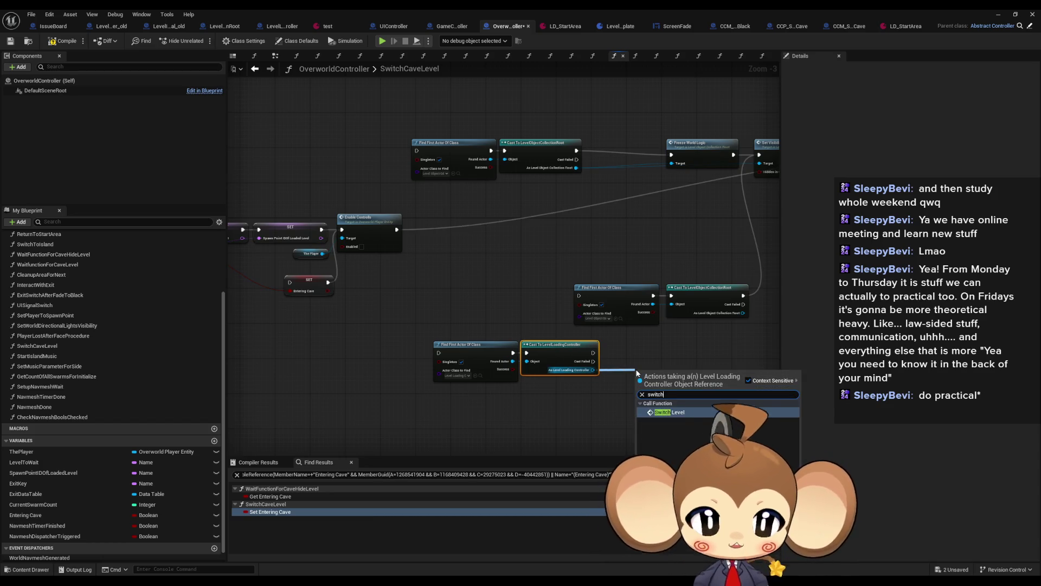
key("Return")
left_click_drag(667, 384, 637, 355)
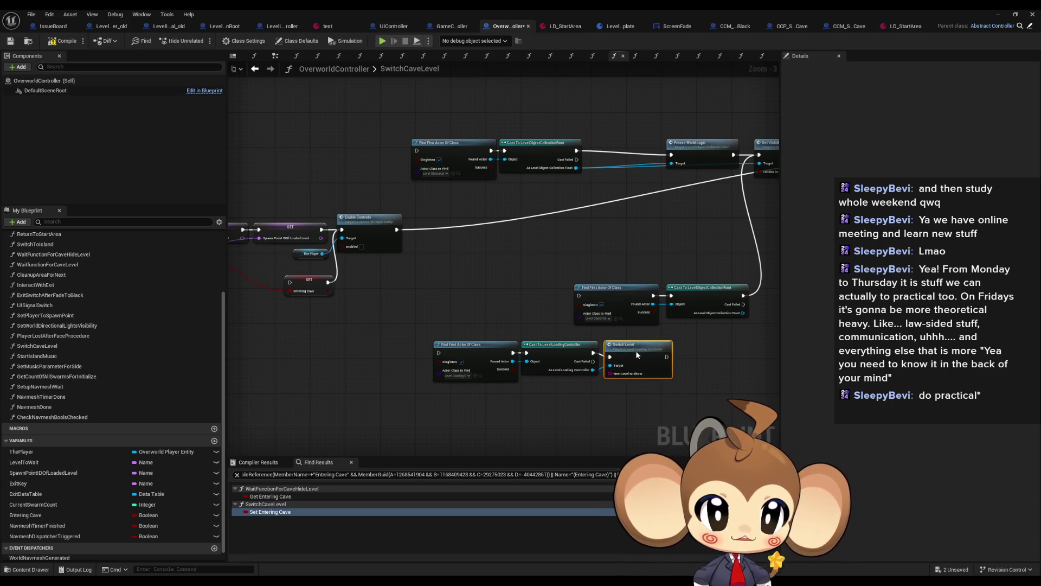
Step: Feed a Level to Wait getter into Switch Level's Next Level to Show via a reroute point
left_click_drag(475, 367, 623, 357)
scroll(339, 236, "up", 4)
left_click(315, 241)
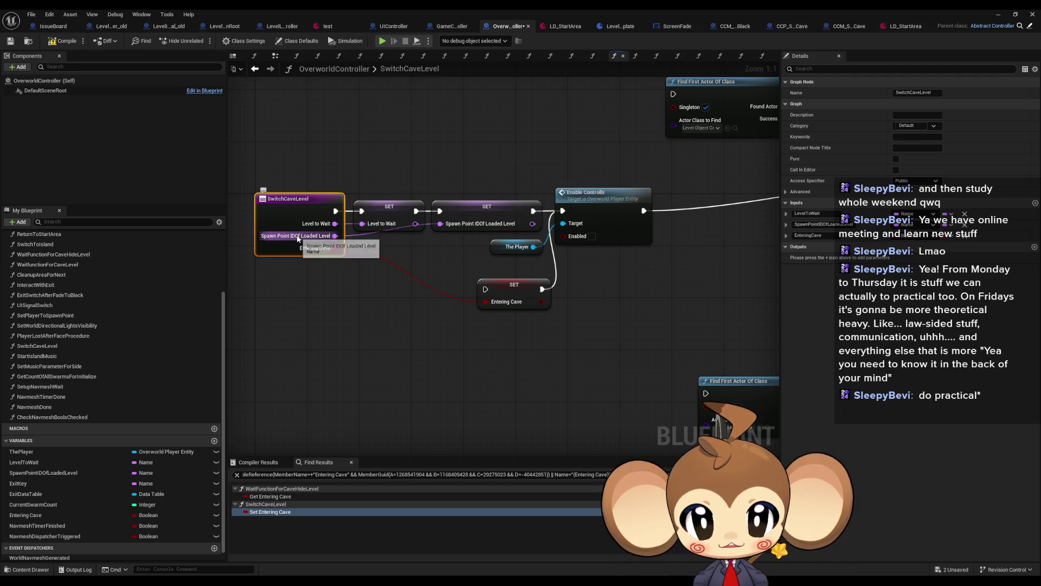
scroll(299, 239, "down", 4)
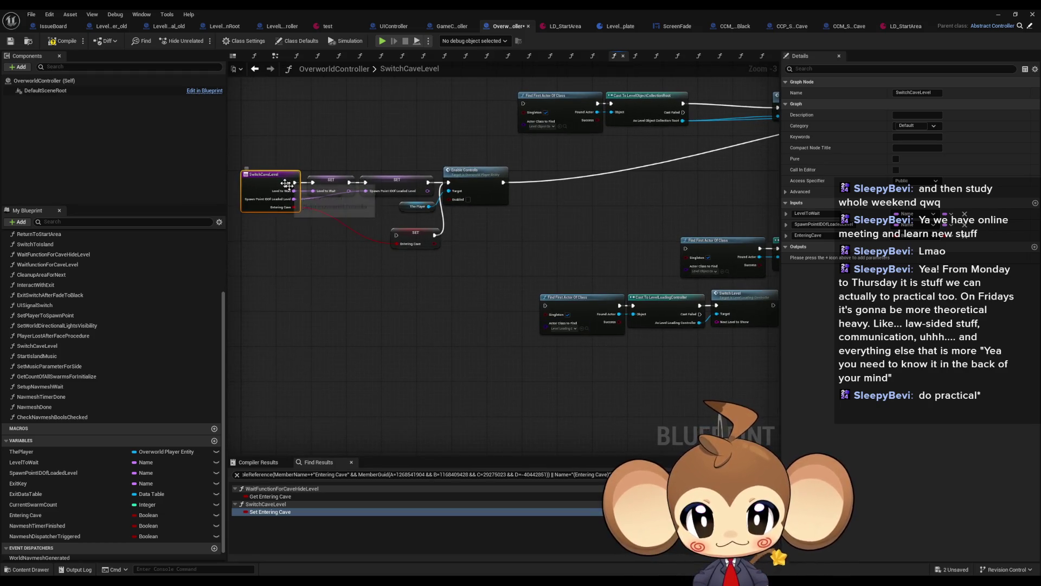
right_click(457, 340)
type("level to wait")
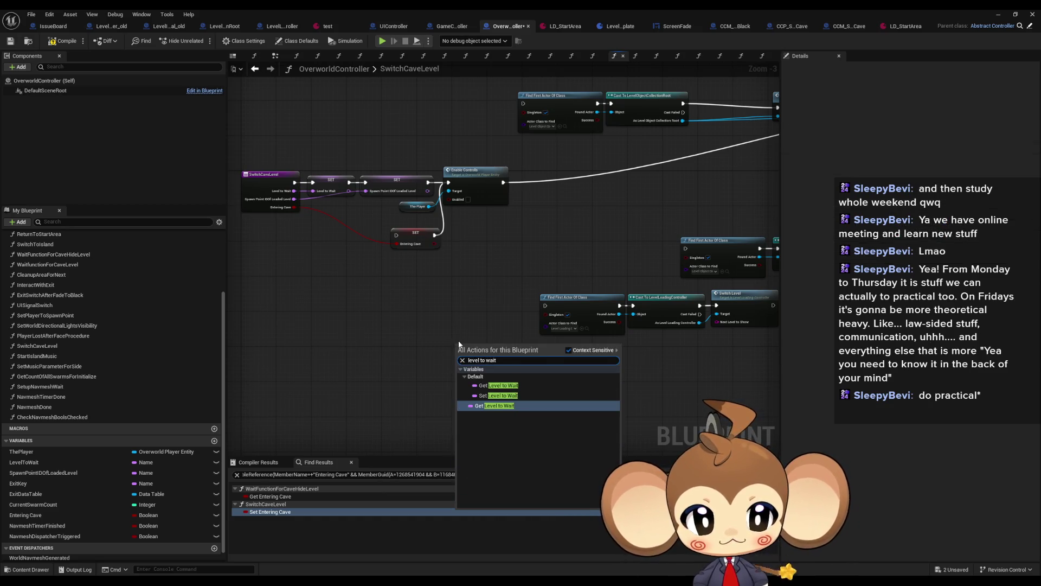
key("Escape")
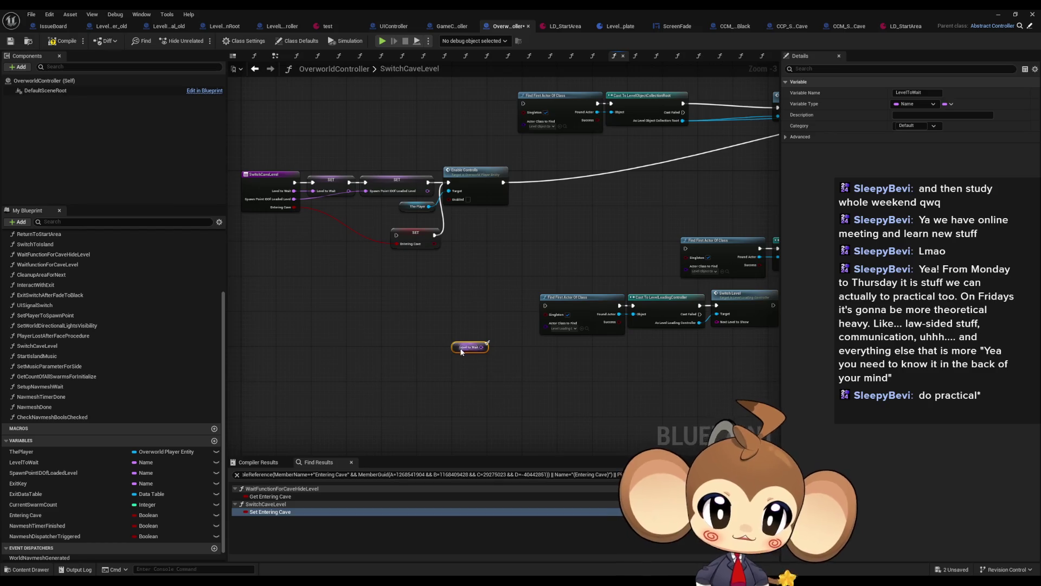
scroll(666, 351, "up", 1)
mouse_move(689, 351)
left_mouse_down()
mouse_move(724, 348)
mouse_move(721, 320)
left_mouse_up()
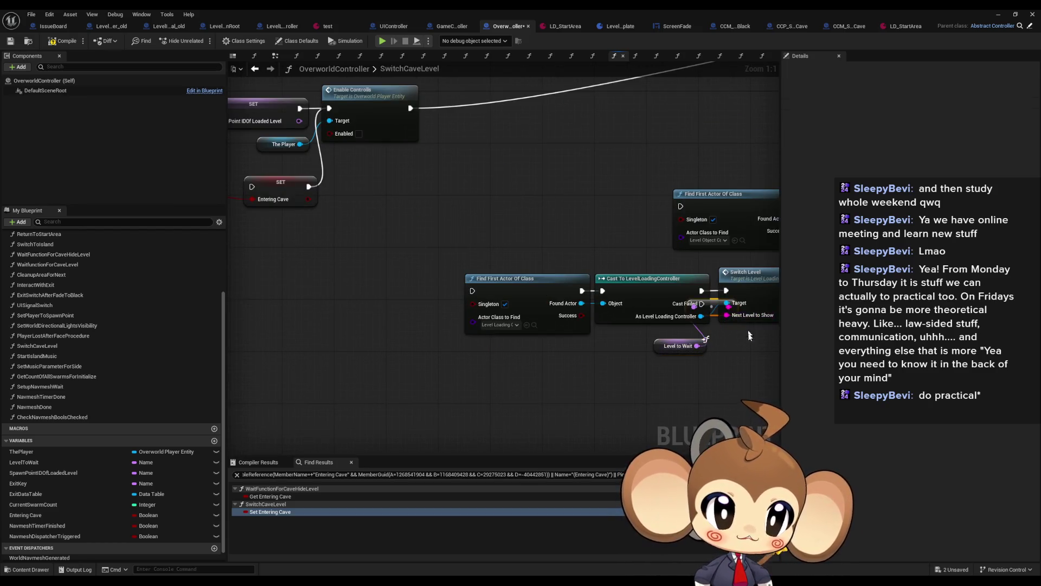
scroll(720, 320, "up", 2)
double_click(578, 337)
left_click_drag(578, 337, 619, 353)
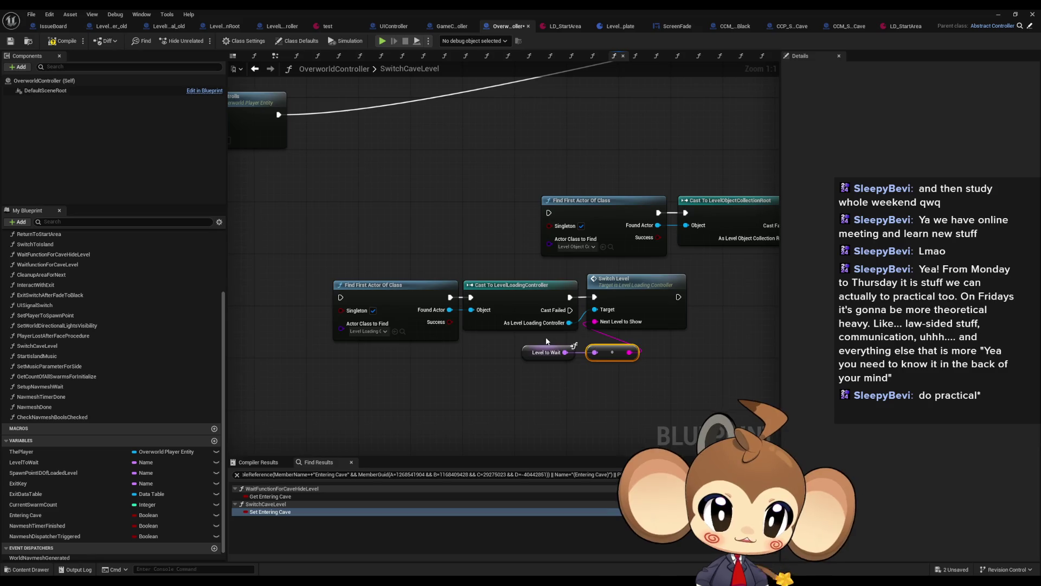
Step: Move the Find, Cast and Switch Level group down and connect its execution input
scroll(556, 346, "down", 4)
mouse_move(439, 313)
left_mouse_down()
mouse_move(676, 370)
mouse_move(691, 396)
left_mouse_up()
mouse_move(550, 396)
left_mouse_down()
mouse_move(508, 324)
mouse_move(534, 232)
mouse_move(418, 230)
left_mouse_up()
scroll(507, 293, "up", 3)
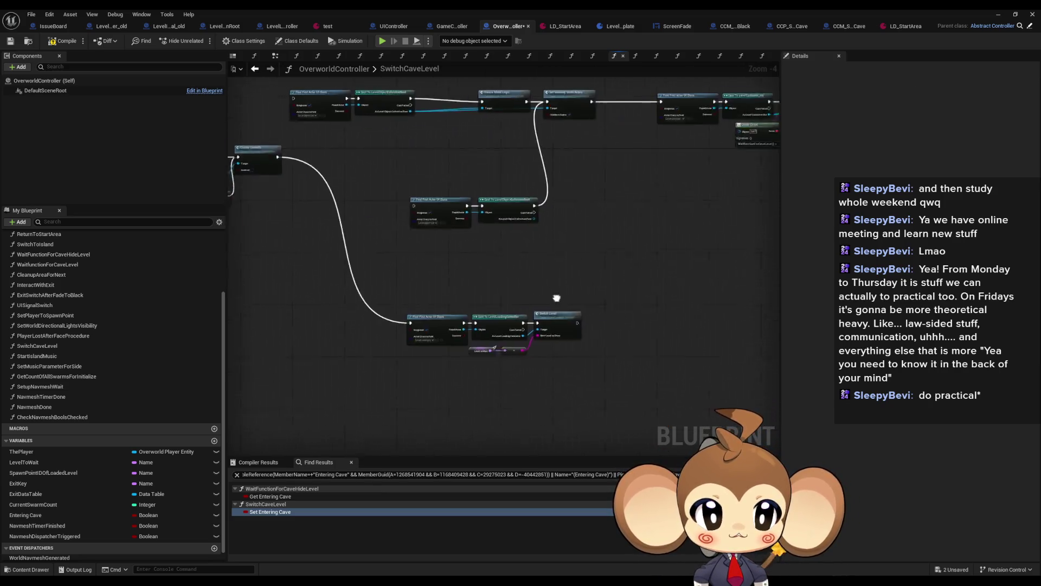
mouse_move(508, 292)
left_mouse_down()
mouse_move(509, 282)
mouse_move(597, 286)
mouse_move(493, 309)
mouse_move(375, 259)
mouse_move(402, 303)
mouse_move(291, 320)
mouse_move(592, 298)
mouse_move(516, 358)
mouse_move(483, 344)
mouse_move(691, 332)
left_mouse_up()
scroll(510, 282, "down", 2)
Step: Save OverworldController and StartArea, then run a Play-in-Editor test and stop it
left_click(998, 15)
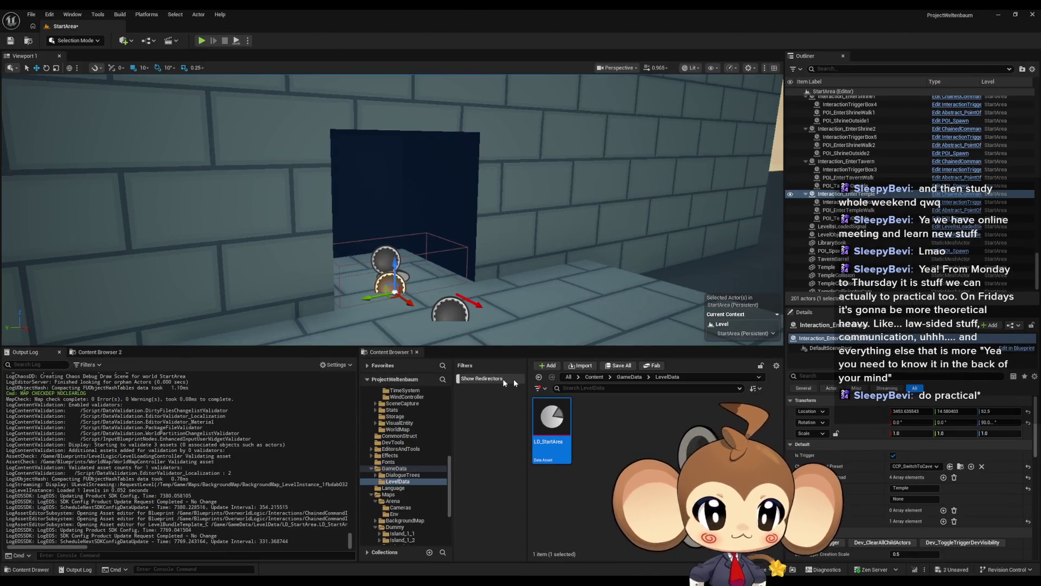
left_click(592, 377)
key("ctrl+shift+s")
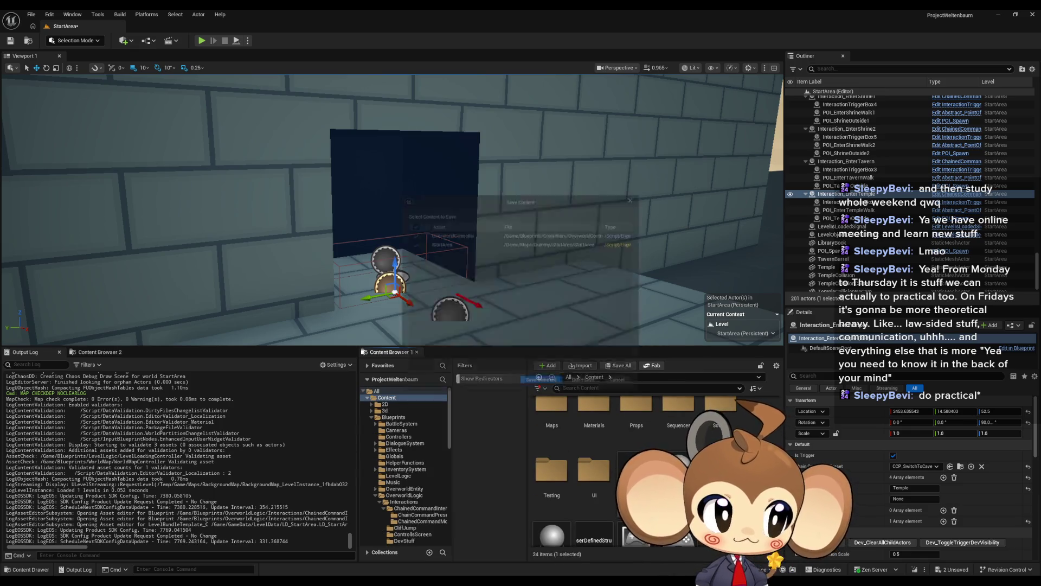
left_click(544, 389)
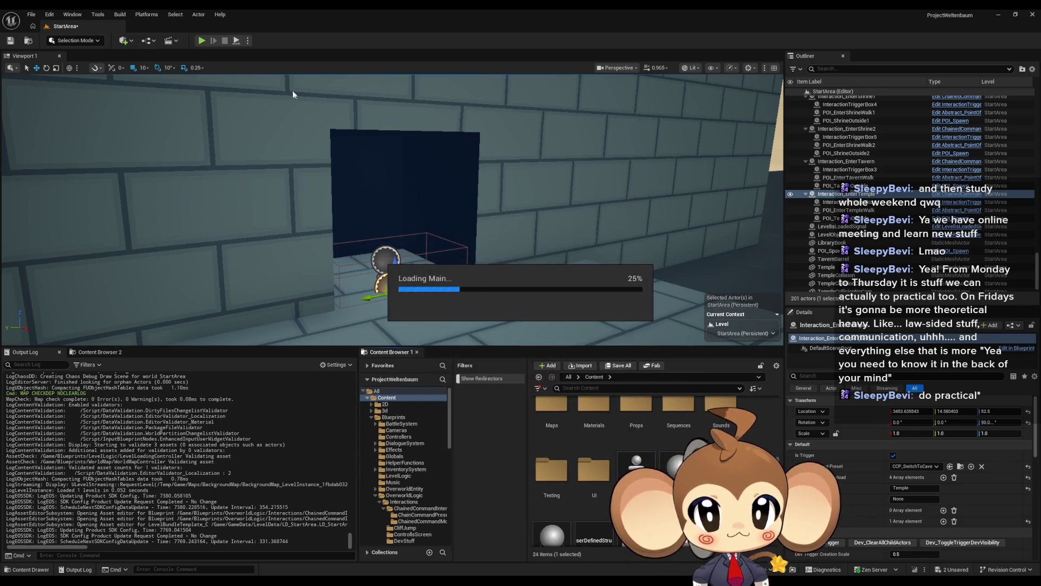
left_click(203, 44)
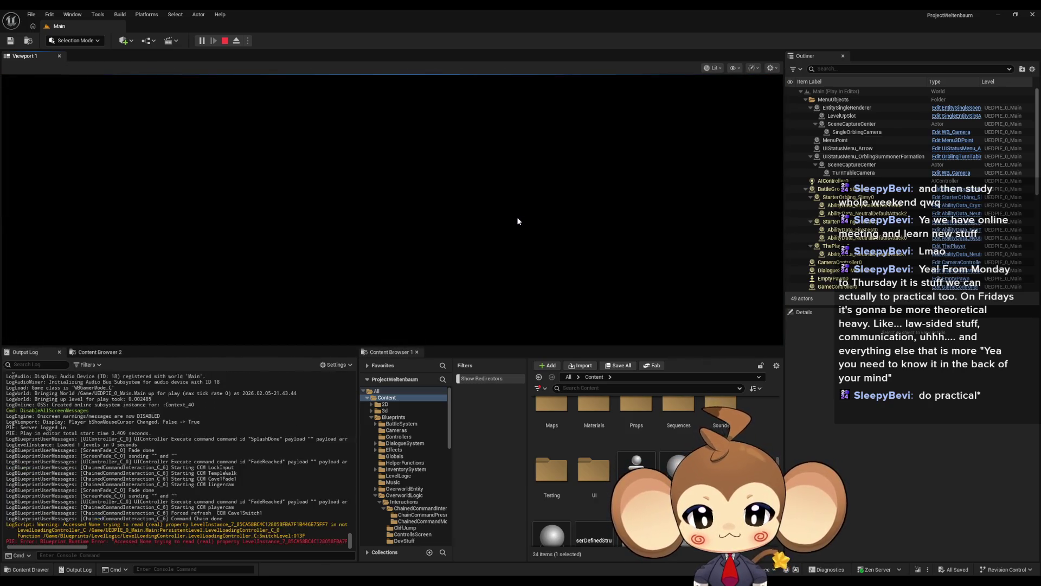
left_click(224, 42)
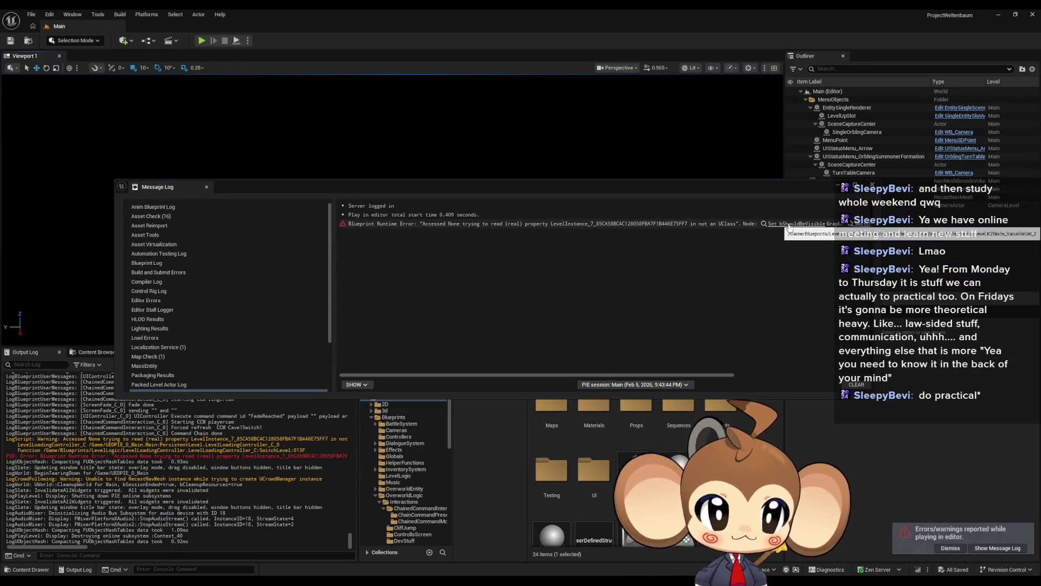
Step: Jump to the erroring SwitchLevel node, check Next Level to Show, and breakpoint SET Current Scene
left_click(789, 224)
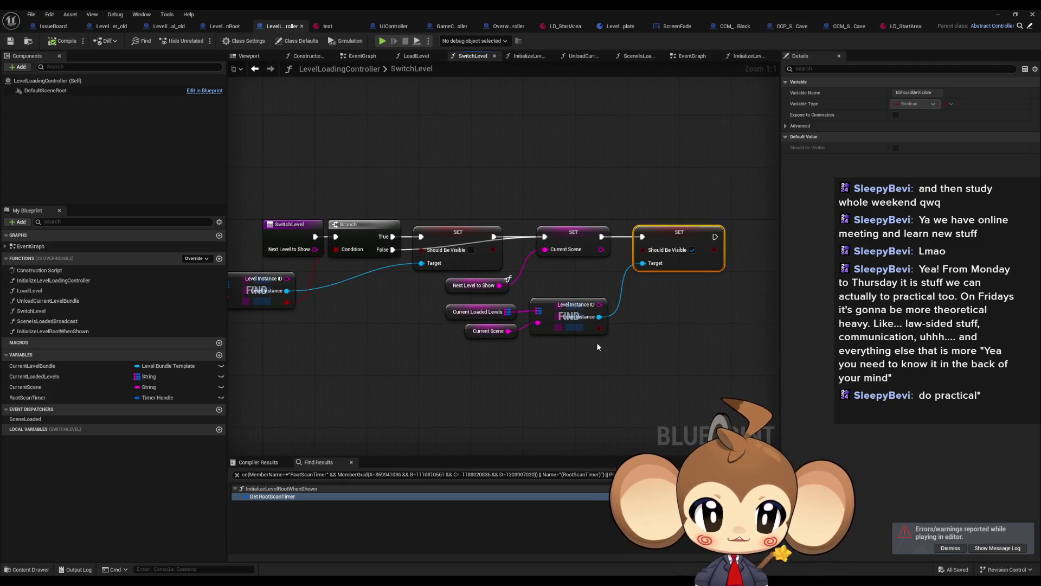
left_click(463, 331)
left_click(467, 285)
left_click(575, 234)
right_click(585, 235)
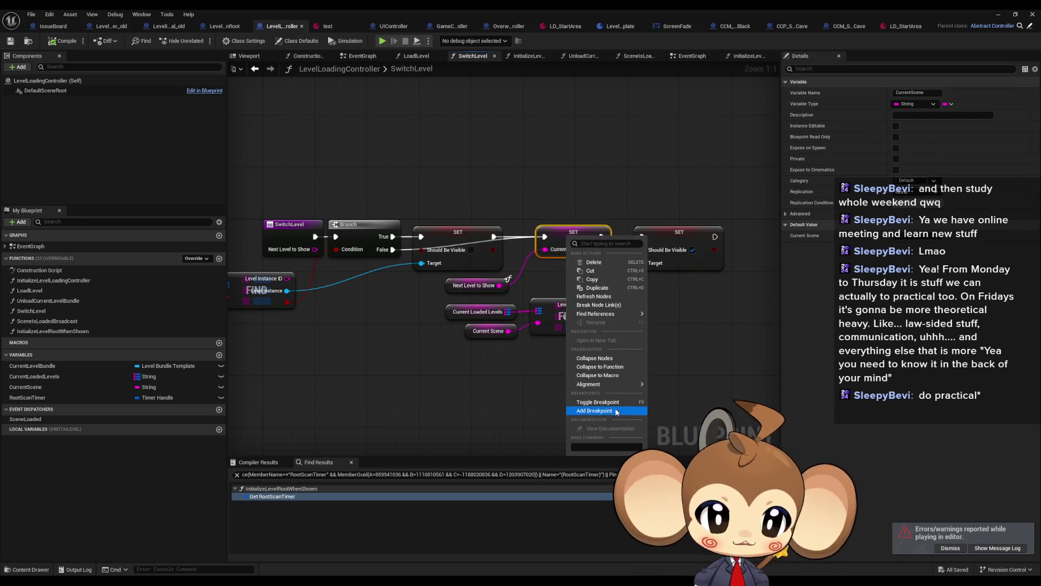
left_click(753, 352)
left_click(754, 354)
Step: Start playing, set the breakpoint on SET Current Scene, and walk into the temple
left_click(997, 14)
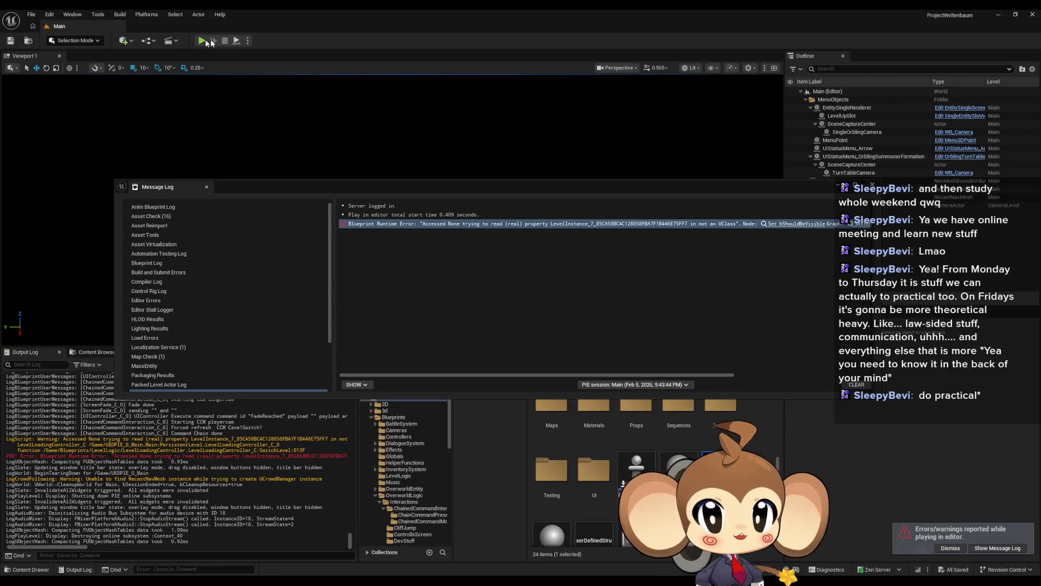
left_click(204, 41)
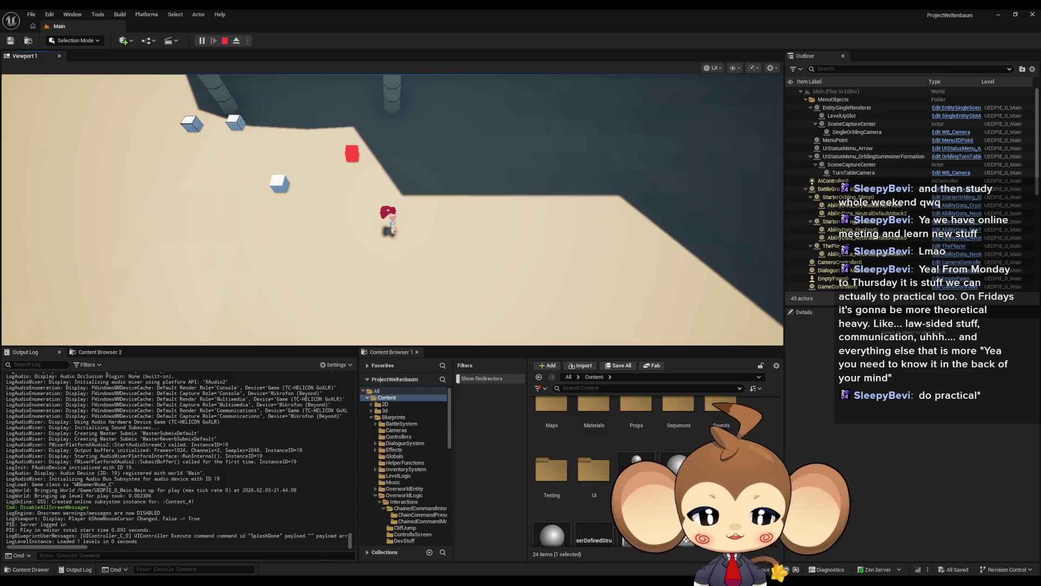
mouse_move(427, 583)
left_click(399, 549)
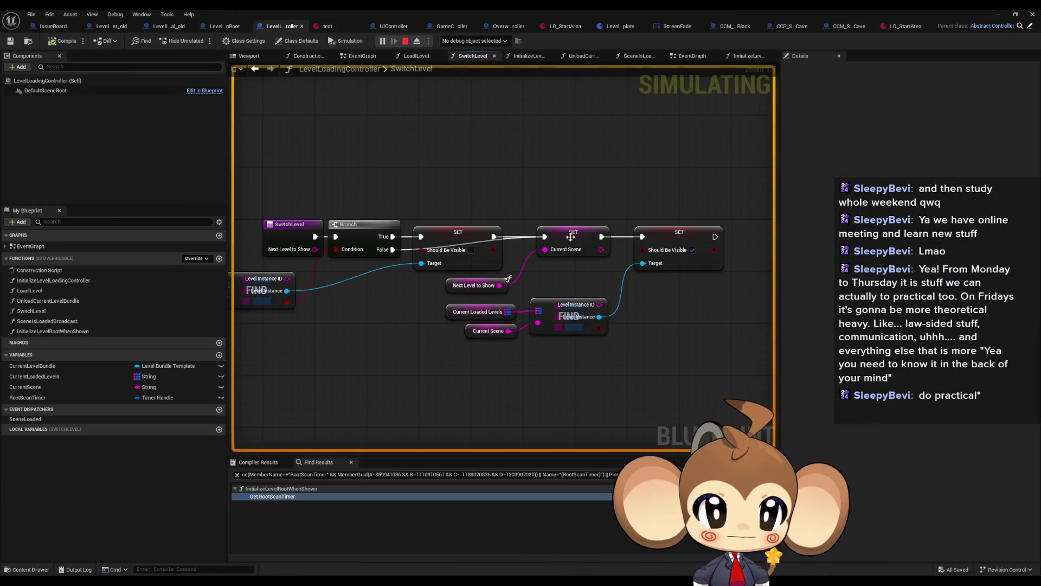
right_click(575, 241)
mouse_move(602, 315)
left_click(602, 403)
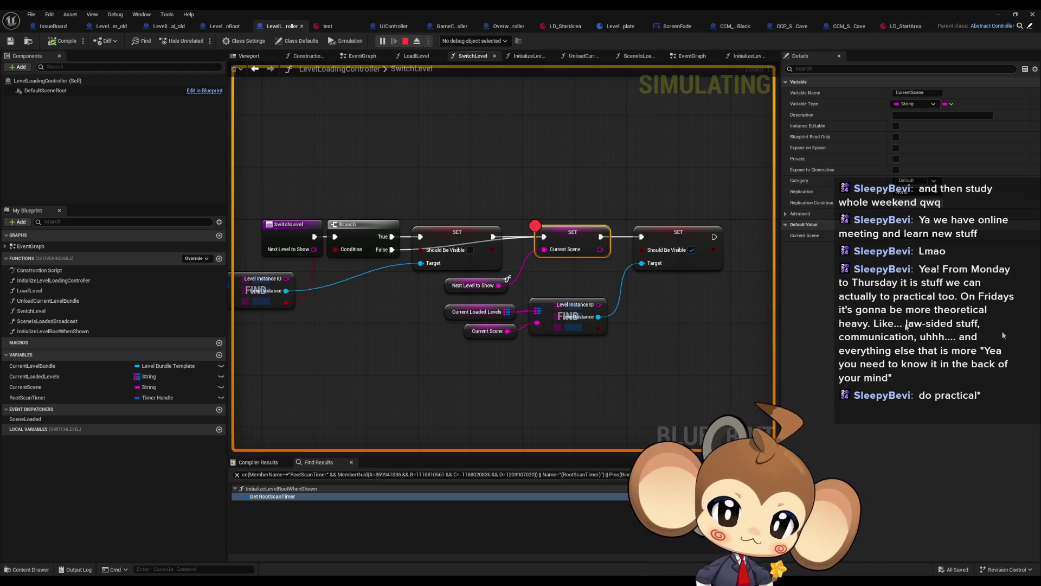
left_click(998, 16)
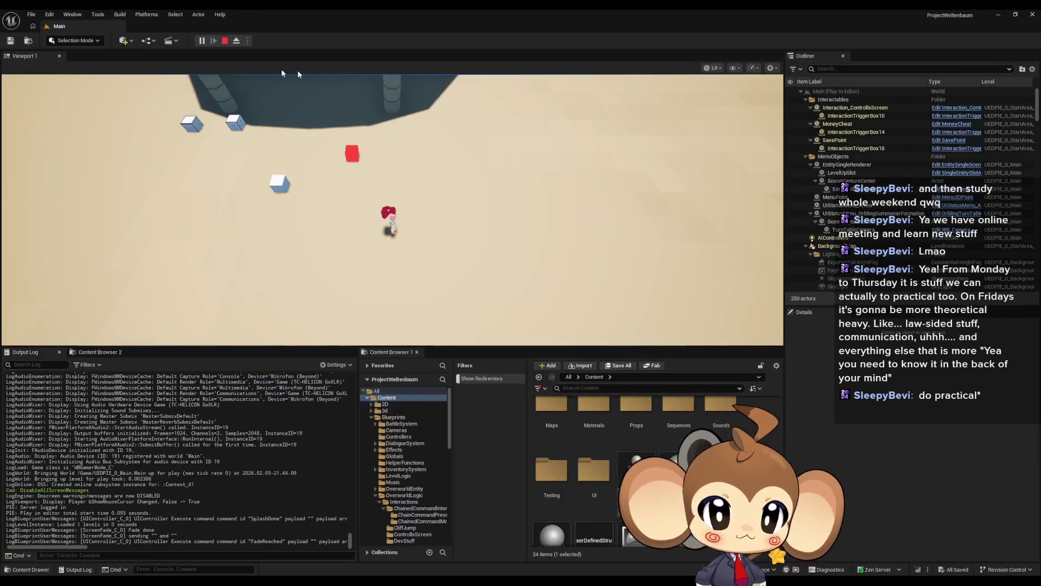
key("w")
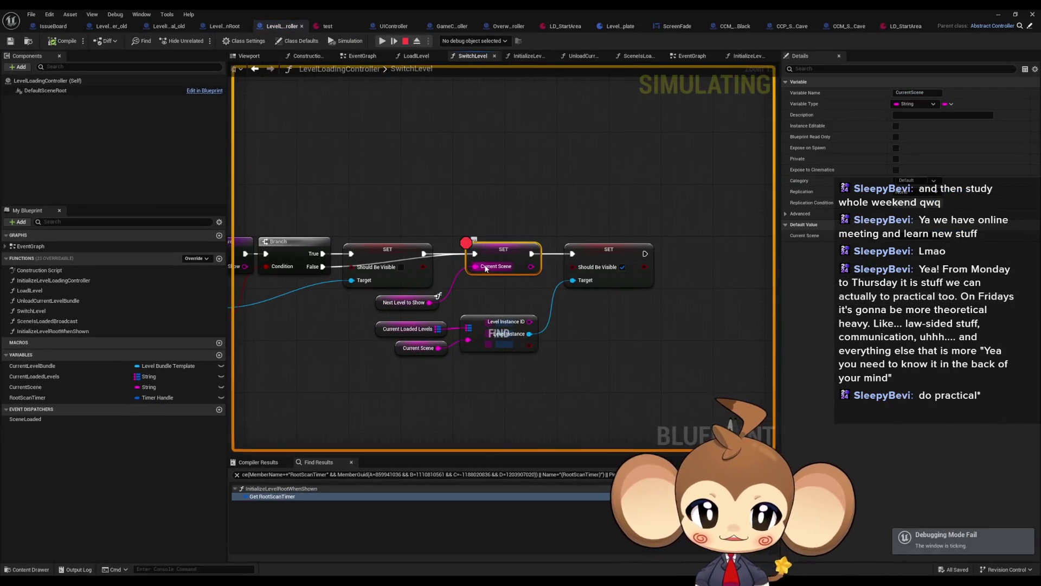
Step: Inspect Next Level to Show while paused, stop play, and remove the Current Scene breakpoint
left_click(405, 303)
left_click_drag(490, 271, 671, 260)
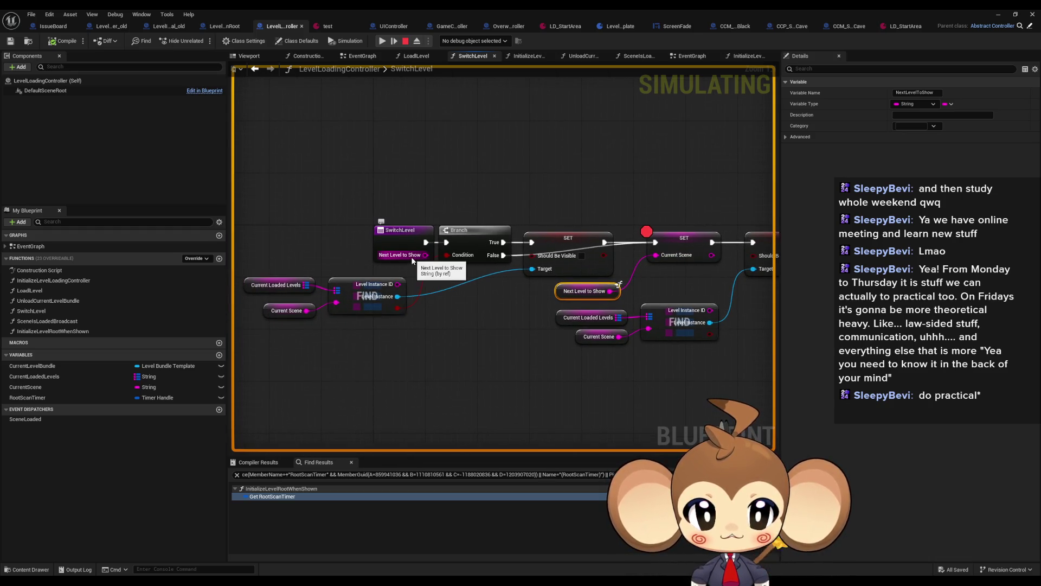
left_click_drag(409, 177, 363, 107)
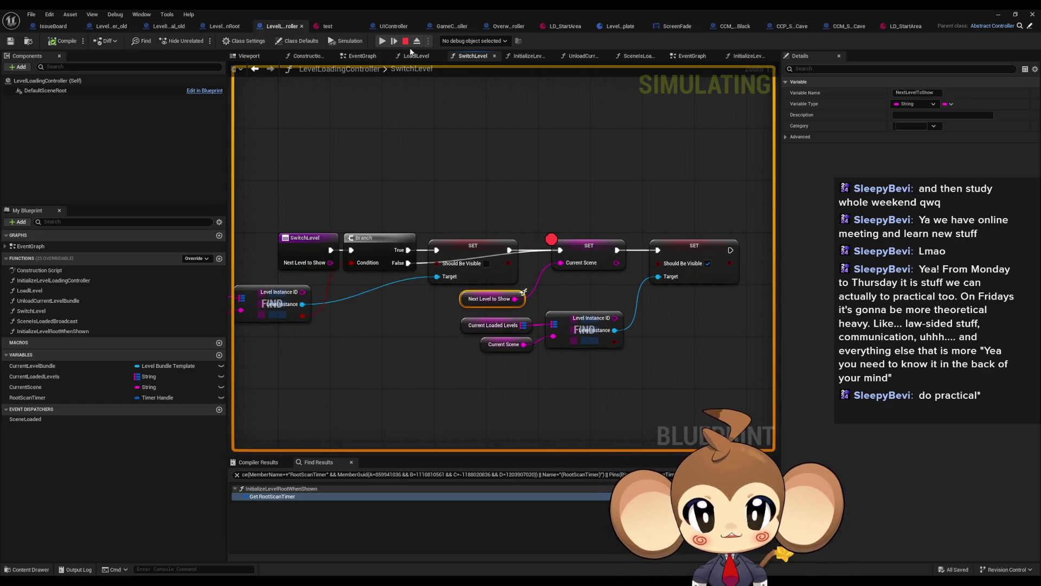
left_click_drag(421, 128, 295, 129)
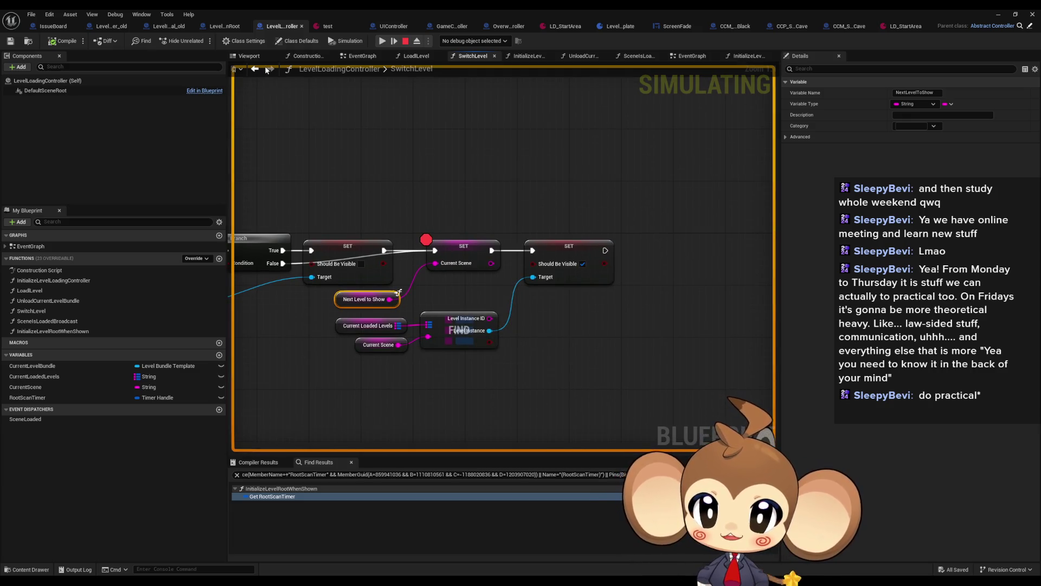
left_click(402, 42)
right_click(457, 254)
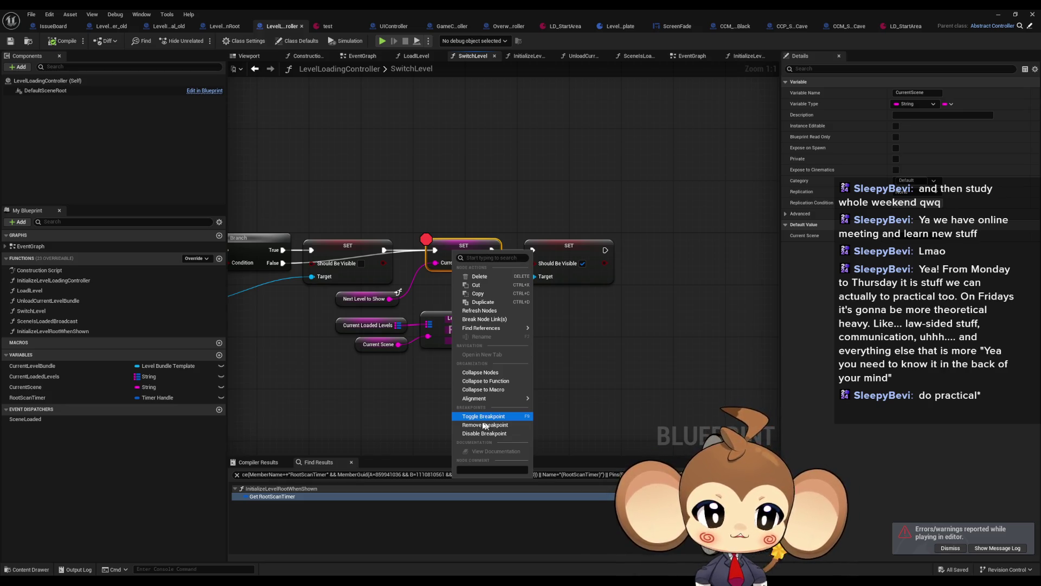
left_click(485, 425)
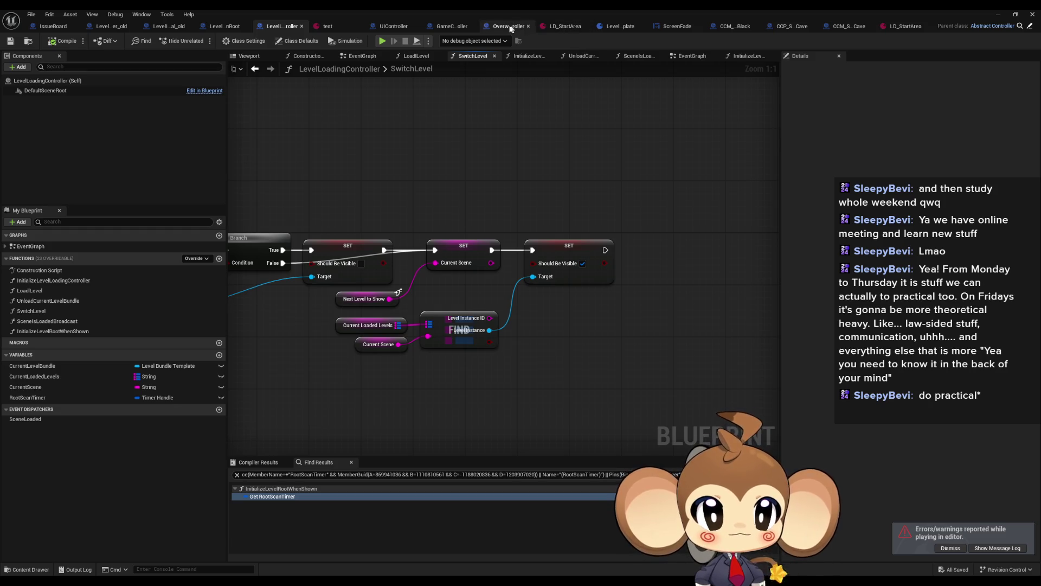
Step: Test-run with a breakpoint on SwitchCaveLevel's Switch Level node, then stop and remove the breakpoint
left_click(510, 27)
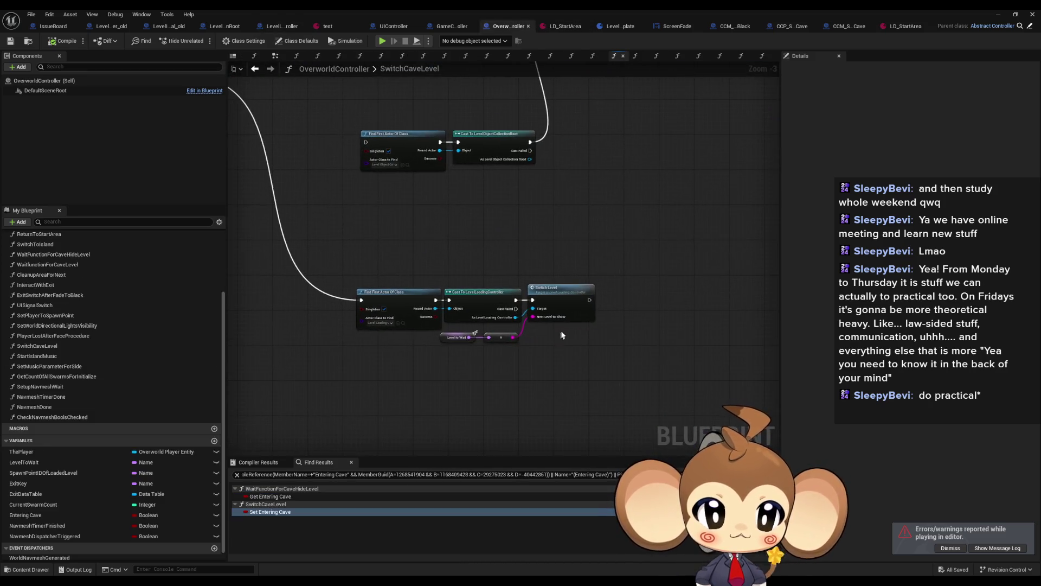
scroll(554, 290, "up", 3)
right_click(555, 288)
left_click(590, 475)
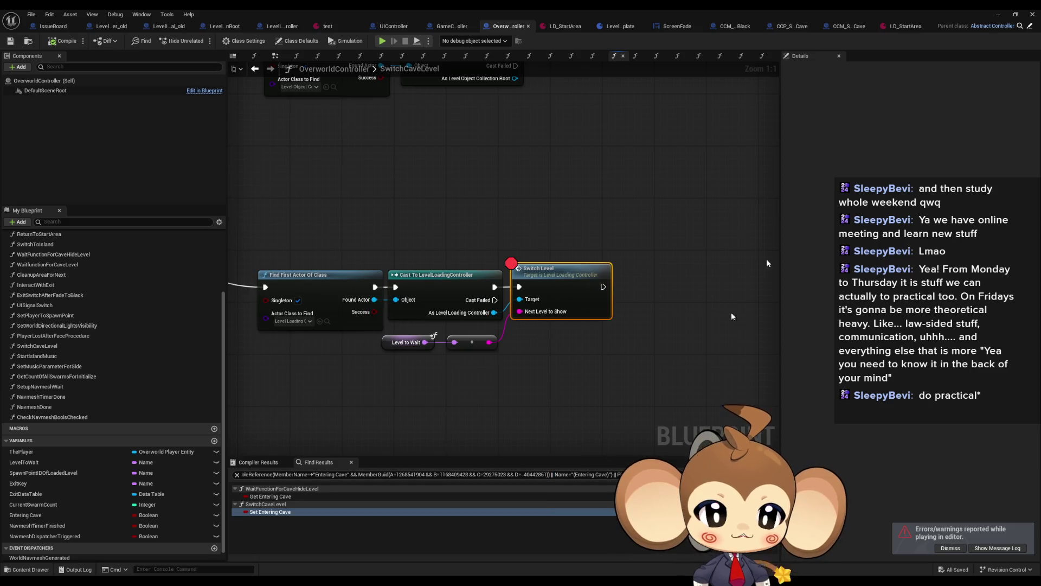
left_click(997, 17)
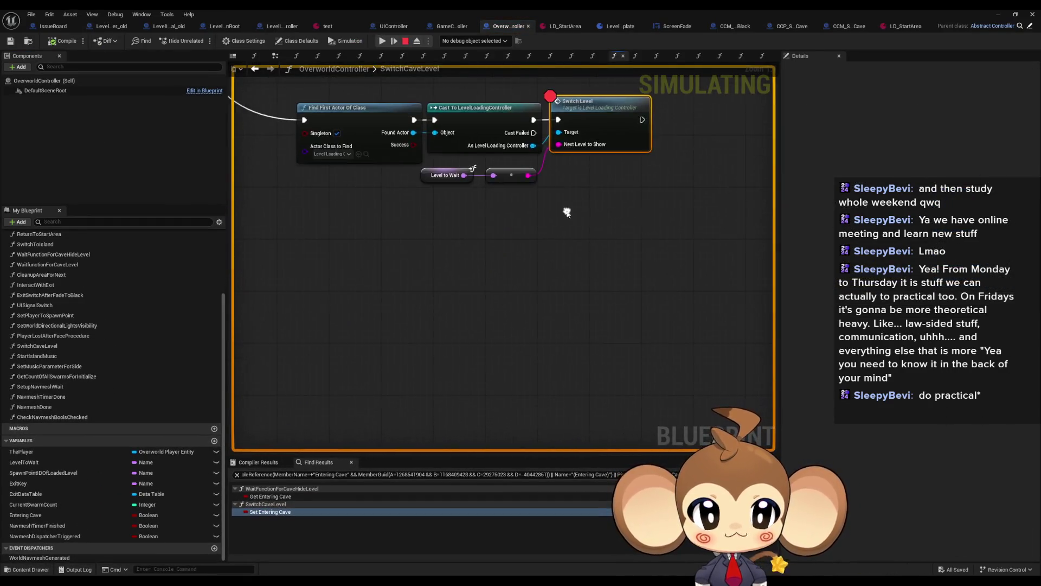
left_click(406, 41)
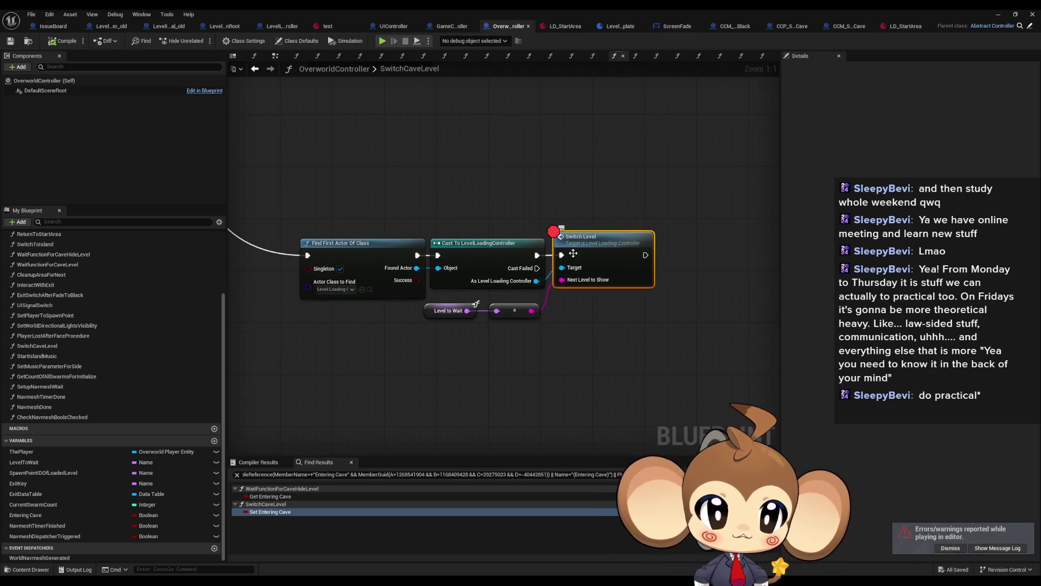
right_click(576, 251)
left_click(610, 442)
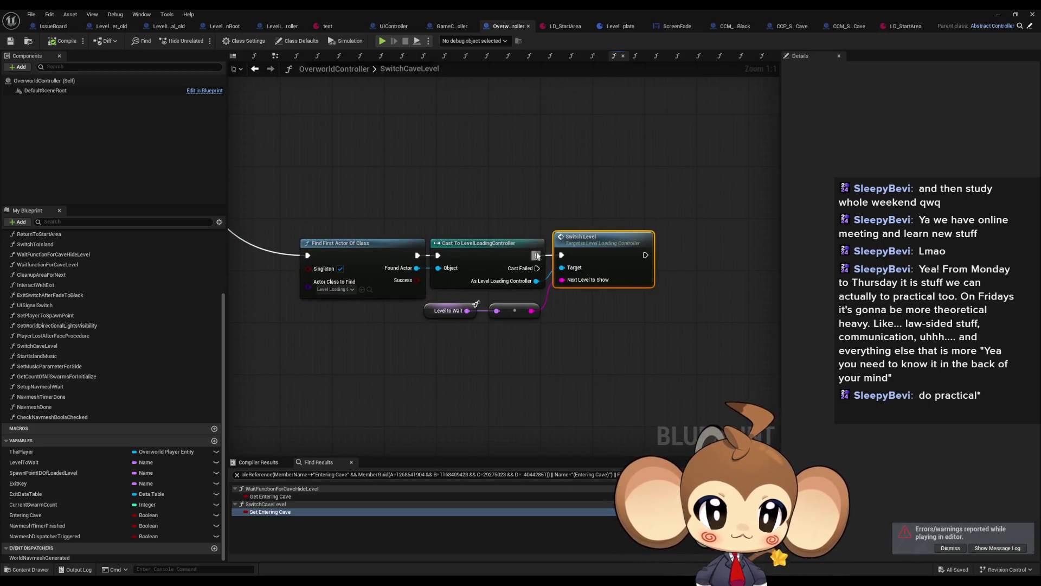
Step: Insert a Print String before Switch Level that prints the Level to Wait value
left_click_drag(536, 255, 518, 164)
type("print")
key("Return")
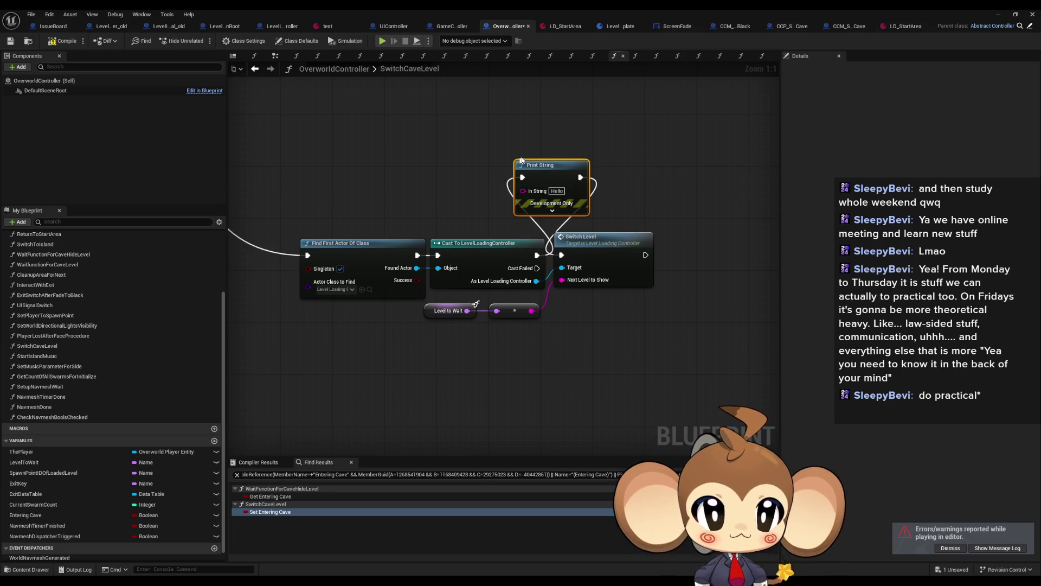
left_click_drag(523, 190, 531, 311)
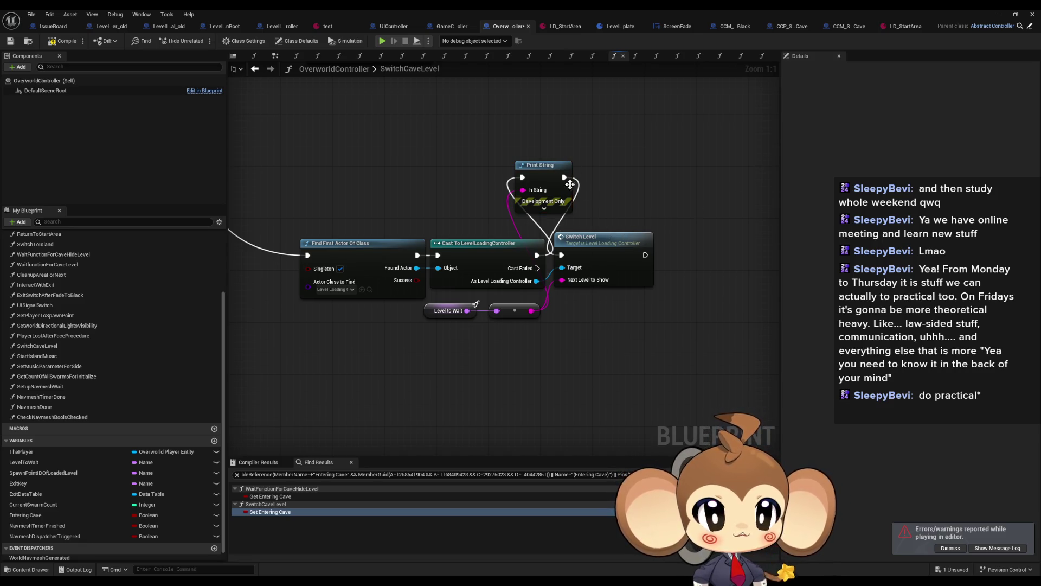
Step: Add a second Print String after the first, with its message set to 'Error:'
left_click_drag(572, 185, 588, 174)
type("print")
key("Return")
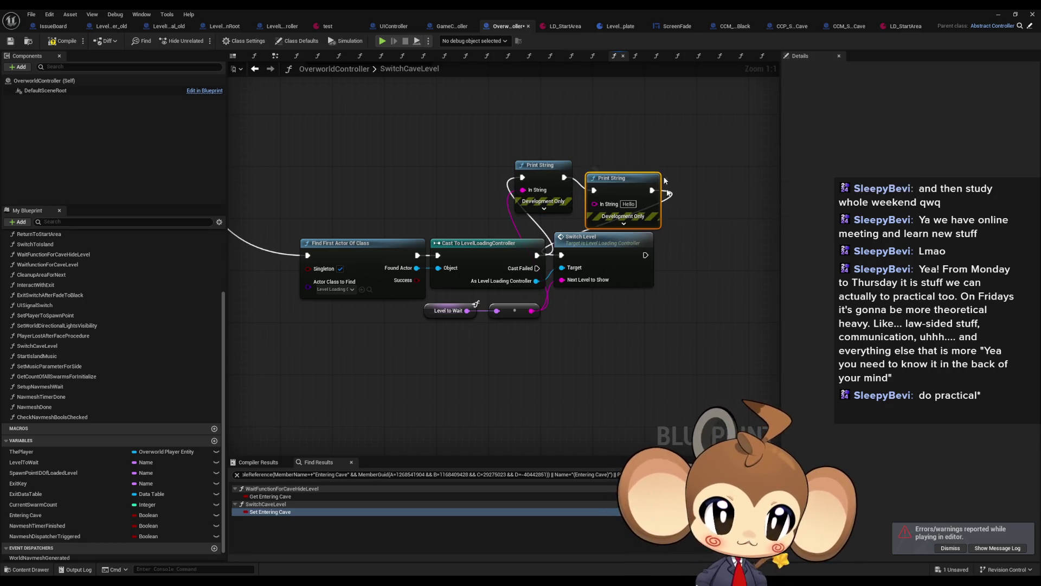
type("Error")
key("Return")
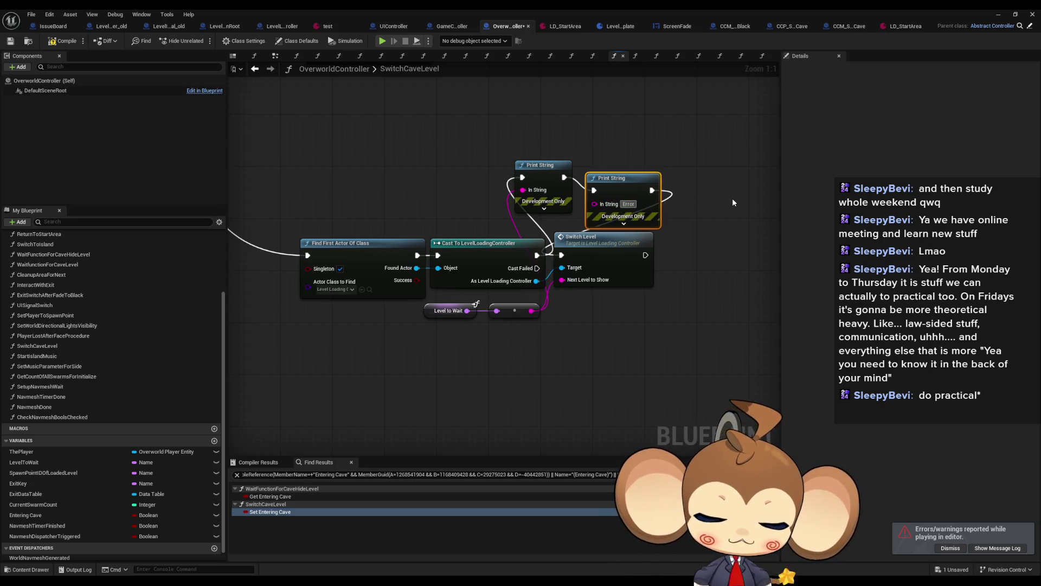
type(":")
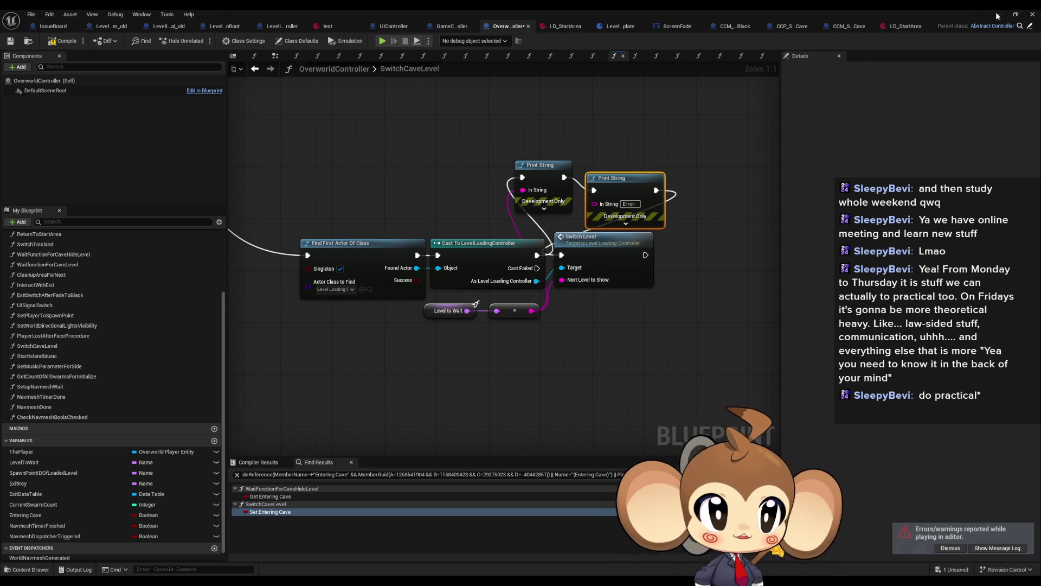
left_click(998, 14)
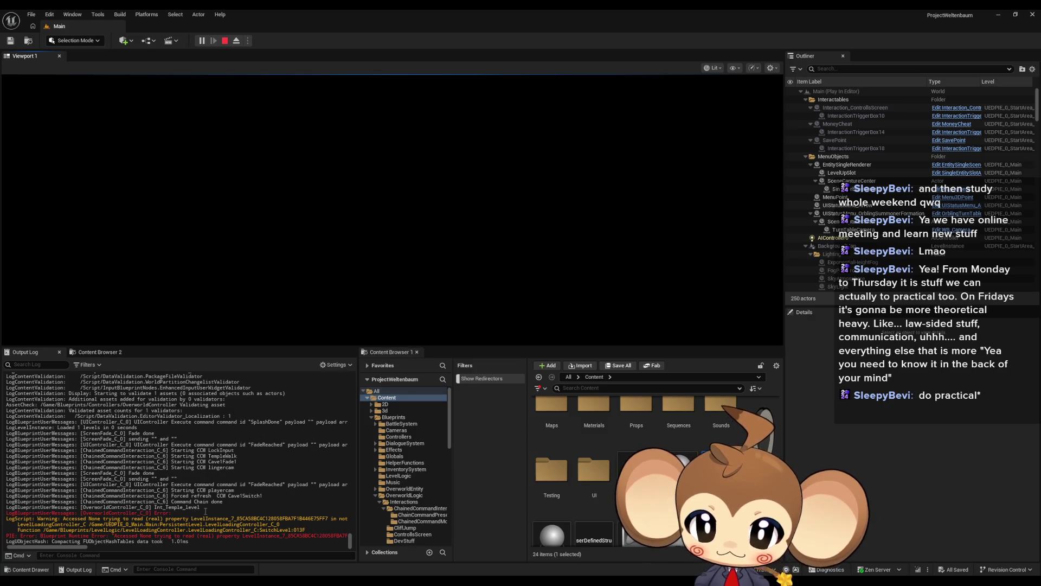
Step: Note the Temple_level name in the log, stop the play session and close the Message Log
left_click_drag(163, 507, 199, 507)
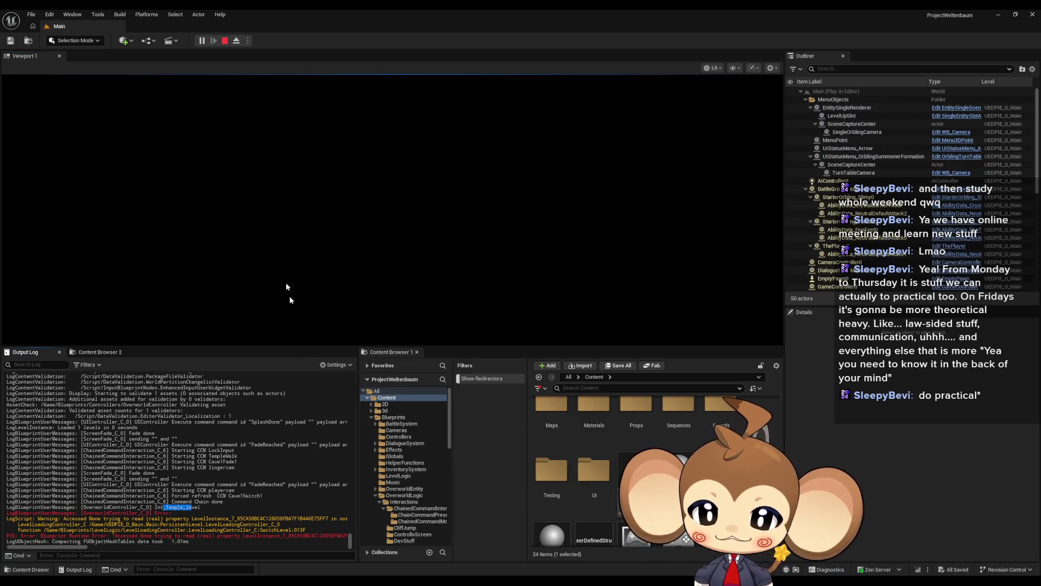
key("Escape")
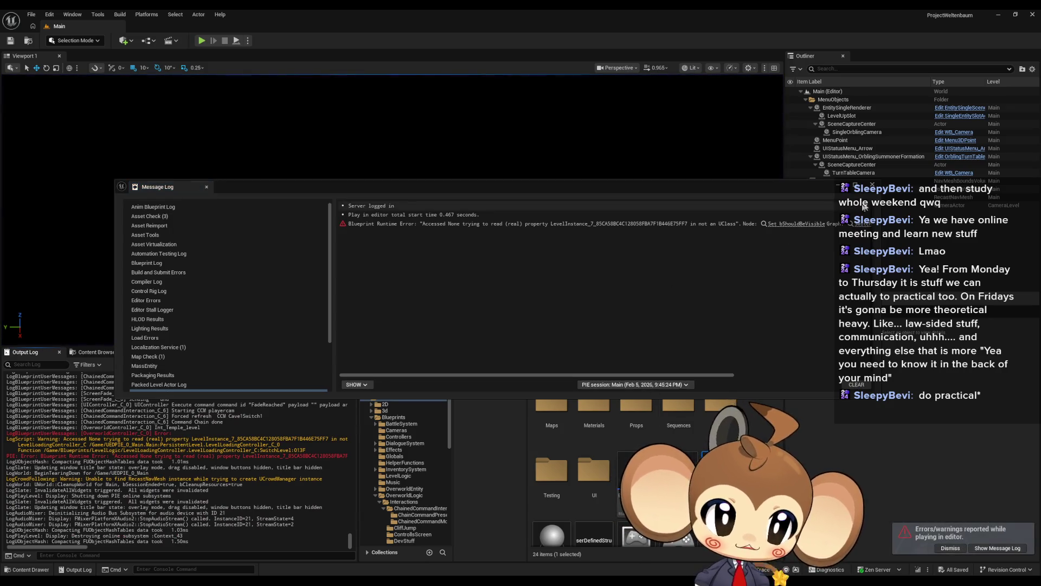
left_click(871, 184)
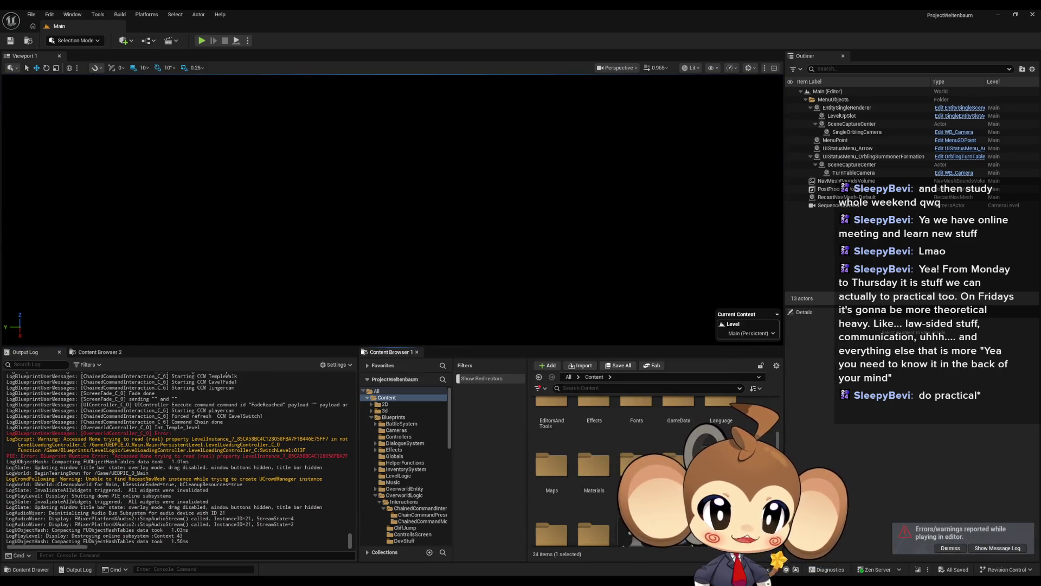
Step: Open the StartArea map from Content > Maps > Dummy > StartArea and select the temple entrance trigger box
scroll(651, 466, "up", 2)
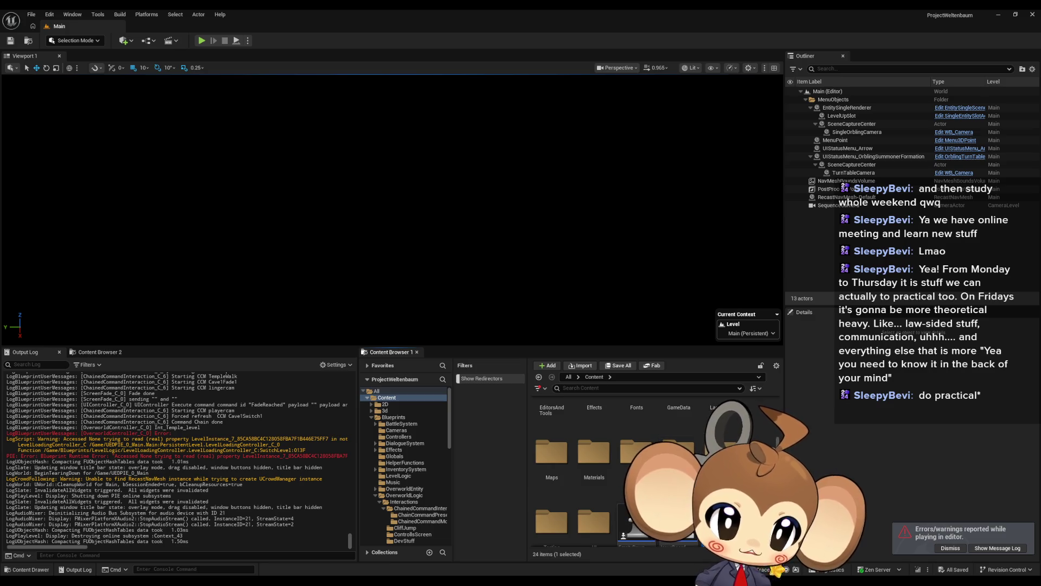
double_click(552, 452)
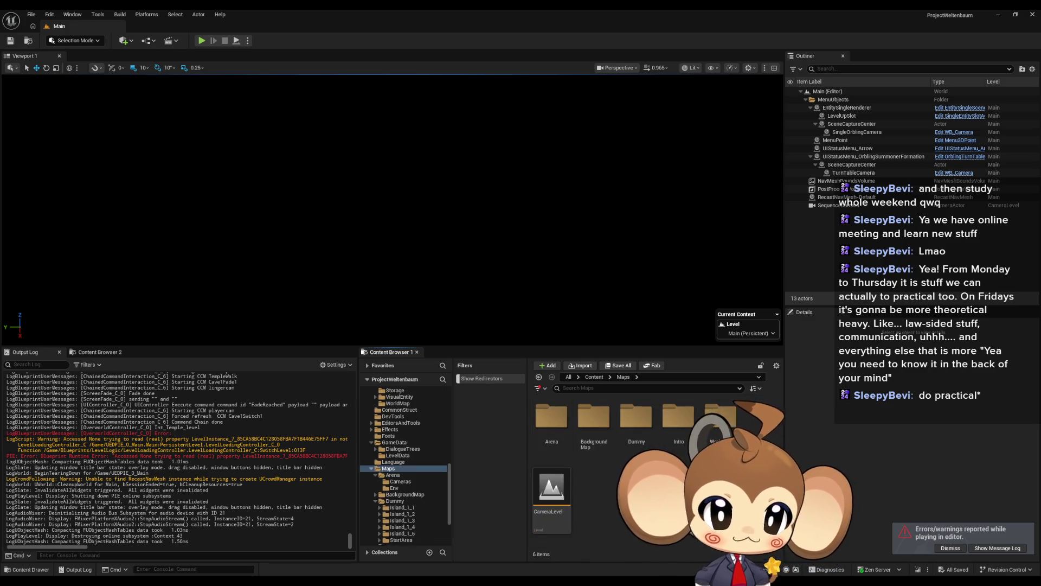
double_click(637, 418)
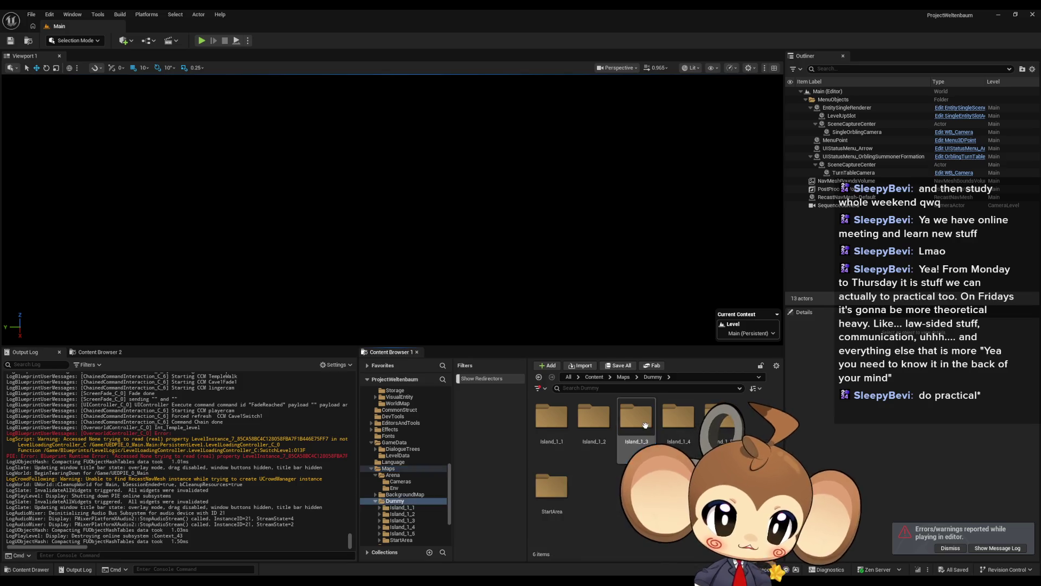
double_click(551, 488)
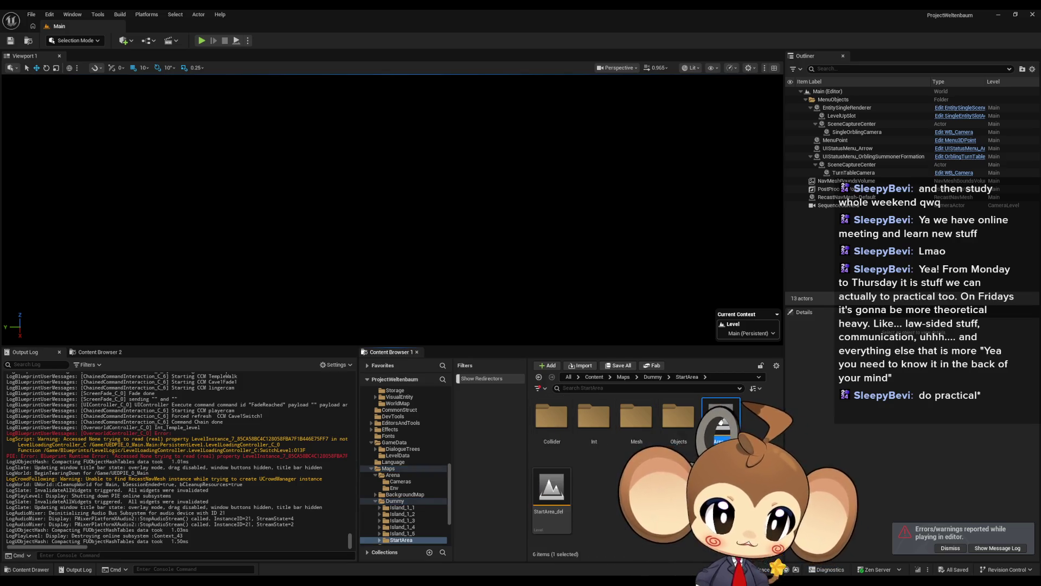
double_click(722, 420)
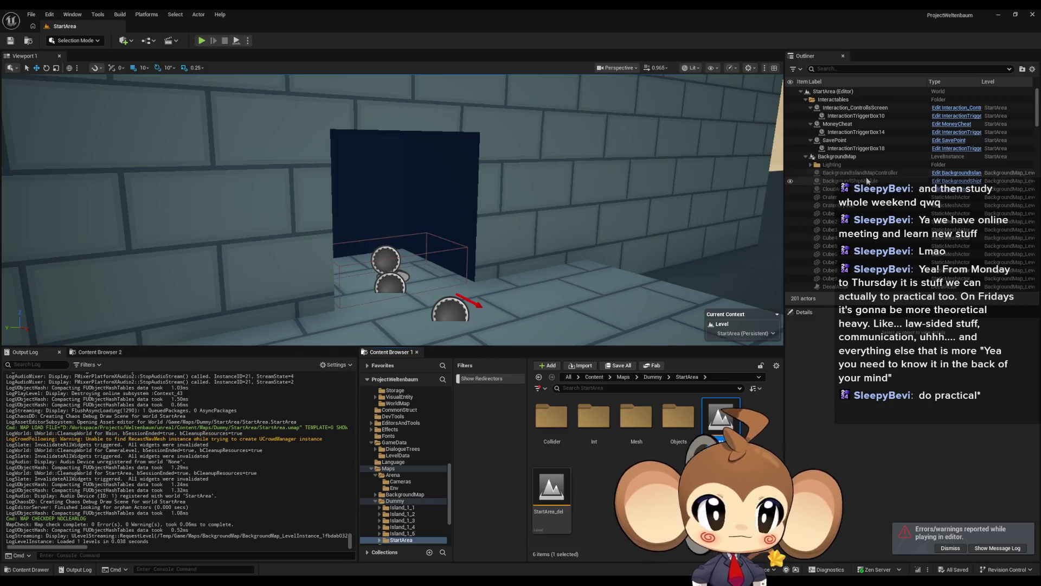
left_click(386, 260)
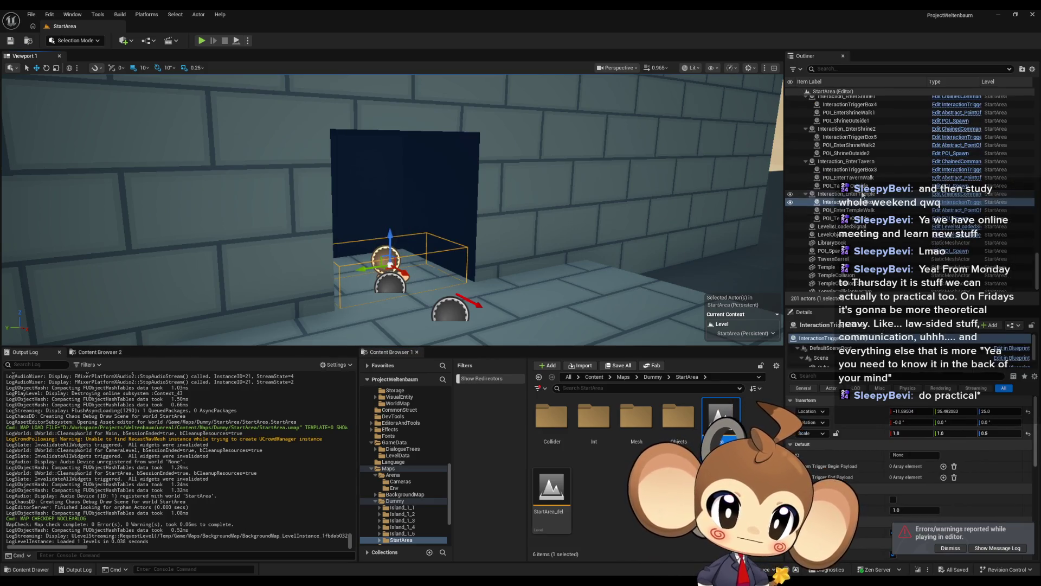
Step: On Interaction_EnterTemple, replace Chain Command Payload [1] Int_Temple_level with the copied 'Temple' value
left_click(863, 194)
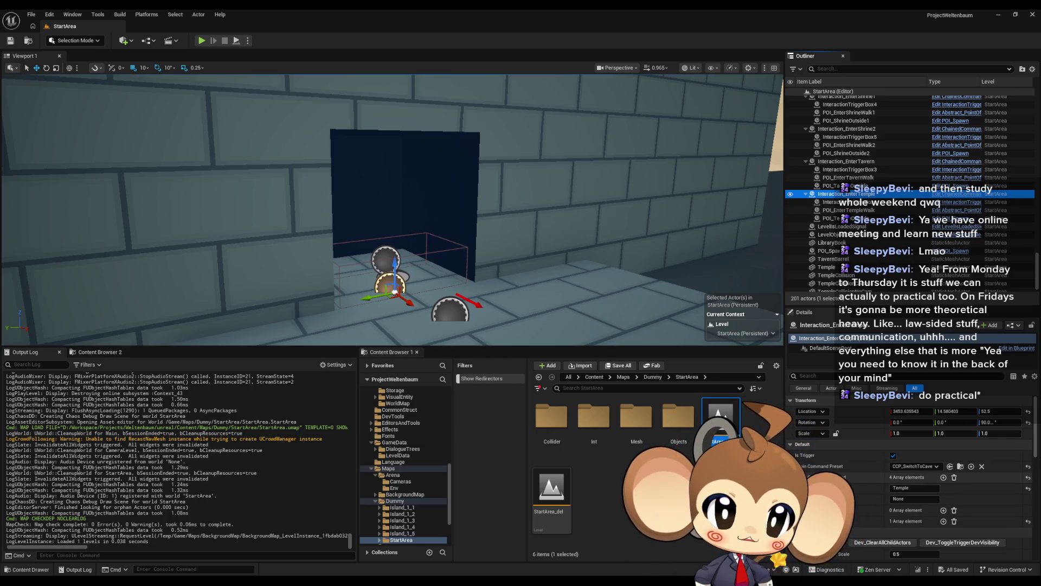
left_click(797, 478)
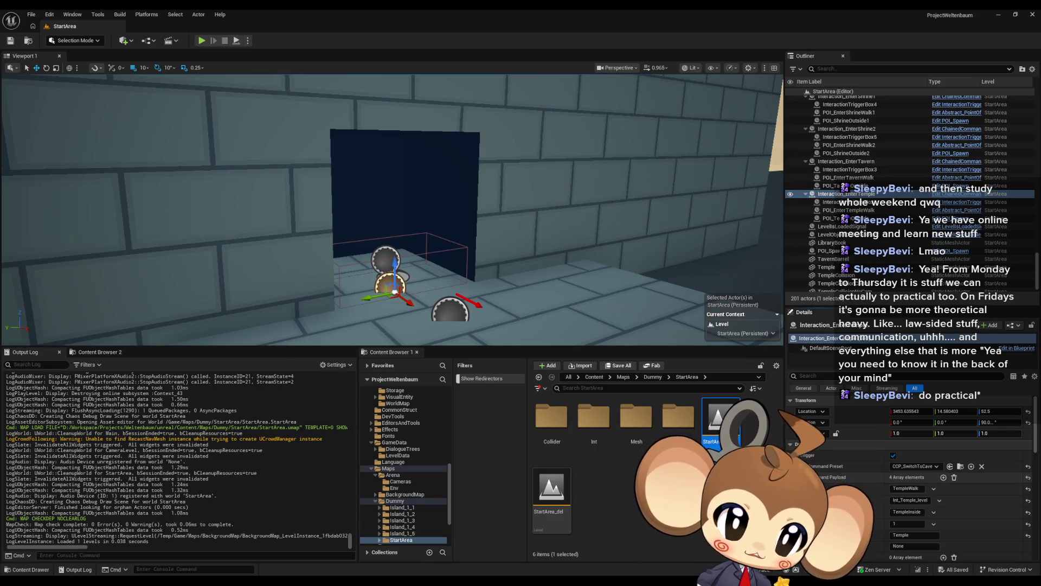
scroll(917, 510, "down", 2)
left_click(915, 509)
key("ctrl+c")
double_click(907, 474)
key("ctrl+v")
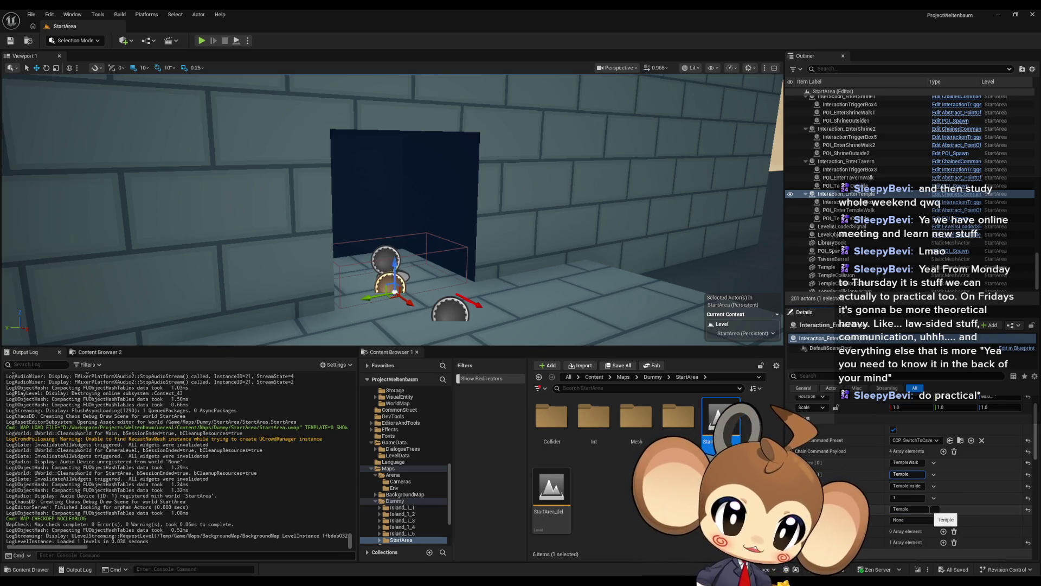
key("Return")
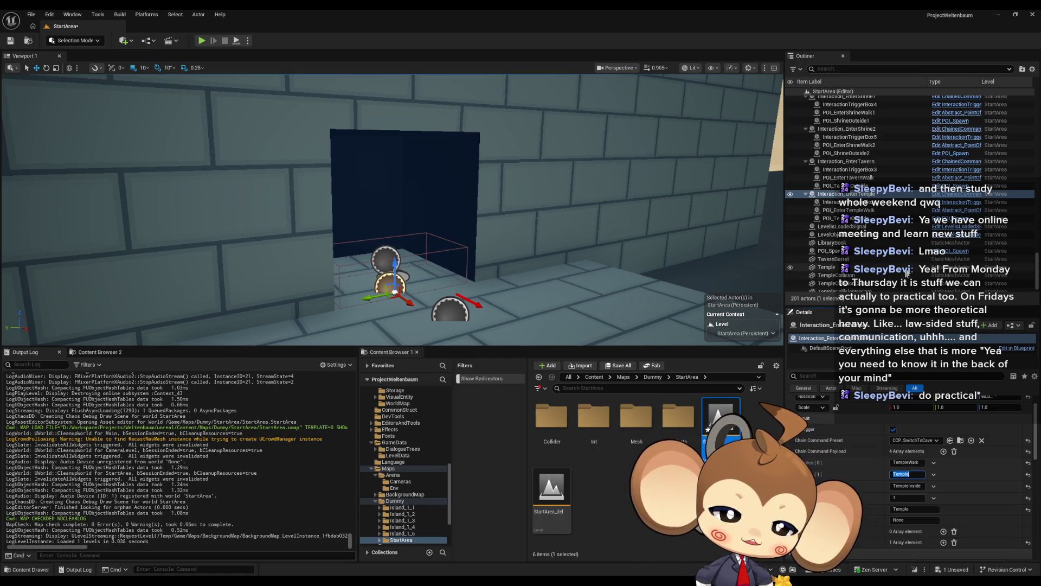
Step: Check the LevelObjectCollection and temple outside spawn point actors, then save the StartArea level
scroll(906, 274, "down", 1)
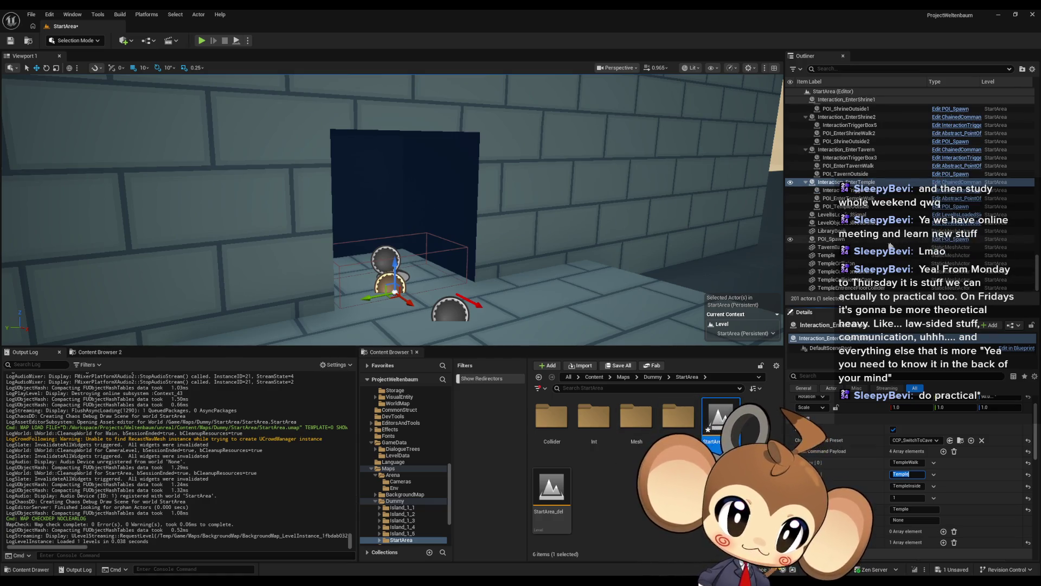
left_click(892, 223)
scroll(846, 453, "down", 1)
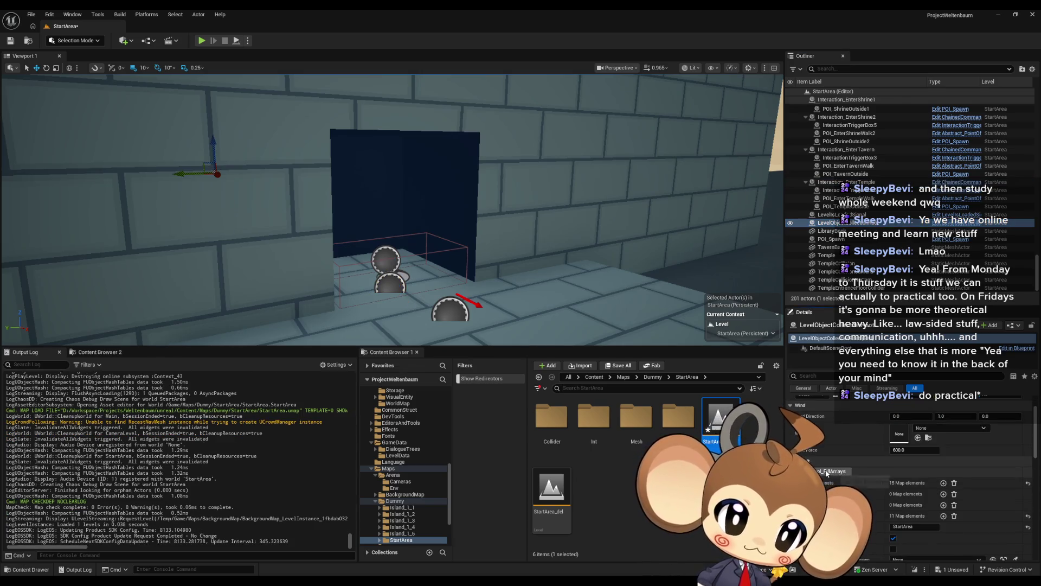
left_click(465, 315)
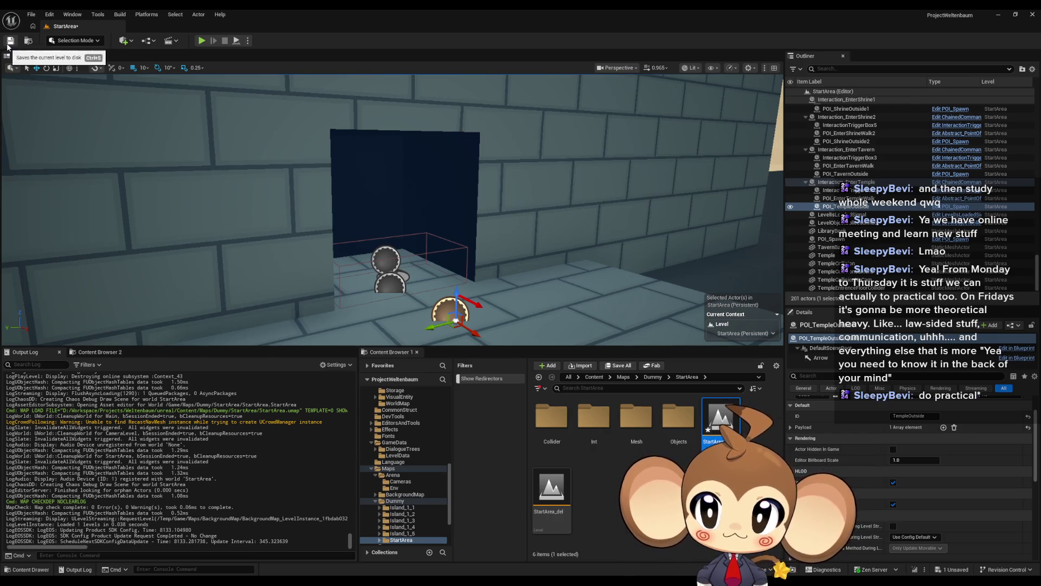
left_click(9, 43)
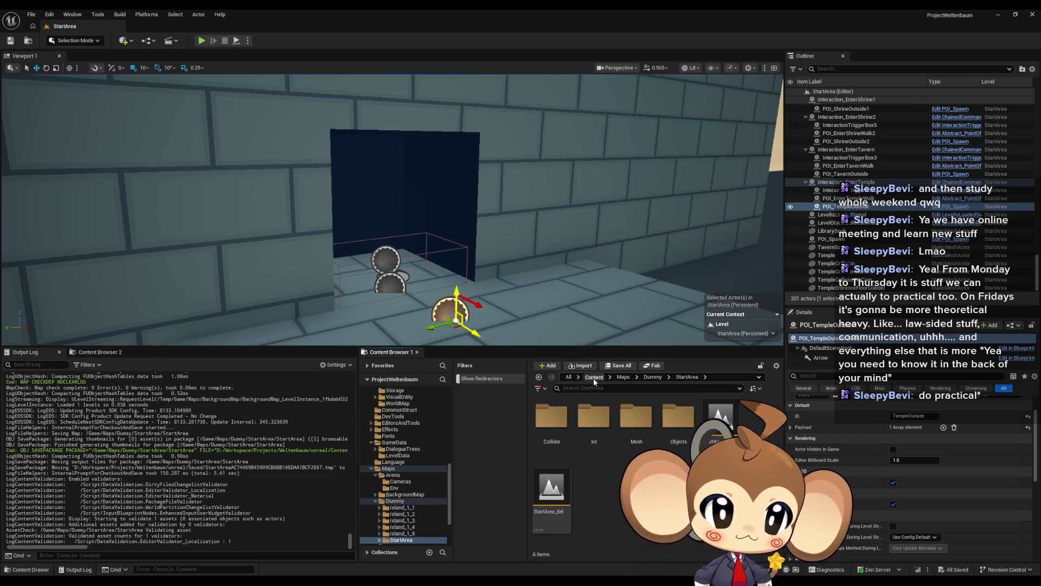
Step: Play in editor with Alt+P, walk the character into the stone temple room, then stop the session
left_click(594, 377)
key("alt+p")
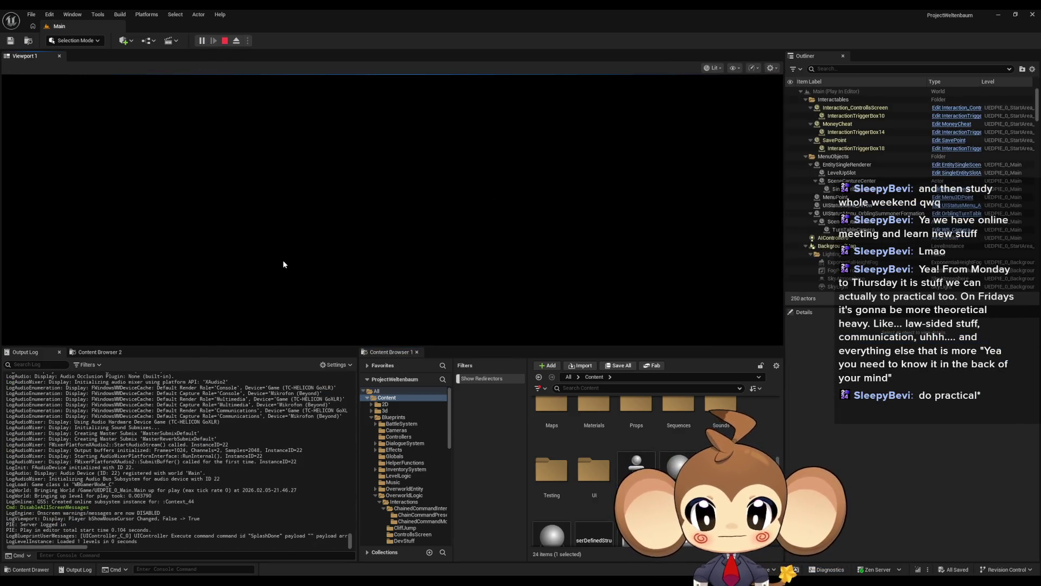
key("w")
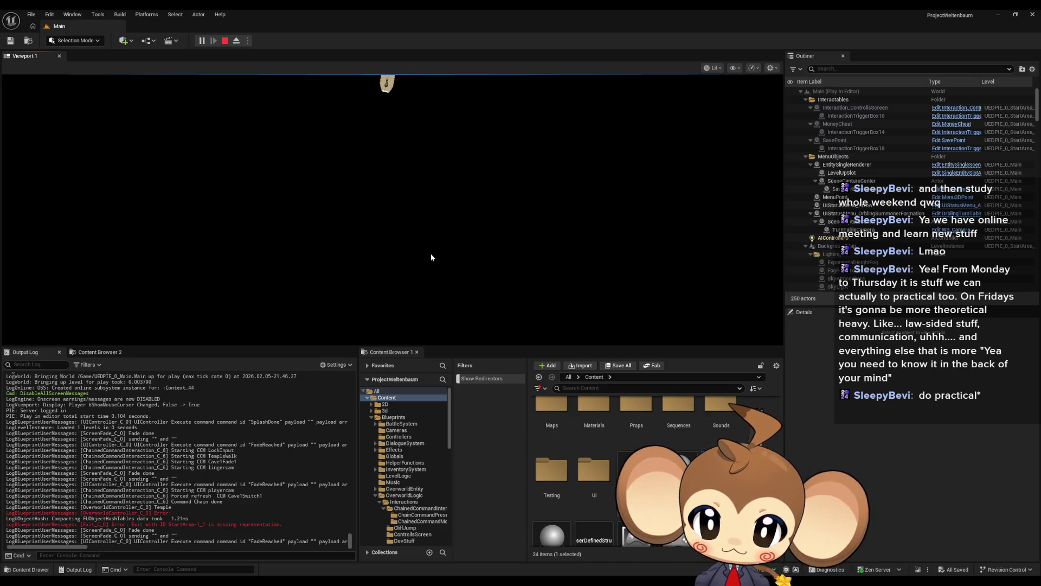
left_click(430, 257)
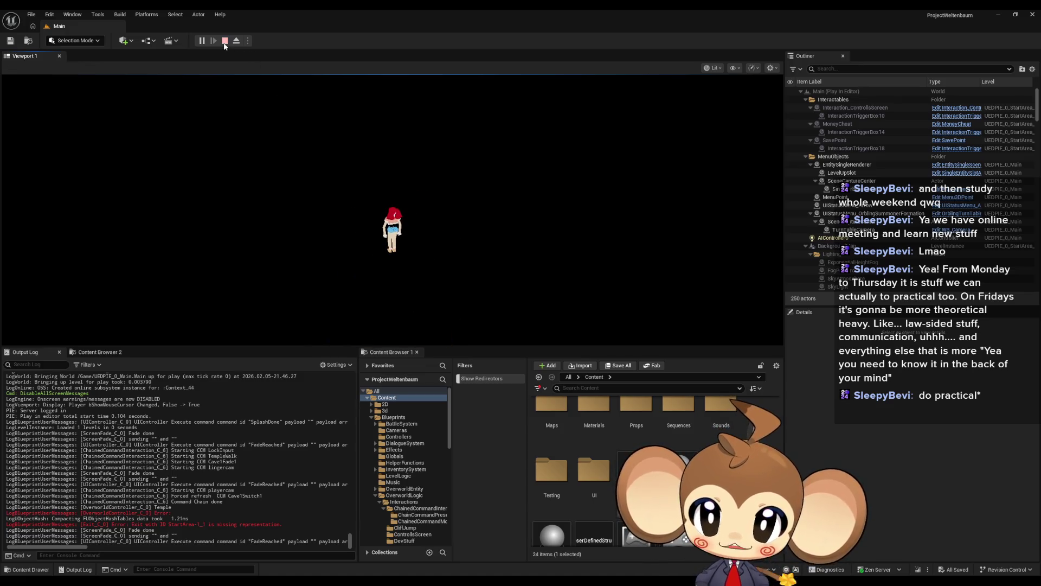
left_click(224, 41)
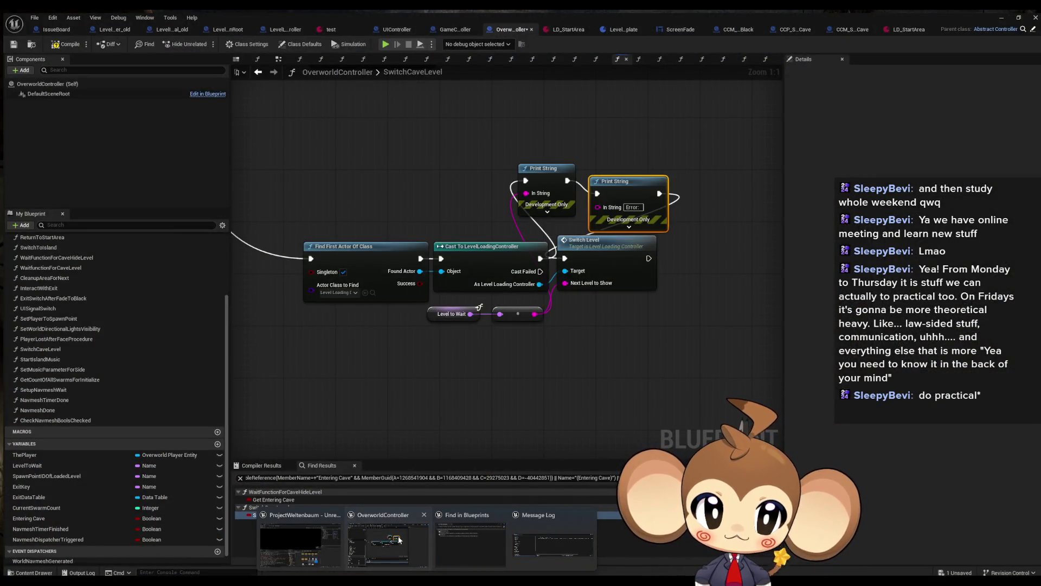
Step: Delete both Print String debug nodes from OverworldController's SwitchCaveLevel graph
left_click(399, 539)
left_click_drag(434, 317, 450, 305)
left_click_drag(432, 178, 584, 245)
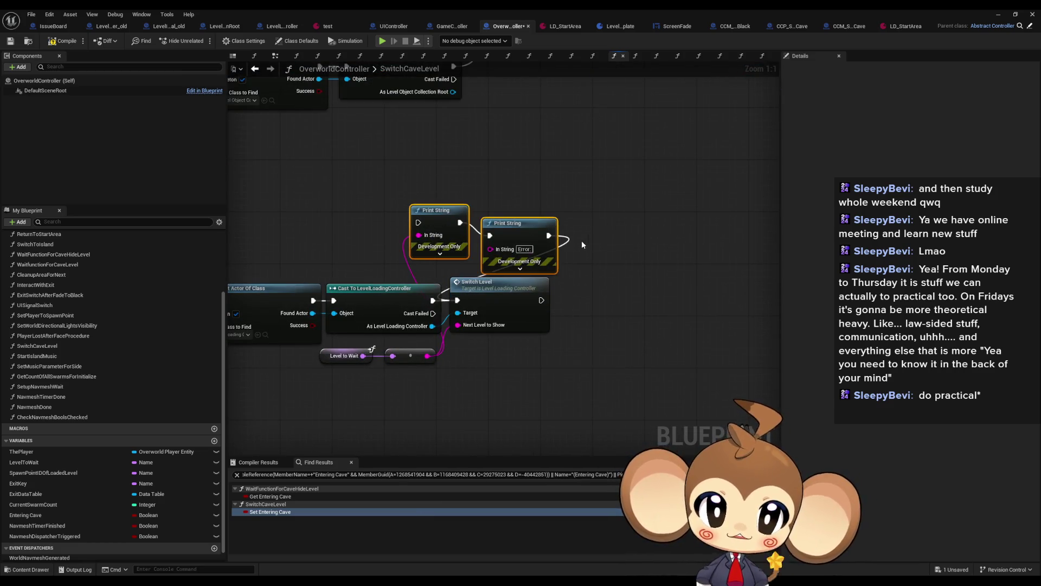
key("Delete")
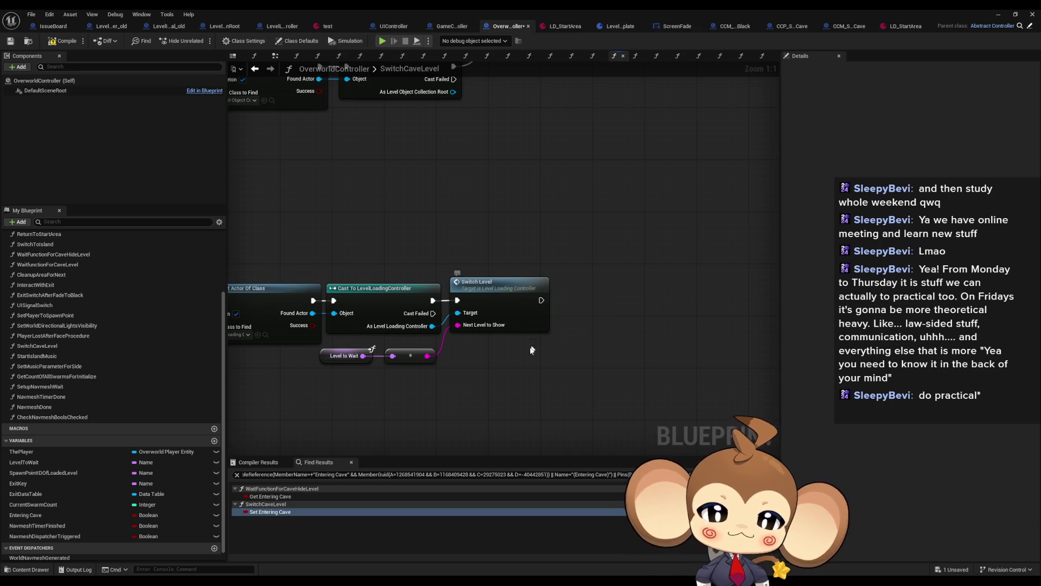
Step: Bring up LevelLoadingController's SwitchLevel graph with its Switch Level and Branch nodes in view
left_click_drag(529, 349, 720, 395)
scroll(720, 394, "down", 5)
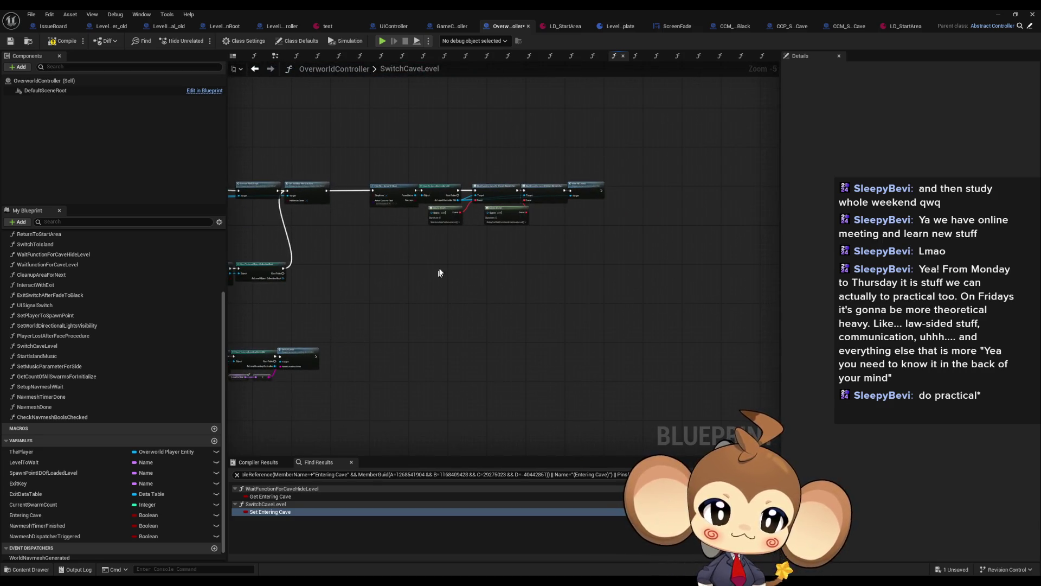
scroll(443, 276, "up", 5)
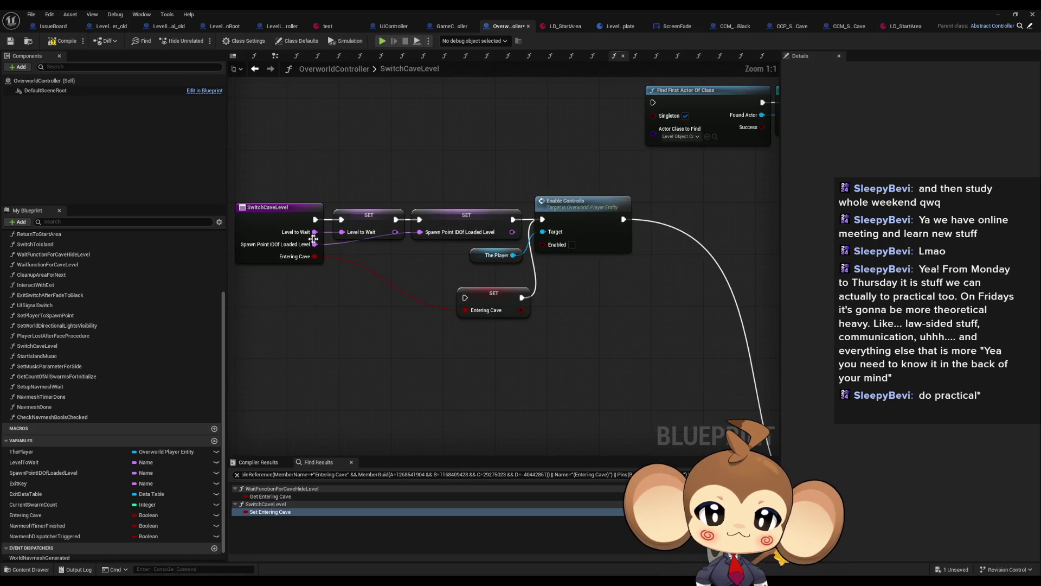
key("ctrl+Tab")
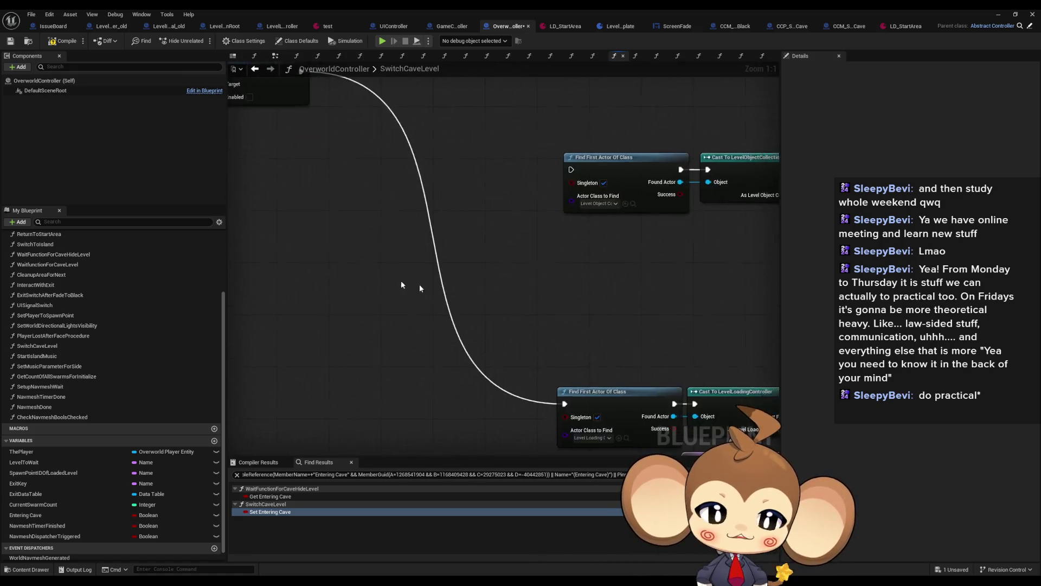
mouse_move(416, 364)
left_mouse_down()
mouse_move(615, 368)
mouse_move(580, 354)
left_mouse_up()
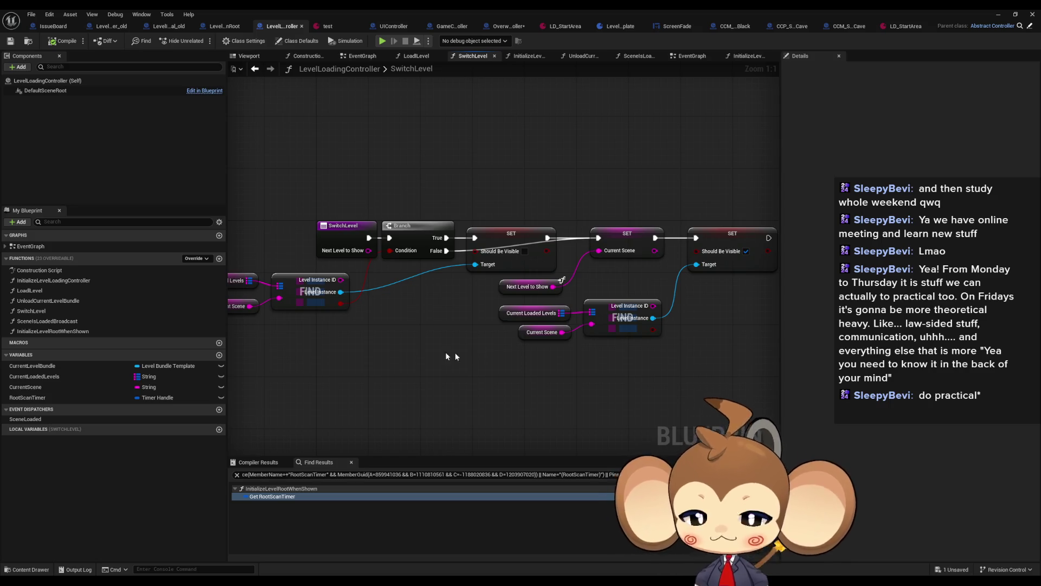
Step: Look through LevelLoadingController's LoadLevel, SwitchLevel, InitializeLevelRootWhenShown and SceneIsLoadedBroadcast functions, then return to OverworldController
double_click(111, 284)
double_click(100, 294)
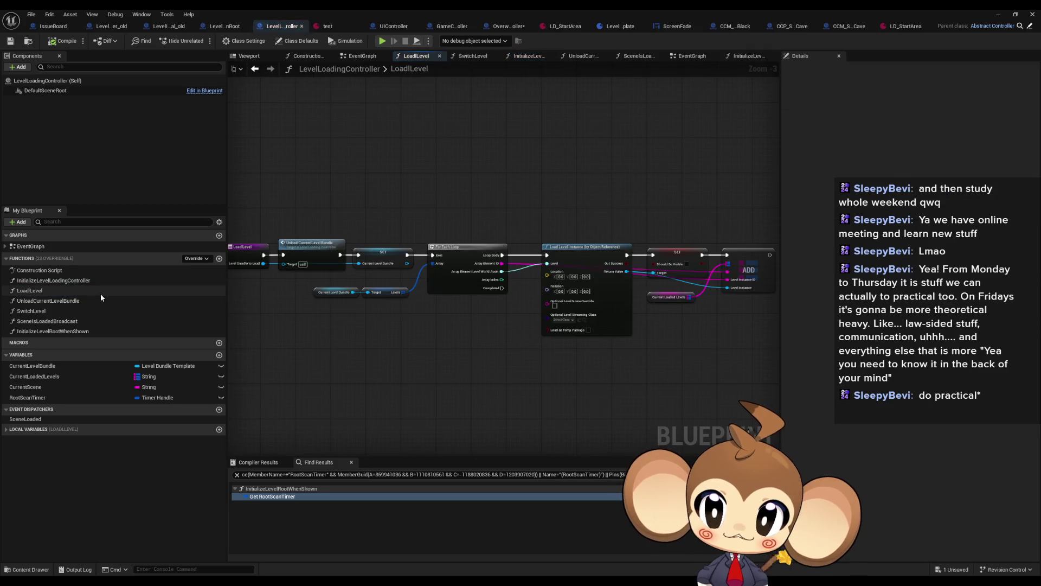
double_click(95, 311)
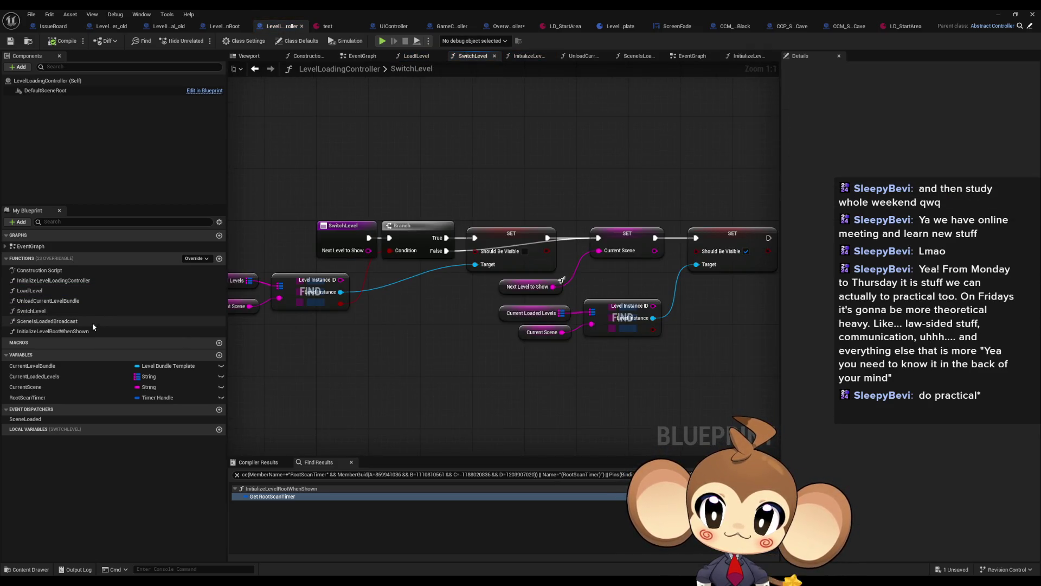
left_click(94, 322)
double_click(93, 333)
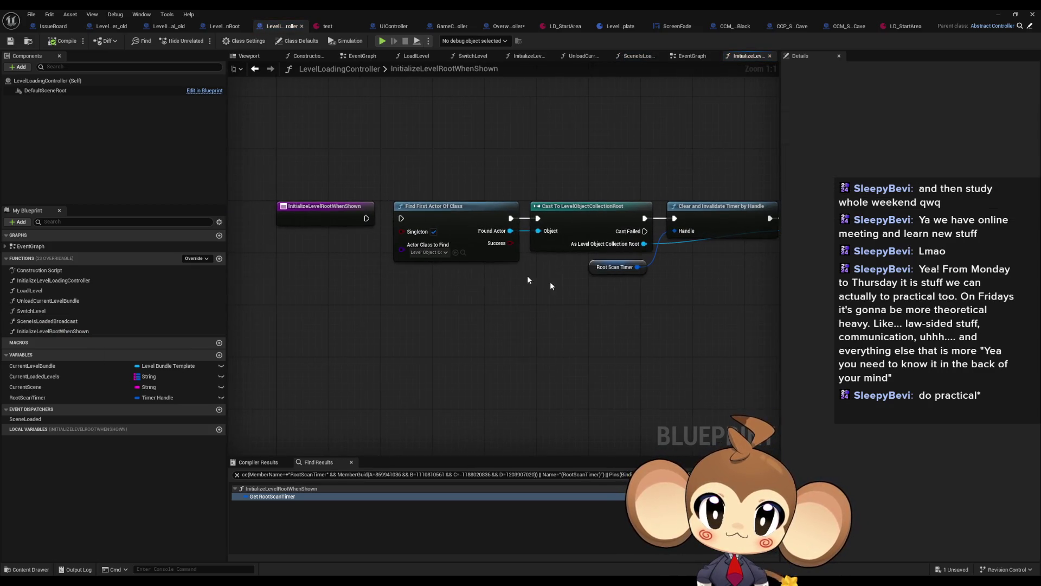
left_click_drag(535, 283, 389, 269)
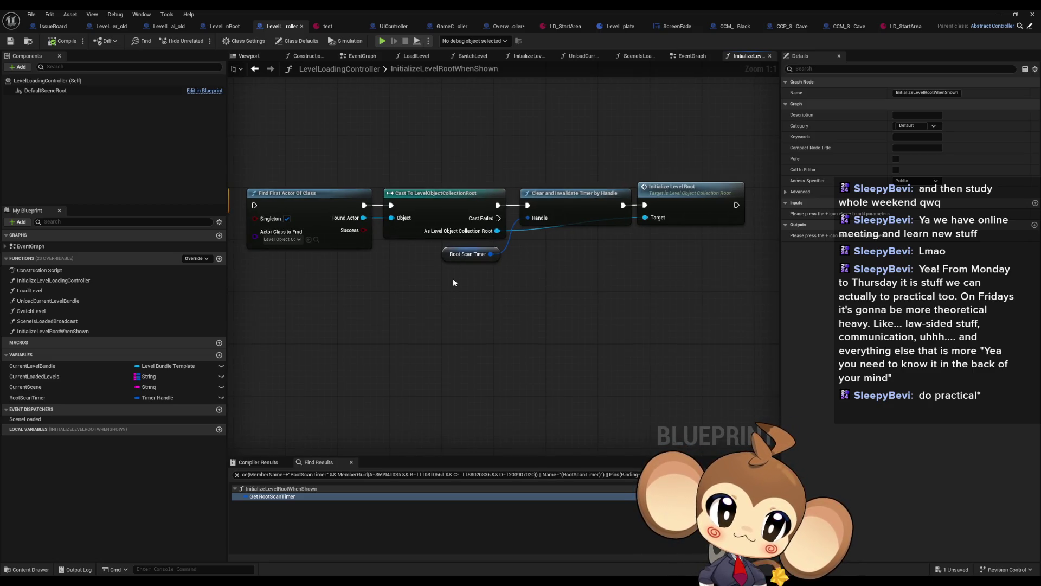
mouse_move(454, 282)
left_mouse_down()
mouse_move(549, 284)
mouse_move(516, 298)
left_mouse_up()
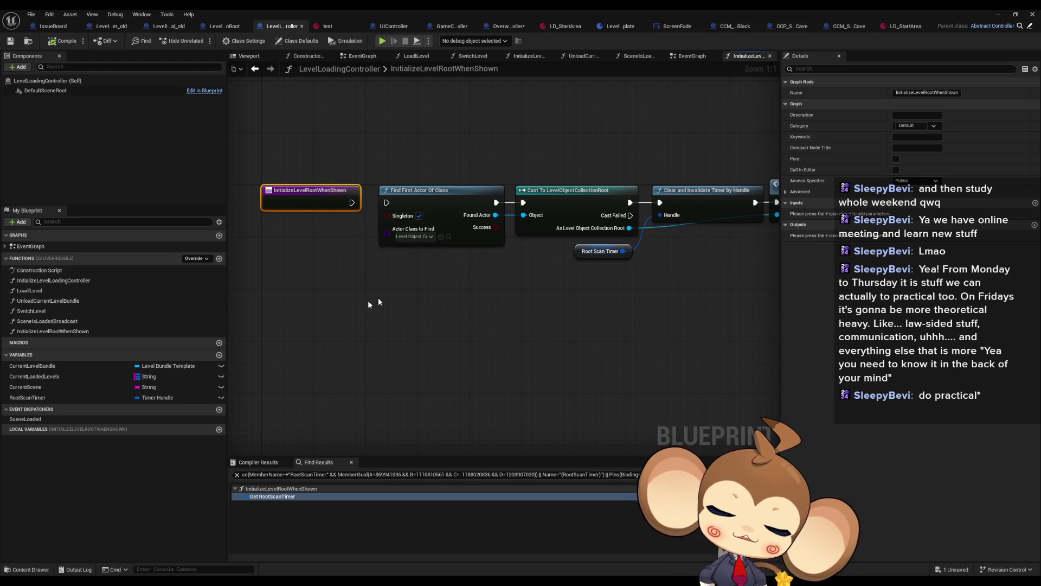
double_click(73, 322)
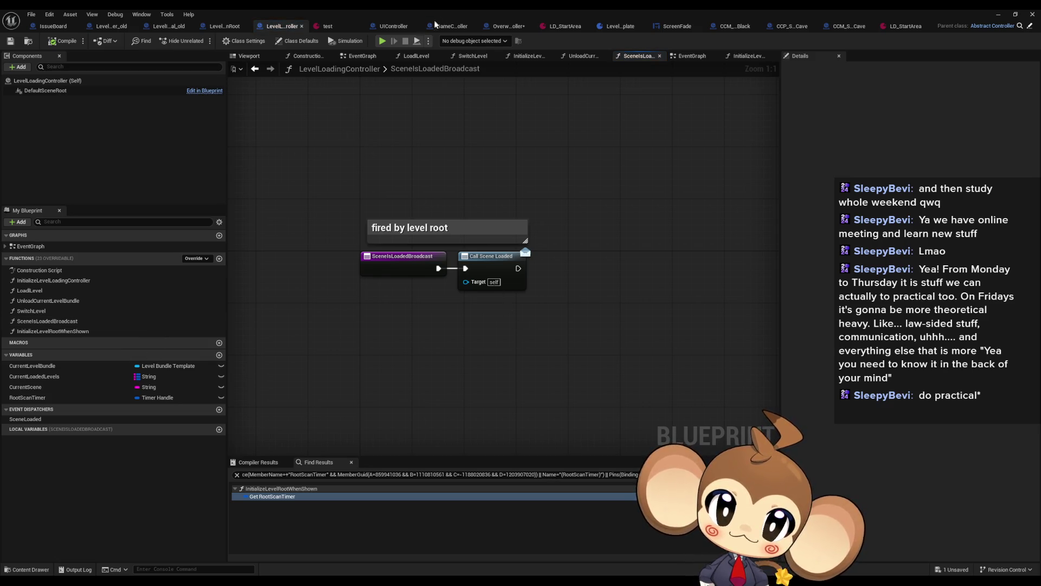
left_click(507, 26)
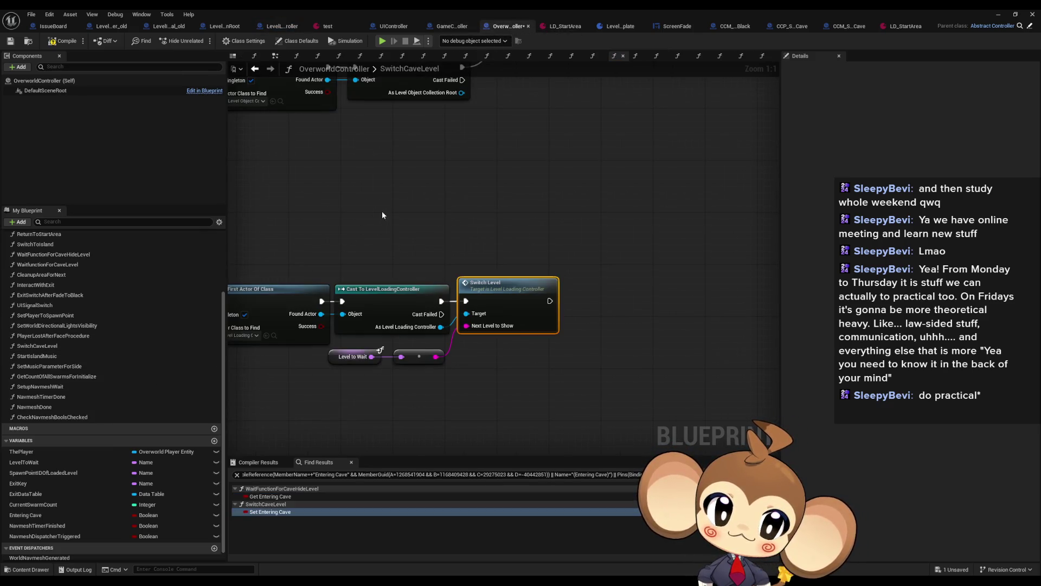
Step: Search OverworldController for 'spawn' and jump to the Spawn Point ID use in LevelPackageIsDone
scroll(382, 216, "down", 6)
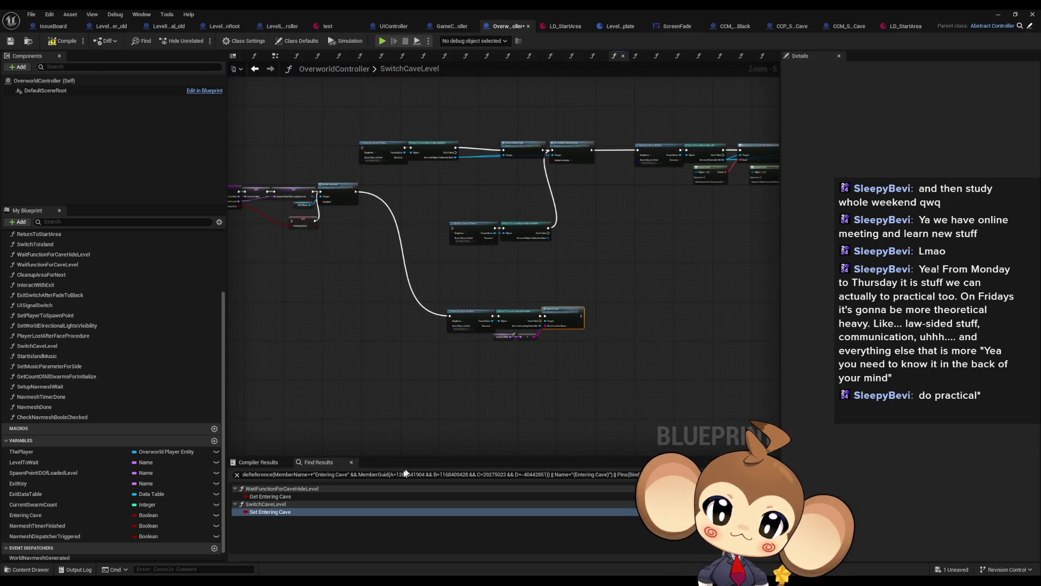
left_click(358, 475)
type("spawn")
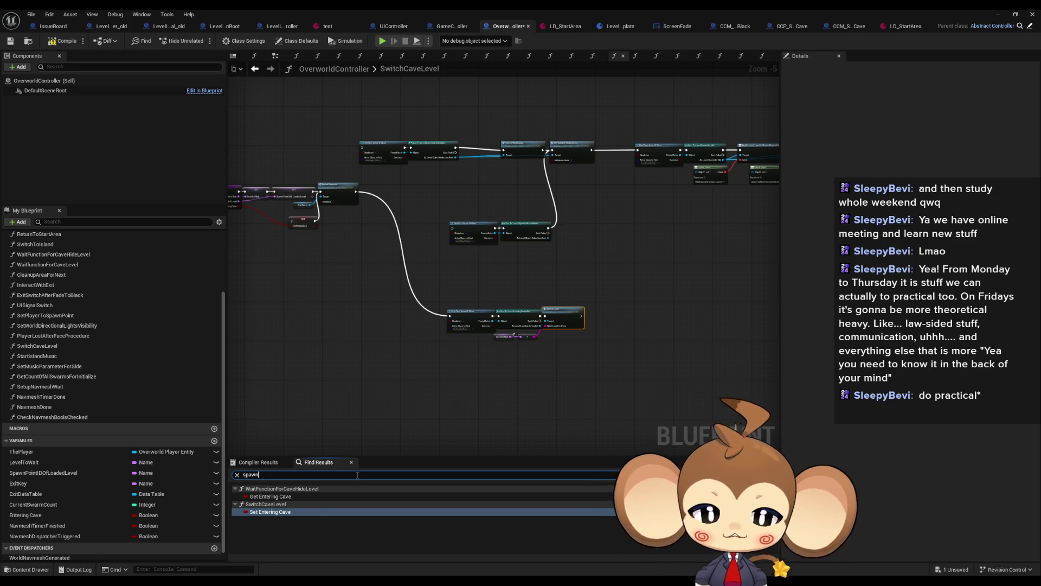
key("Return")
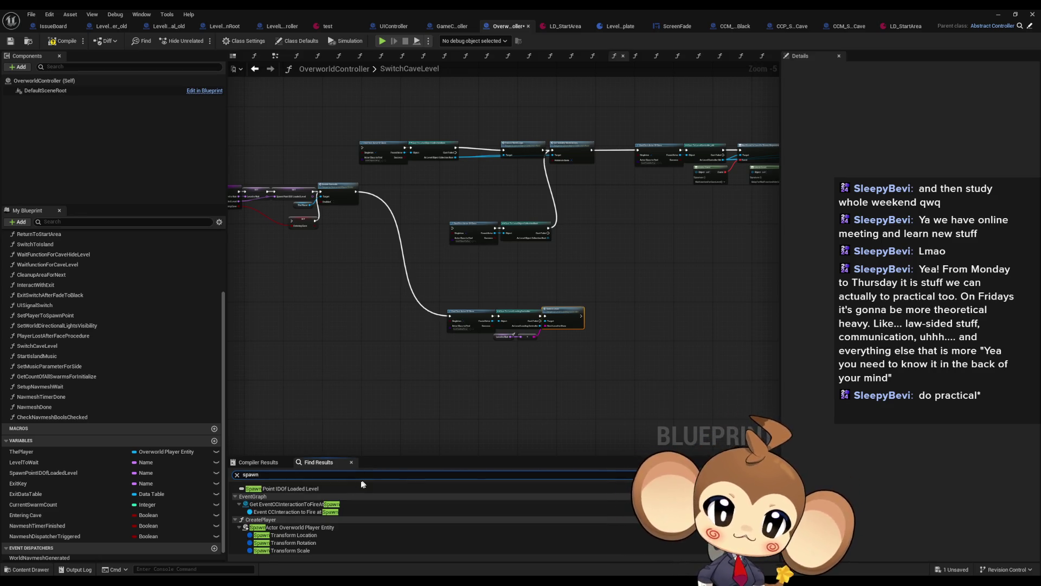
scroll(284, 498, "down", 2)
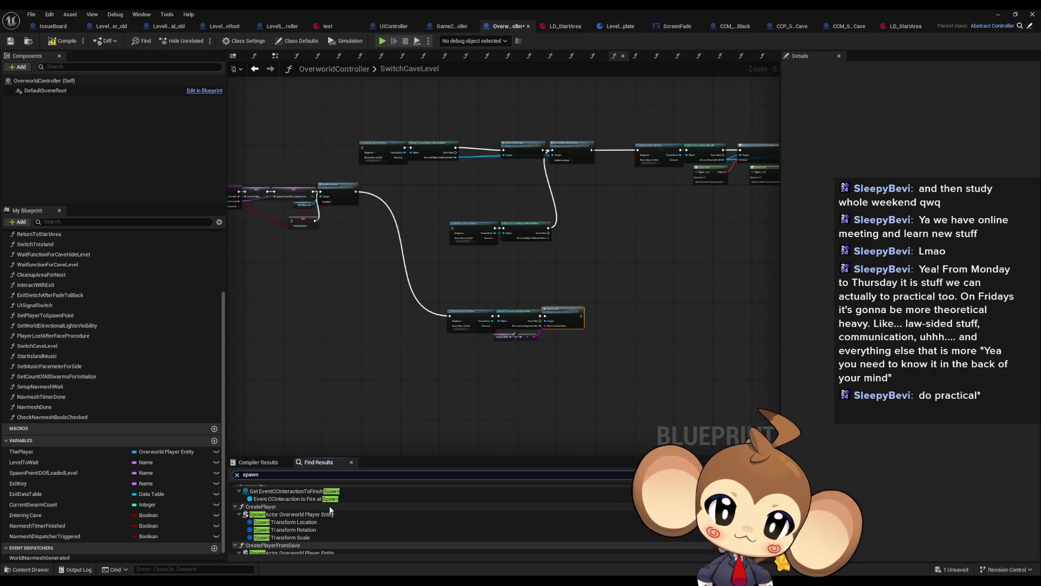
scroll(322, 514, "down", 2)
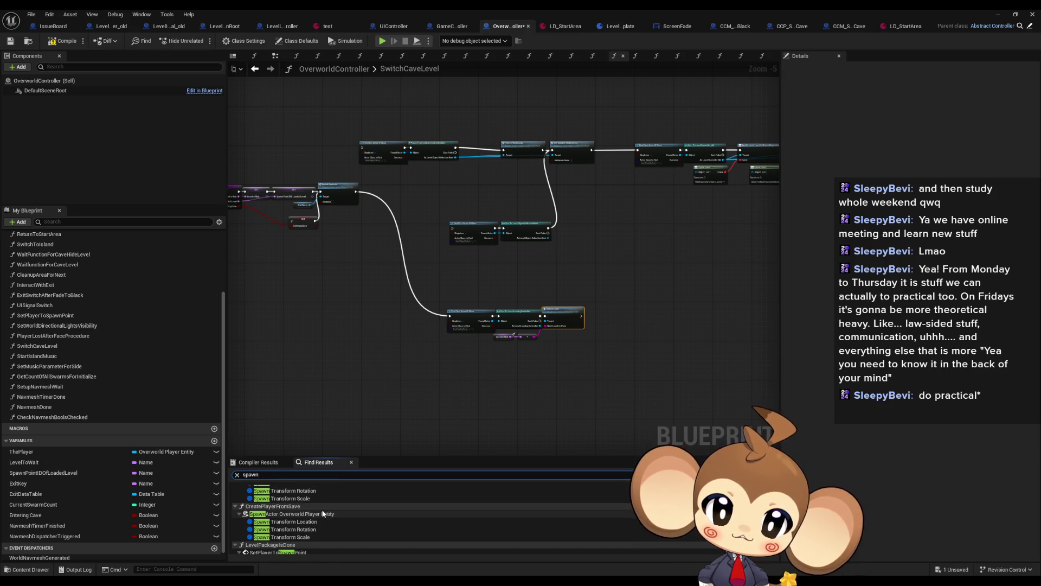
scroll(323, 513, "up", 1)
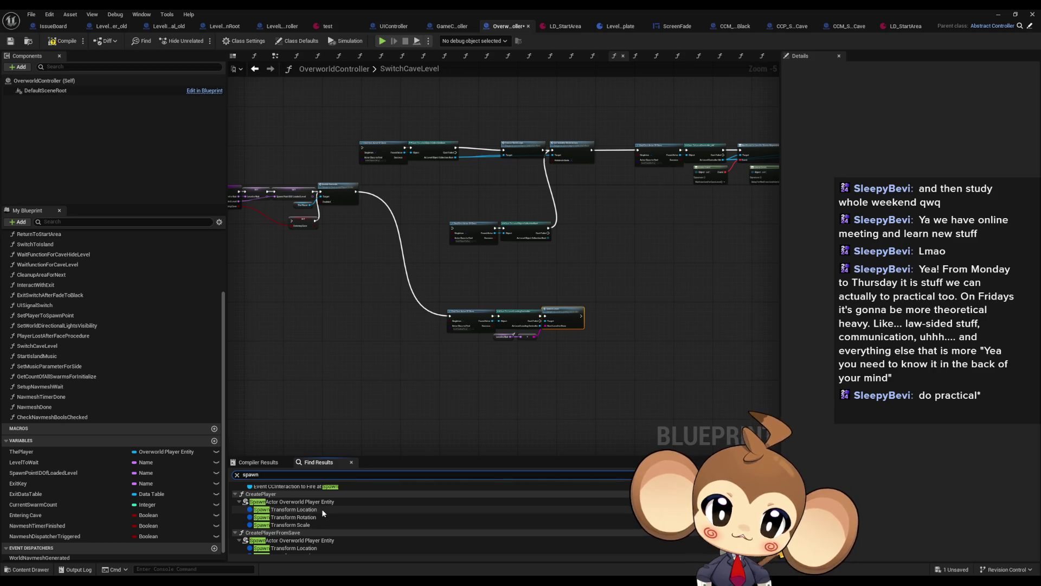
scroll(321, 509, "down", 3)
left_click(286, 511)
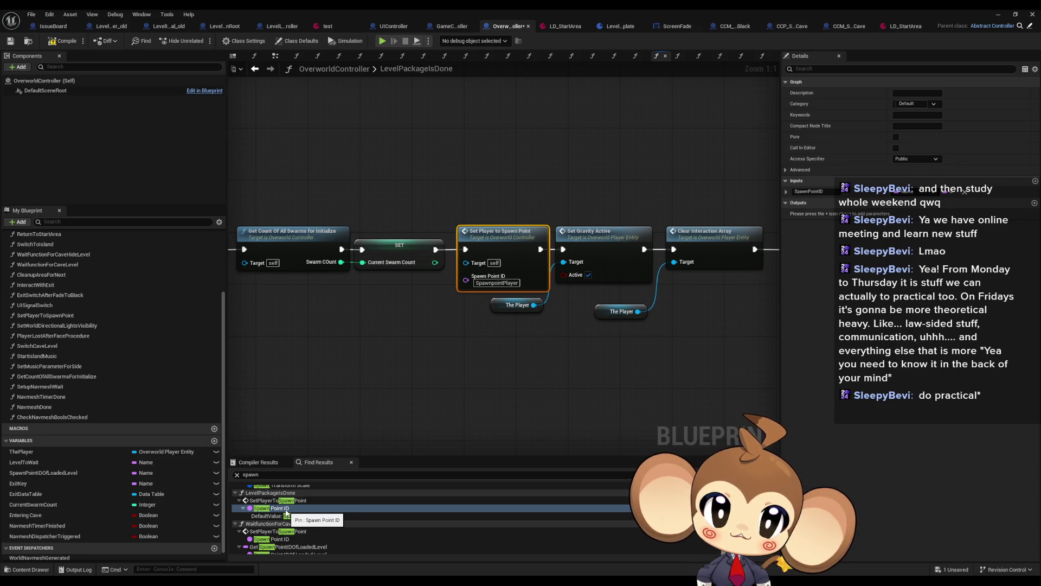
Step: Inspect LevelPackageIsDone's entry node and its Set Player to Spawn Point chain
left_click_drag(545, 407, 1030, 417)
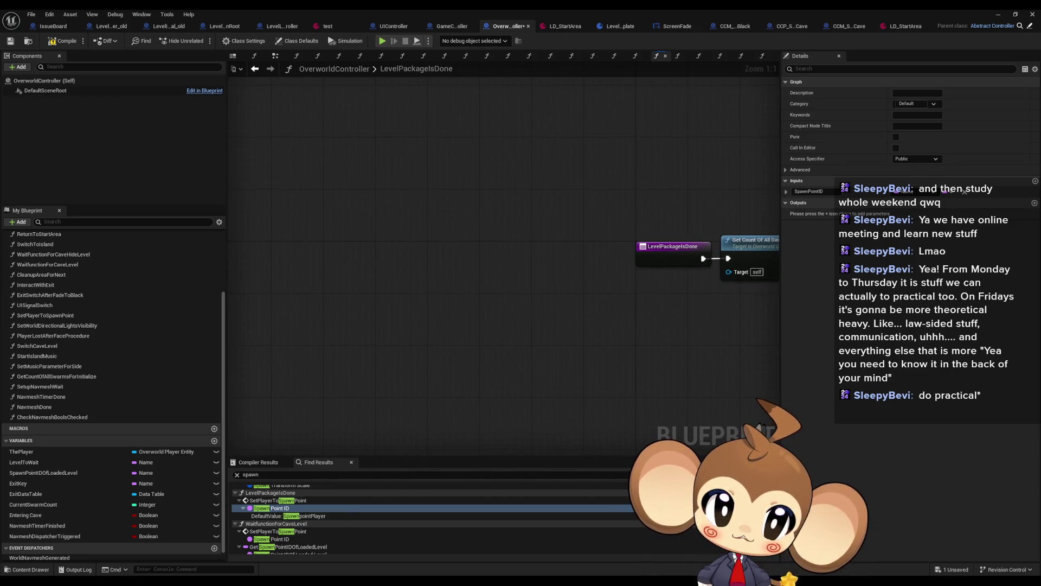
left_click_drag(884, 390, 379, 387)
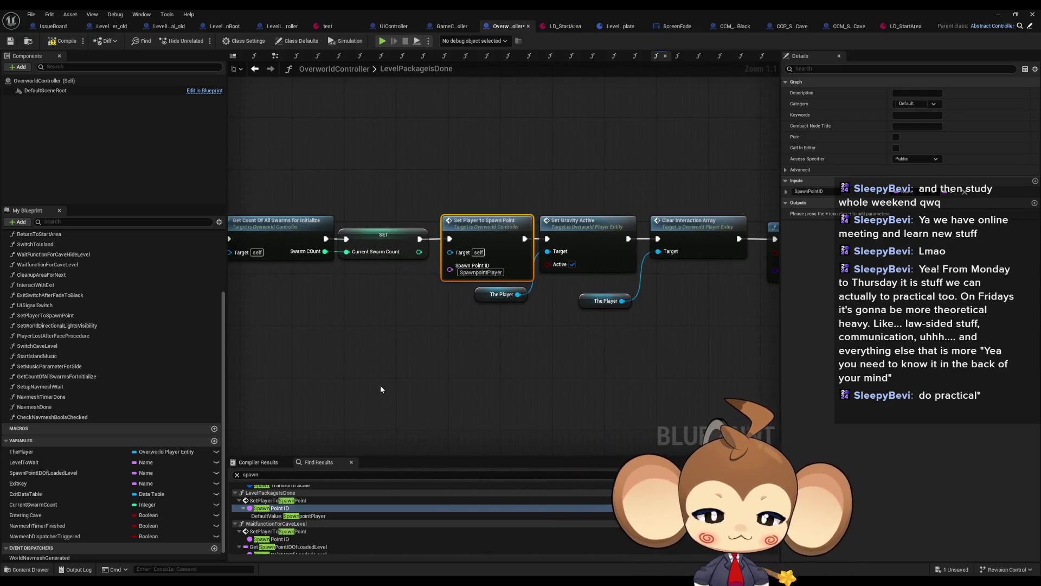
left_click_drag(383, 327, 580, 356)
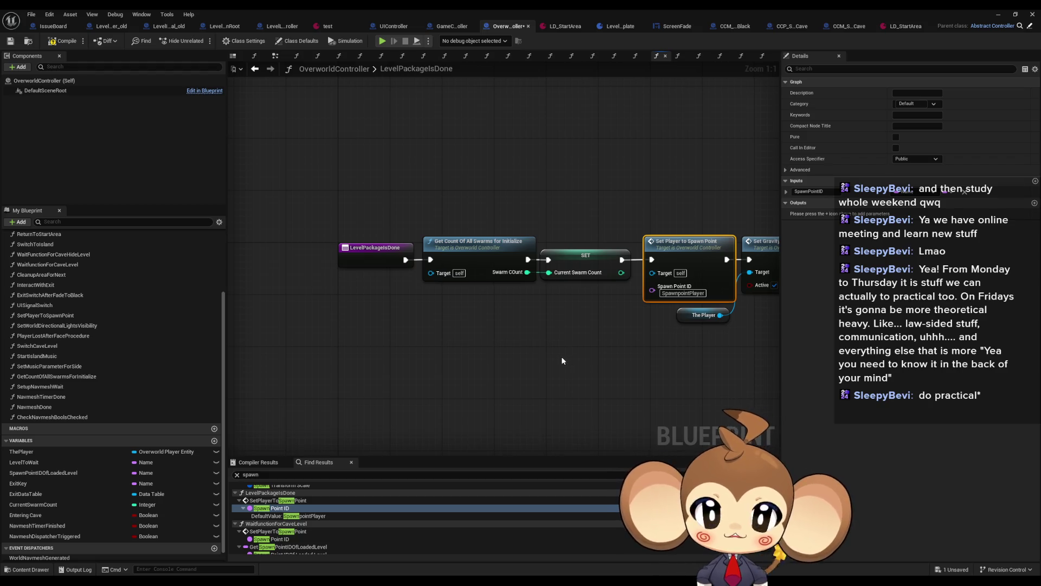
left_click(396, 249)
right_click(369, 253)
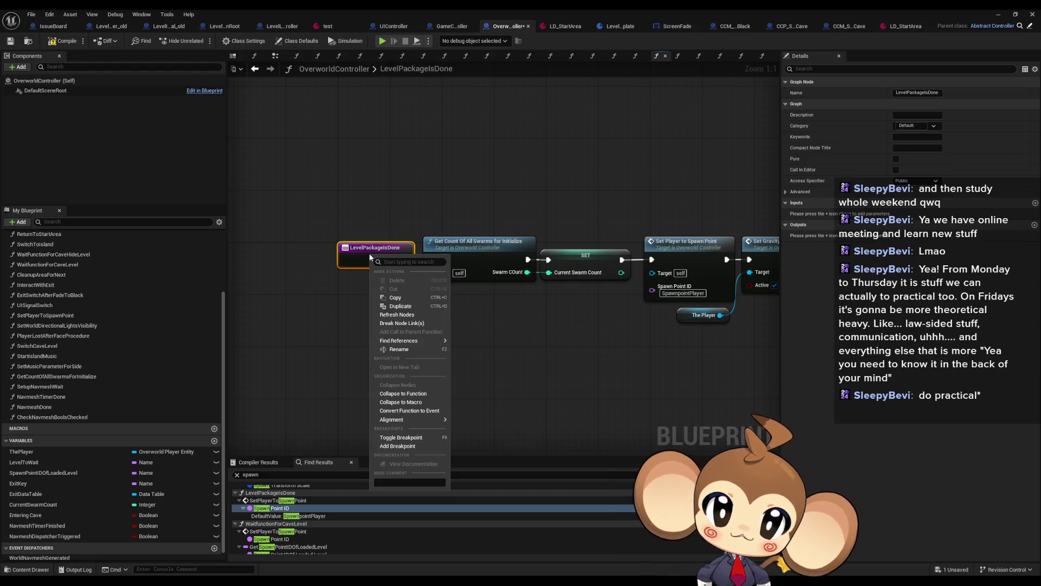
left_click(334, 322)
left_click(334, 322)
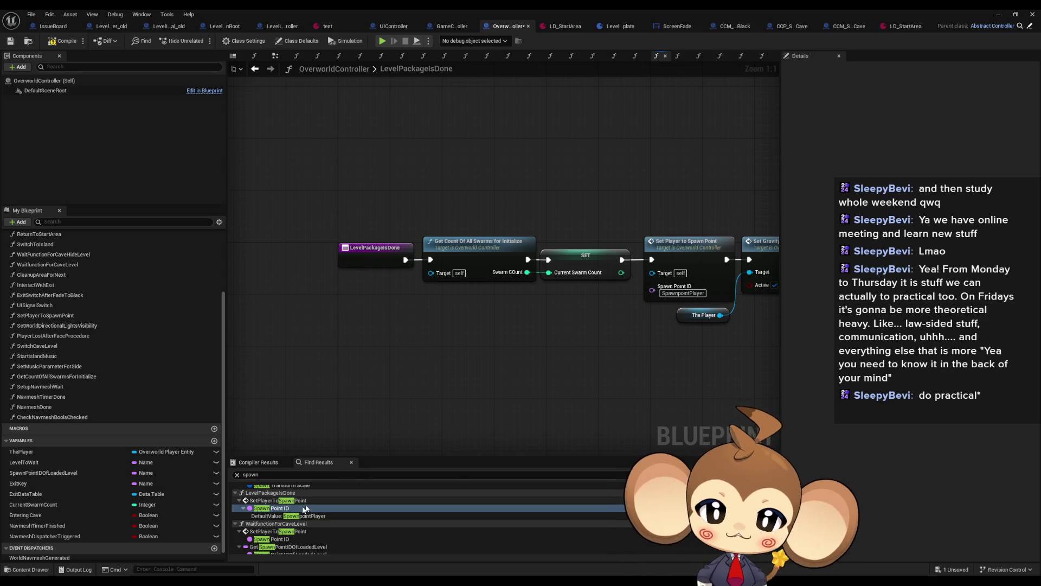
Step: Collapse the WaitfunctionForCaveLevel results and jump to SetPlayerToSpawnPoint's Spawn Point ID input
scroll(291, 524, "down", 2)
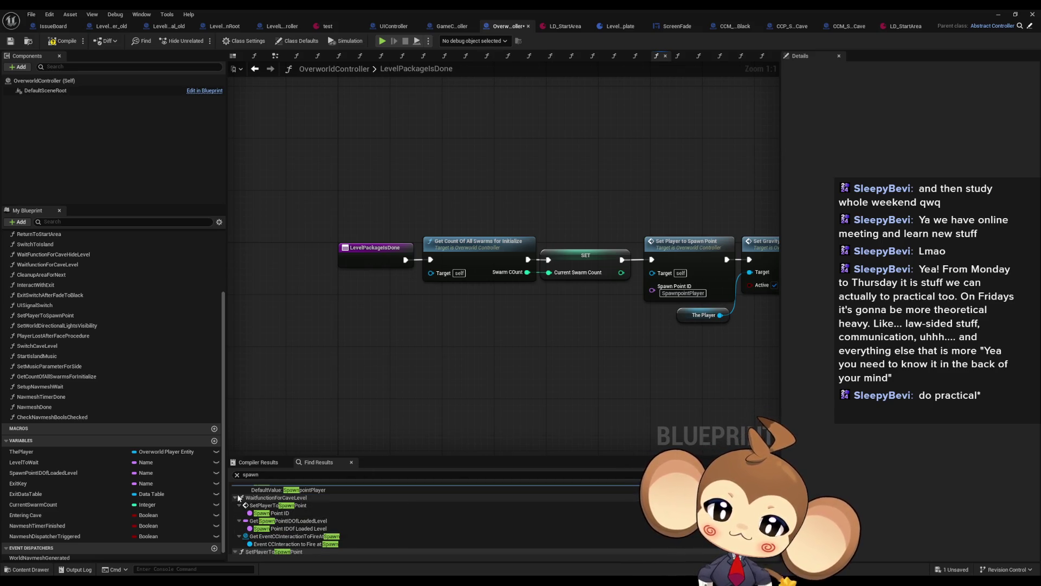
left_click(236, 497)
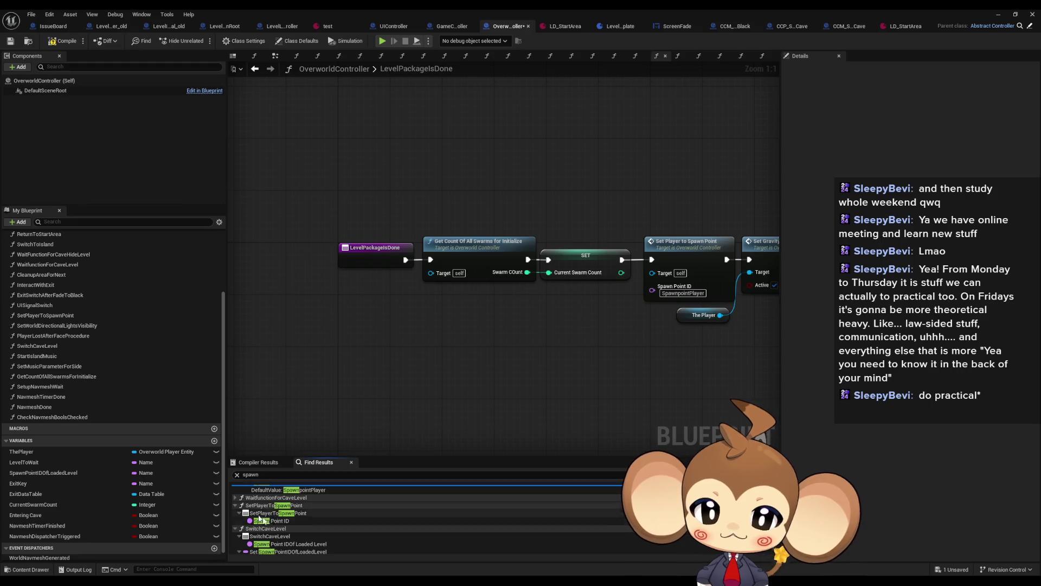
left_click(287, 522)
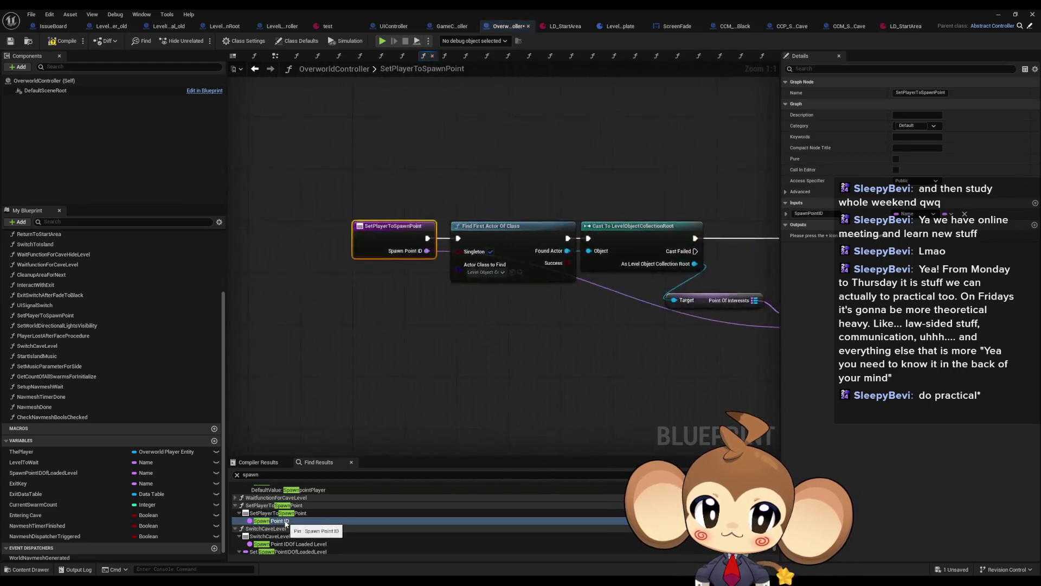
Step: Add a breakpoint on the SetPlayerToSpawnPoint entry node and return to the running game
mouse_move(555, 317)
left_mouse_down()
mouse_move(249, 307)
mouse_move(414, 301)
left_mouse_up()
right_click(321, 193)
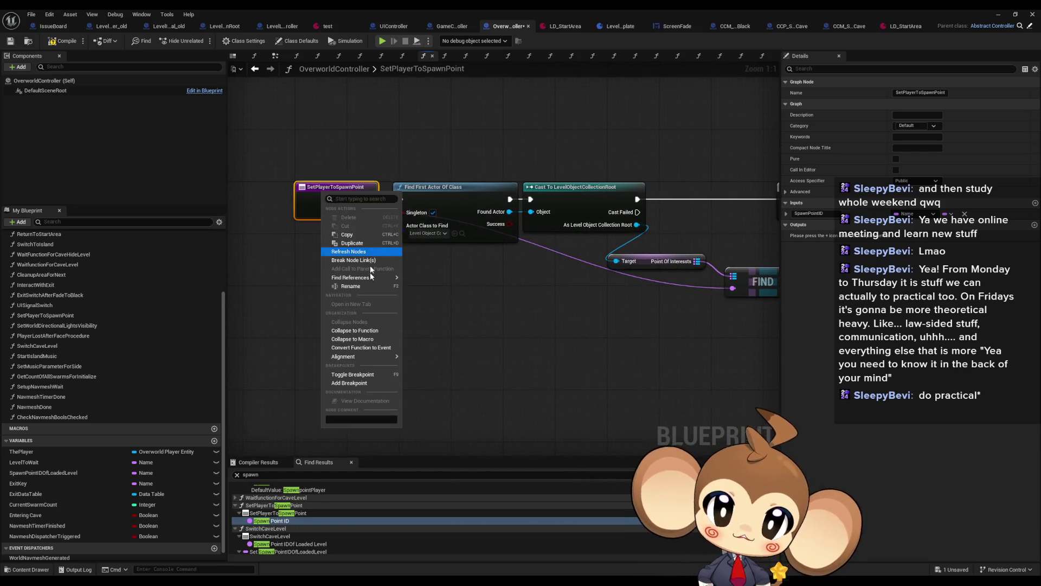
left_click(350, 374)
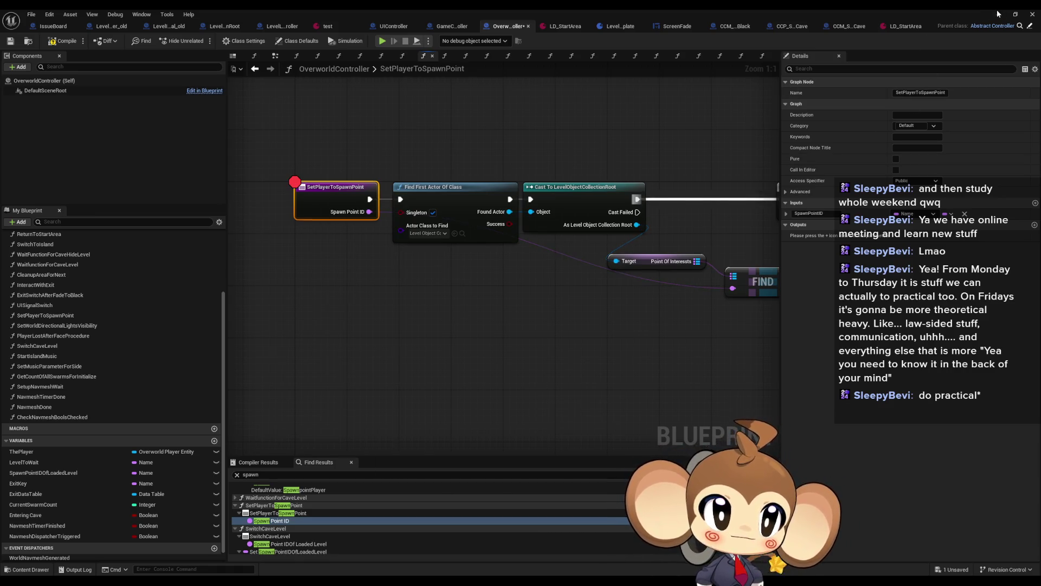
left_click(999, 15)
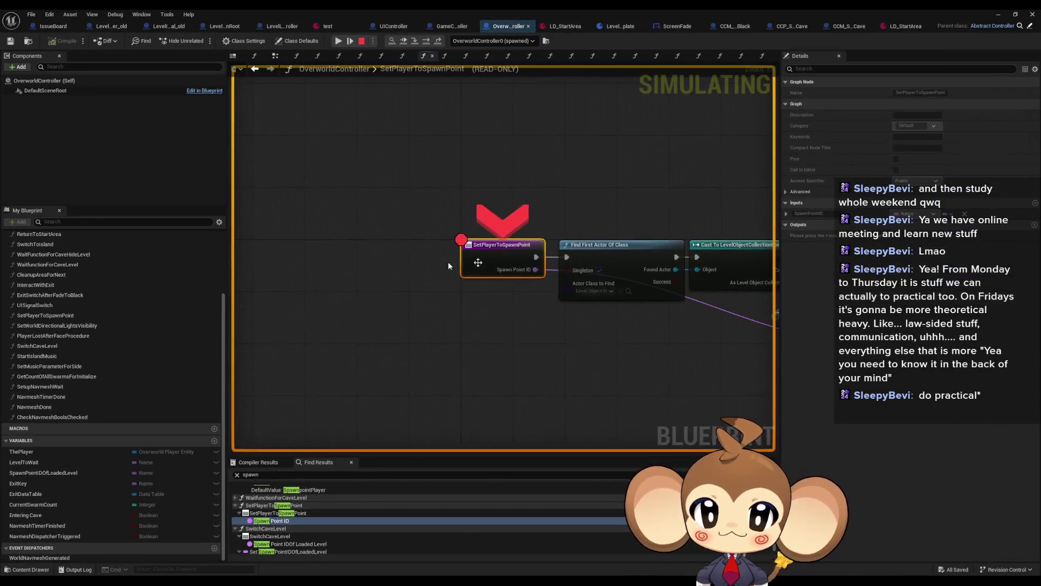
Step: Remove the SetPlayerToSpawnPoint breakpoint, stop the simulation, and jump to SwitchCaveLevel's spawn point input
right_click(504, 245)
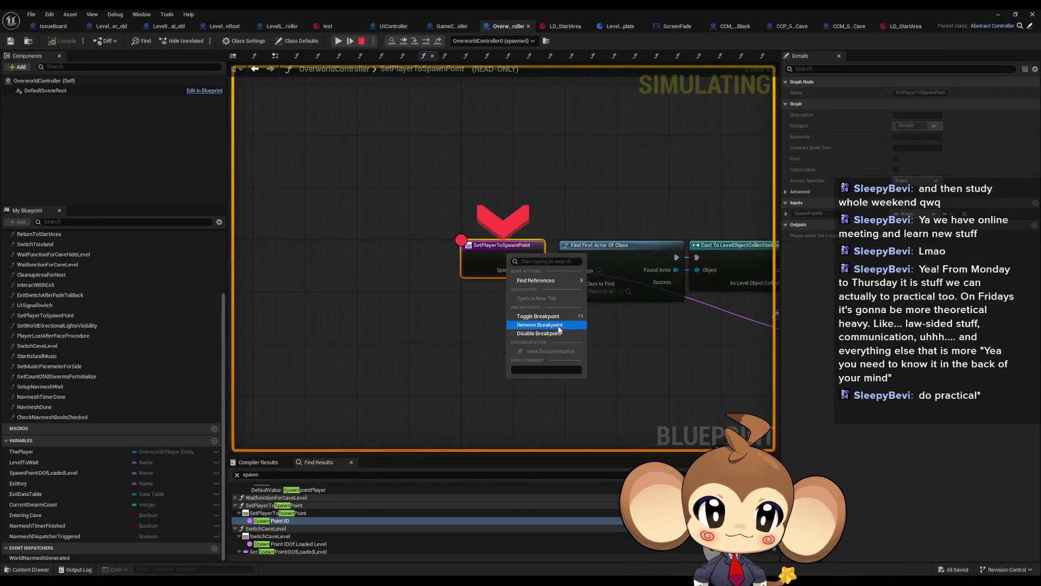
left_click(524, 326)
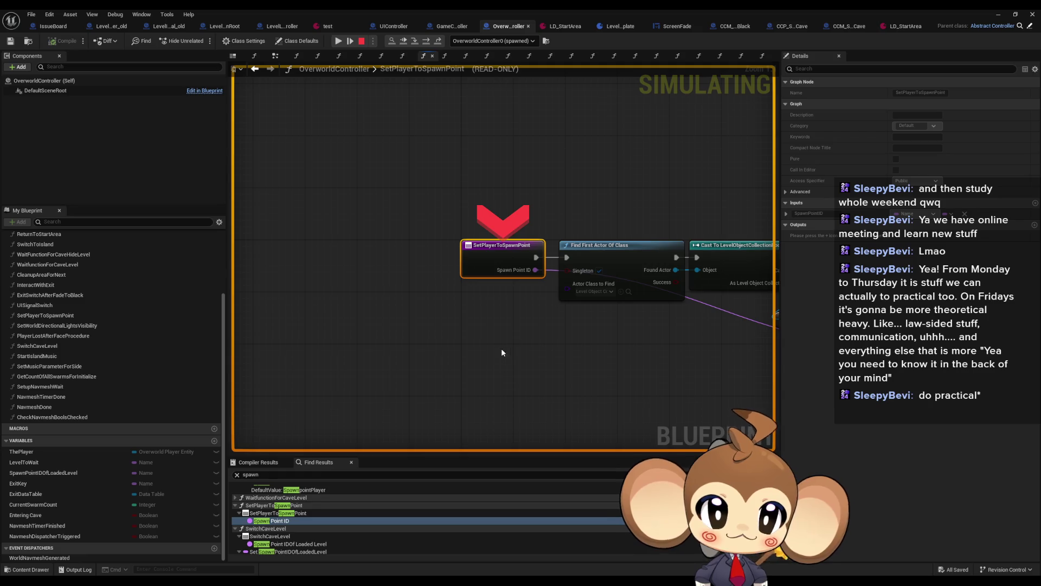
left_click(362, 40)
scroll(317, 536, "down", 1)
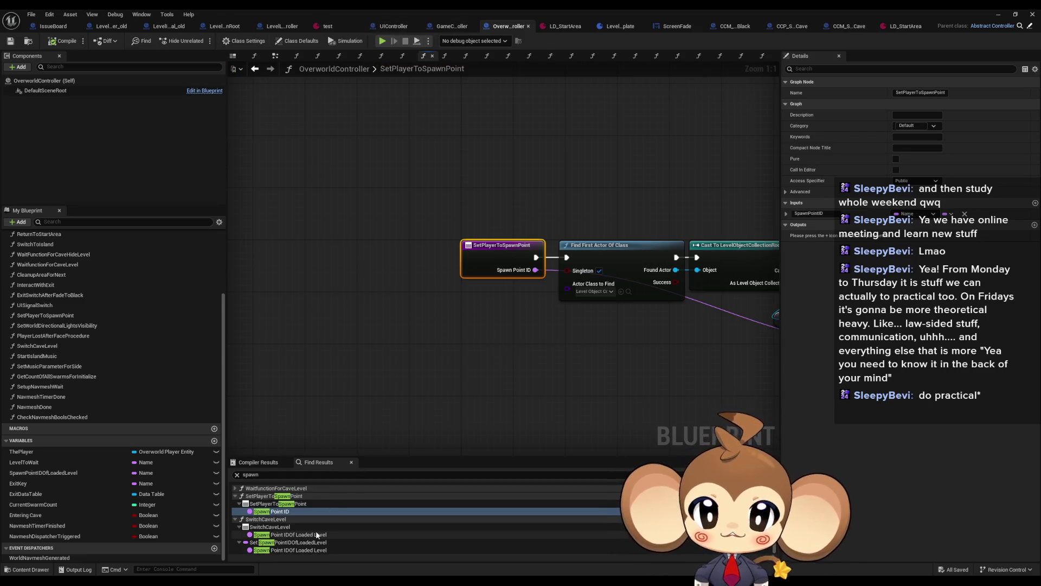
left_click(278, 535)
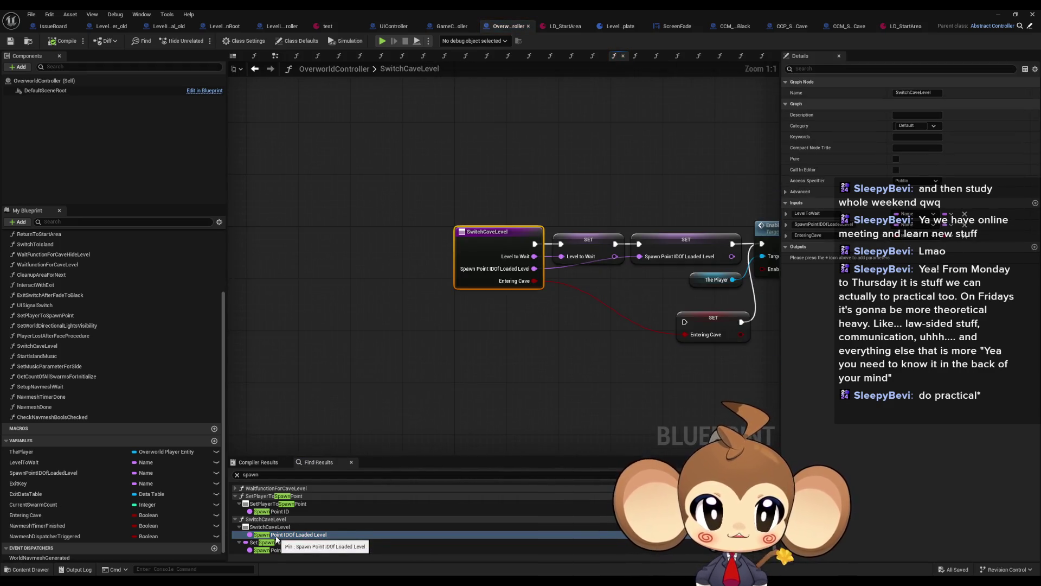
left_click(279, 550)
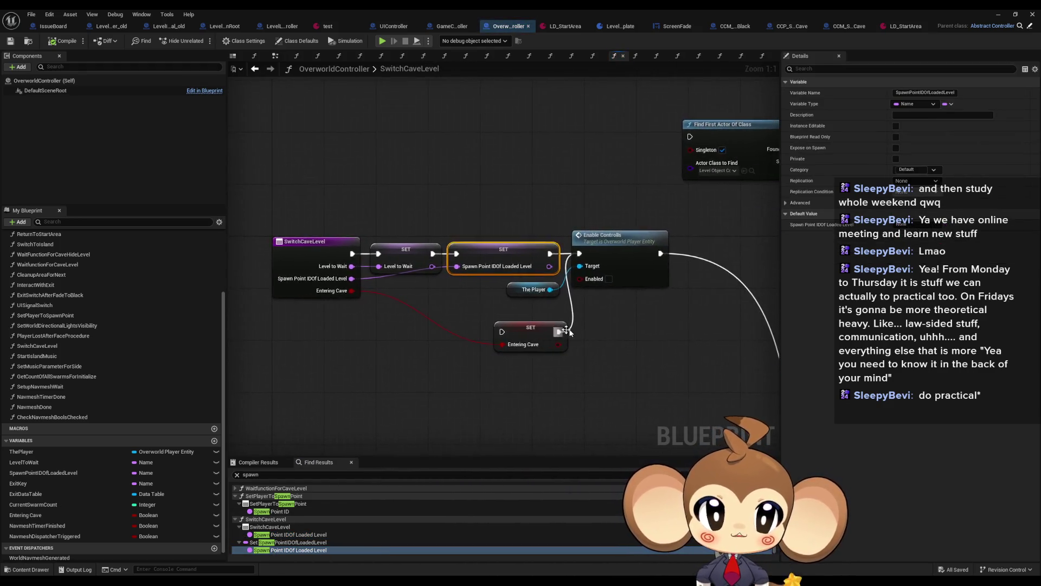
scroll(563, 332, "down", 4)
left_click(301, 223)
mouse_move(563, 347)
left_mouse_down()
mouse_move(559, 331)
mouse_move(423, 302)
mouse_move(371, 277)
mouse_move(384, 265)
mouse_move(458, 290)
mouse_move(435, 311)
left_mouse_up()
scroll(435, 311, "up", 1)
left_click_drag(613, 287, 496, 334)
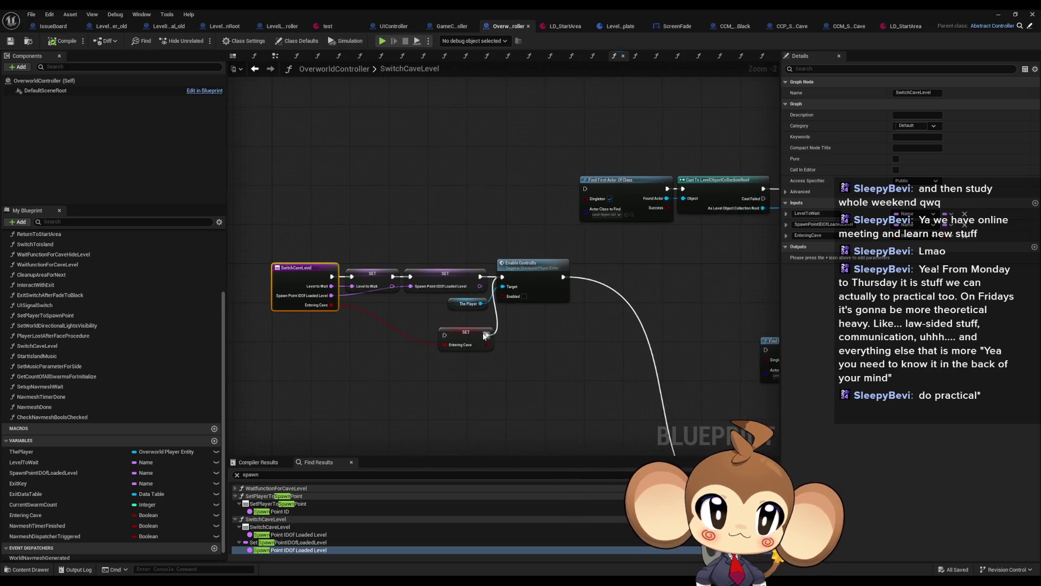
scroll(286, 274, "up", 2)
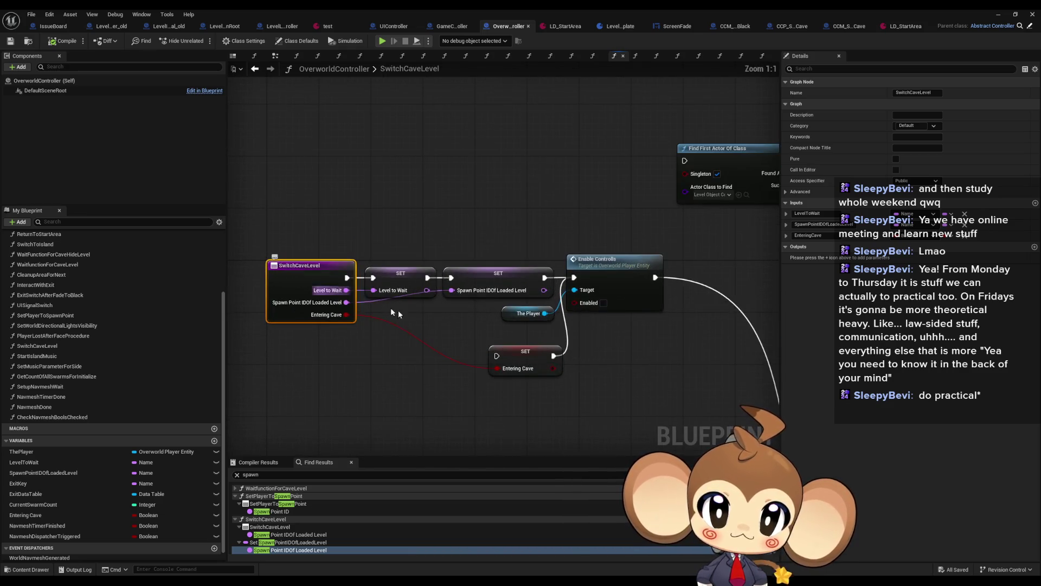
left_click(853, 27)
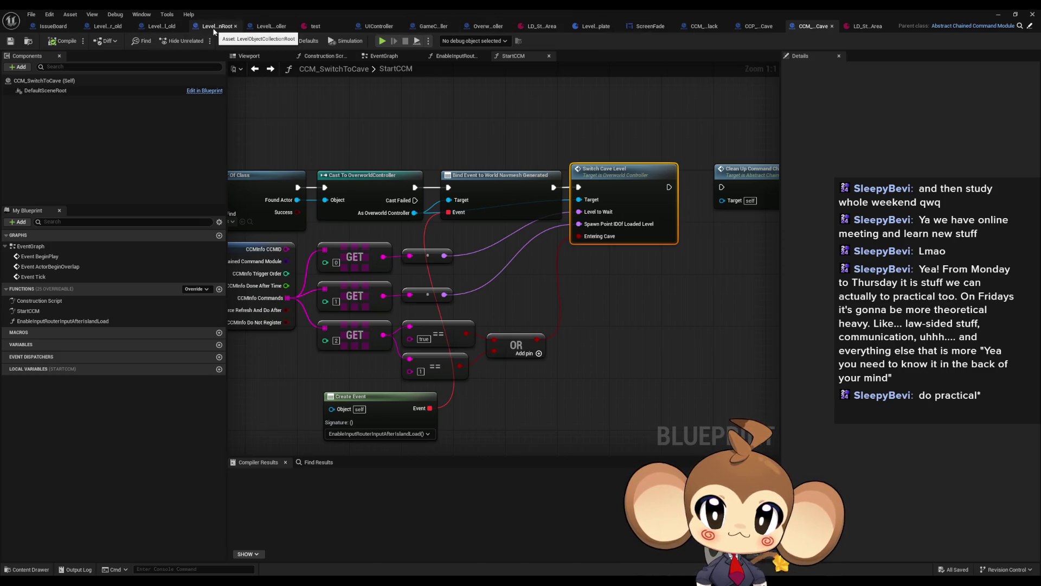
left_click(486, 26)
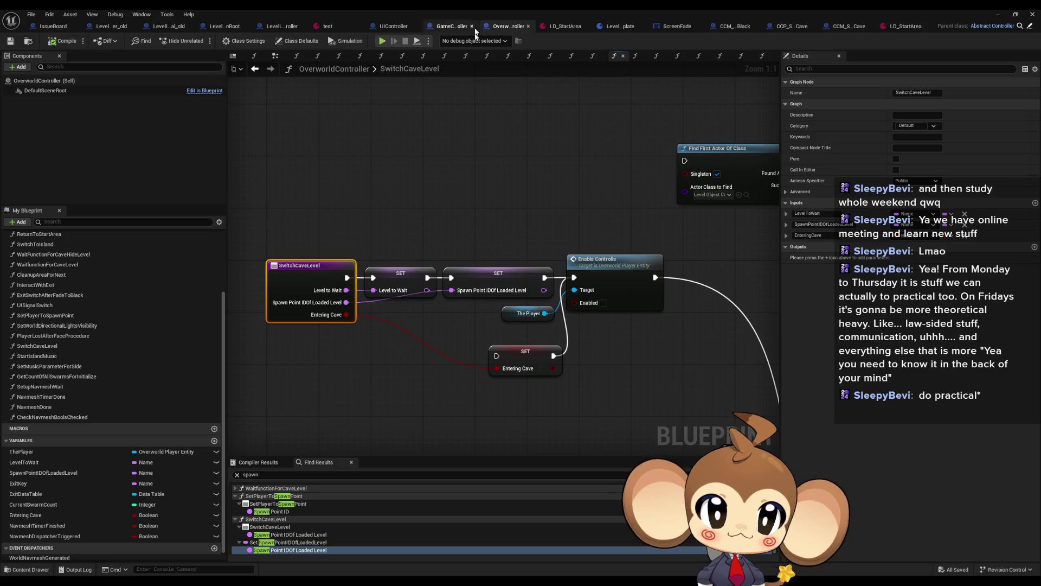
Step: In the GameController blueprint, look through the StartGame graph, then the ExecuteCommand graph
left_click(465, 175)
scroll(108, 347, "up", 3)
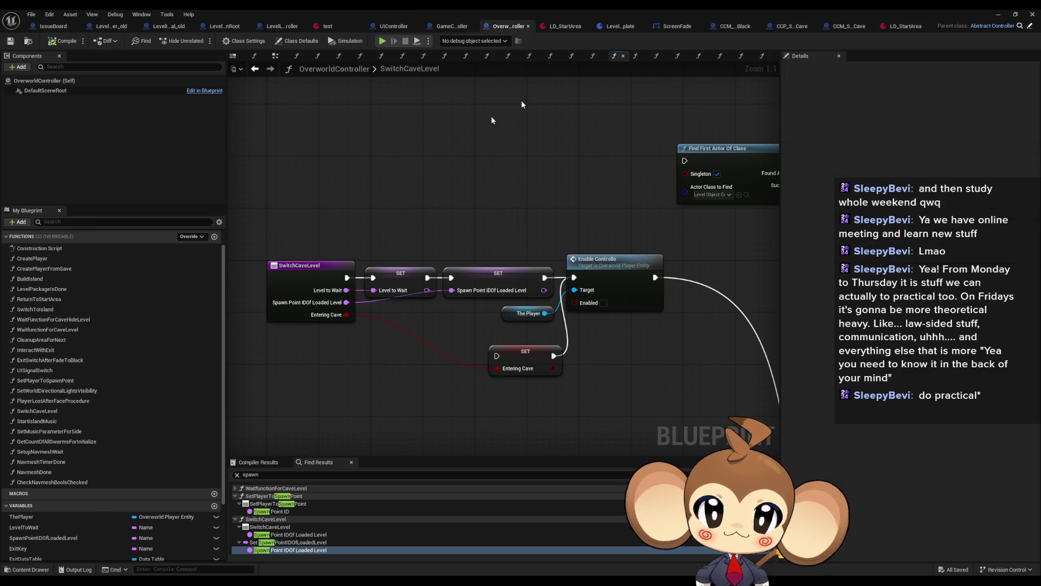
left_click(452, 26)
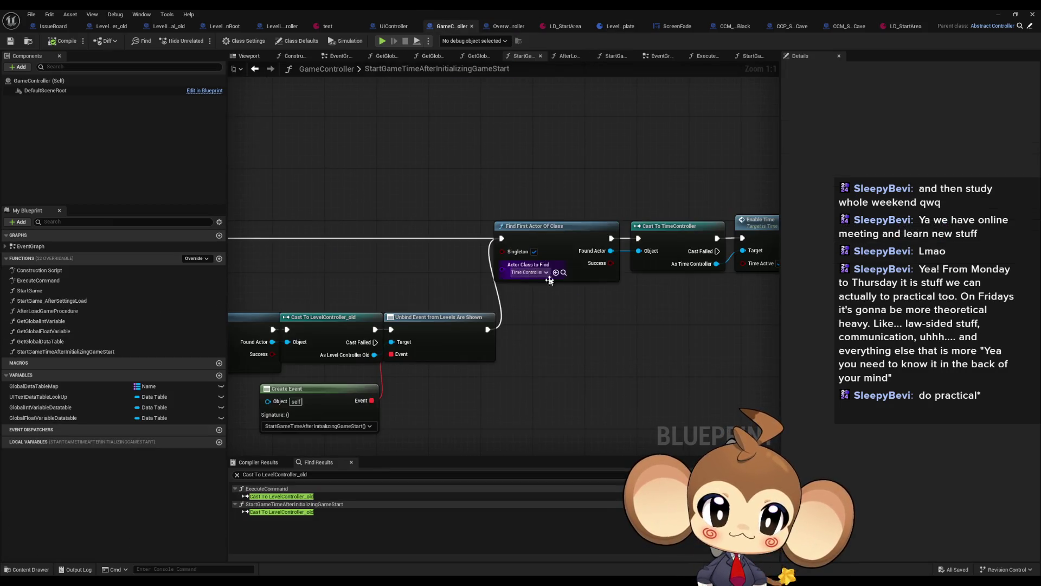
scroll(548, 284, "down", 5)
scroll(548, 284, "up", 4)
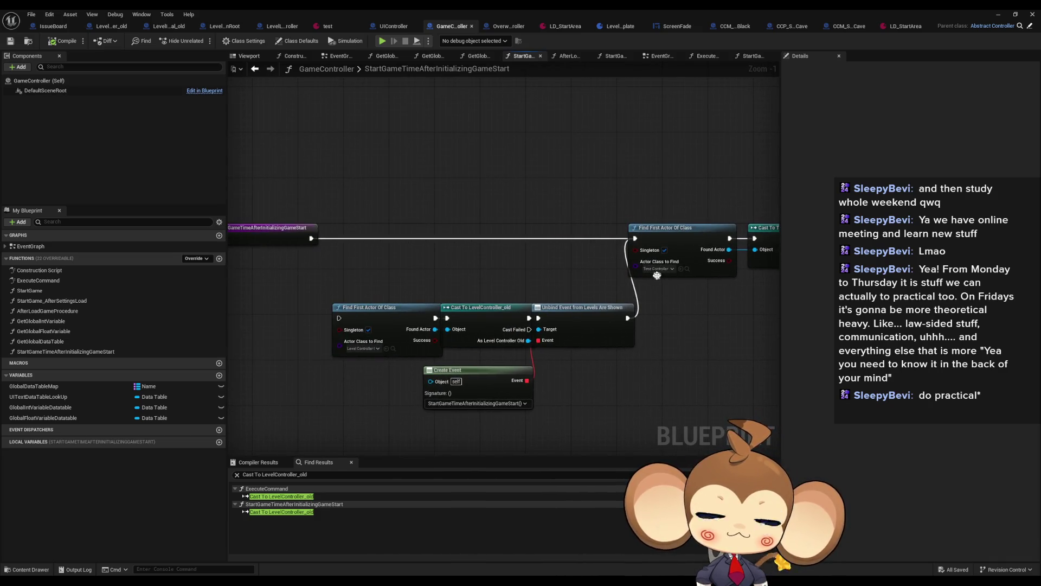
double_click(58, 291)
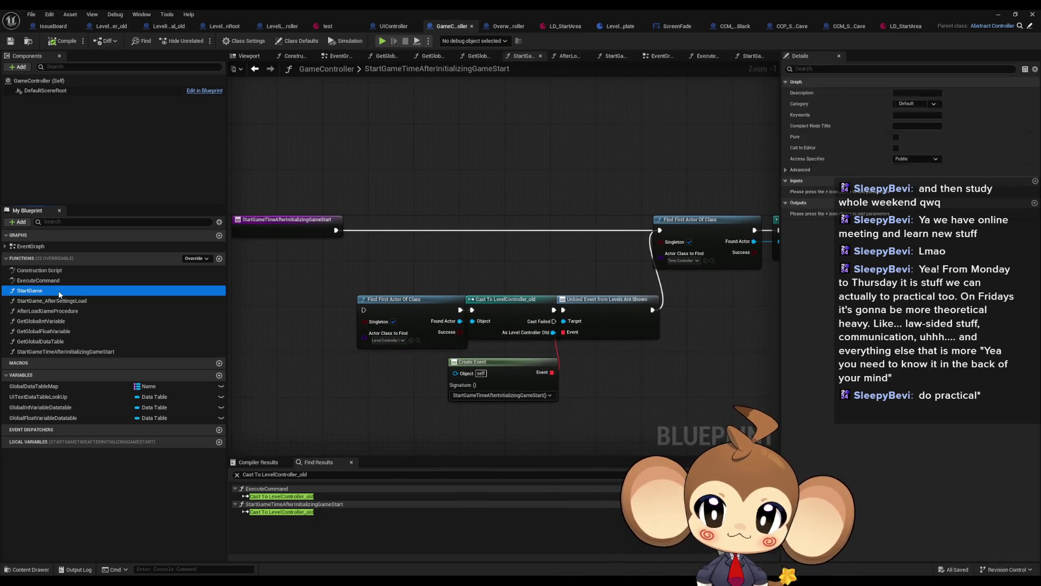
left_click(699, 186)
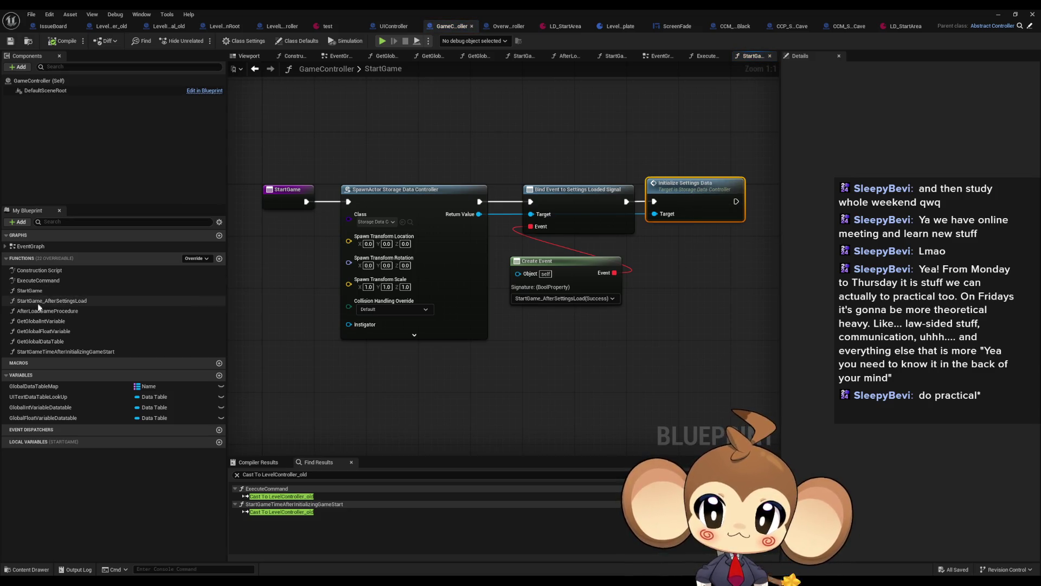
double_click(39, 280)
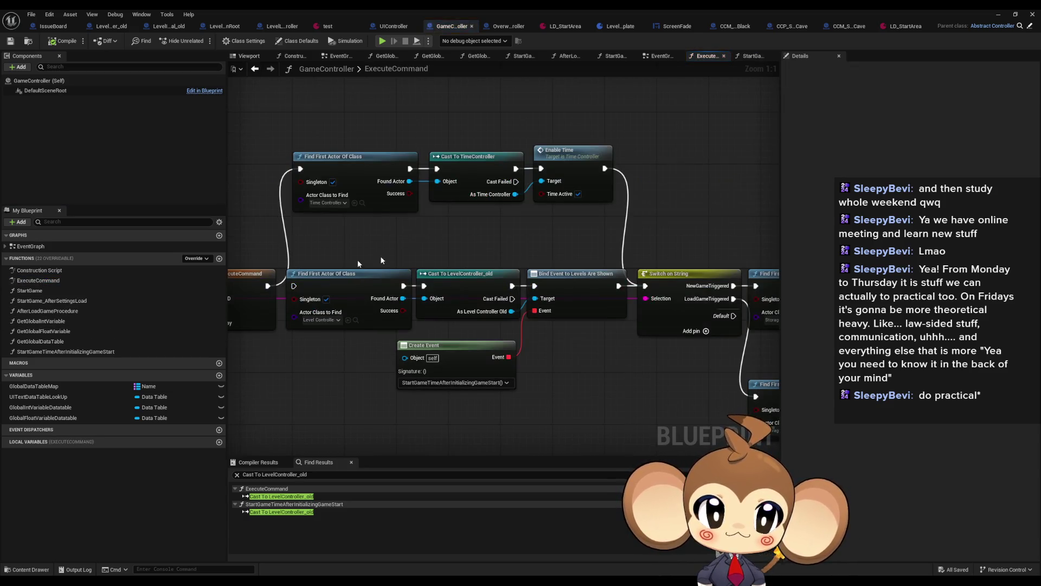
Step: Open BuildIsland from its ExecuteCommand call and inspect its Load Level and Switch Level nodes
scroll(613, 275, "down", 1)
mouse_move(612, 275)
left_mouse_down()
mouse_move(601, 307)
mouse_move(512, 298)
mouse_move(535, 175)
left_mouse_up()
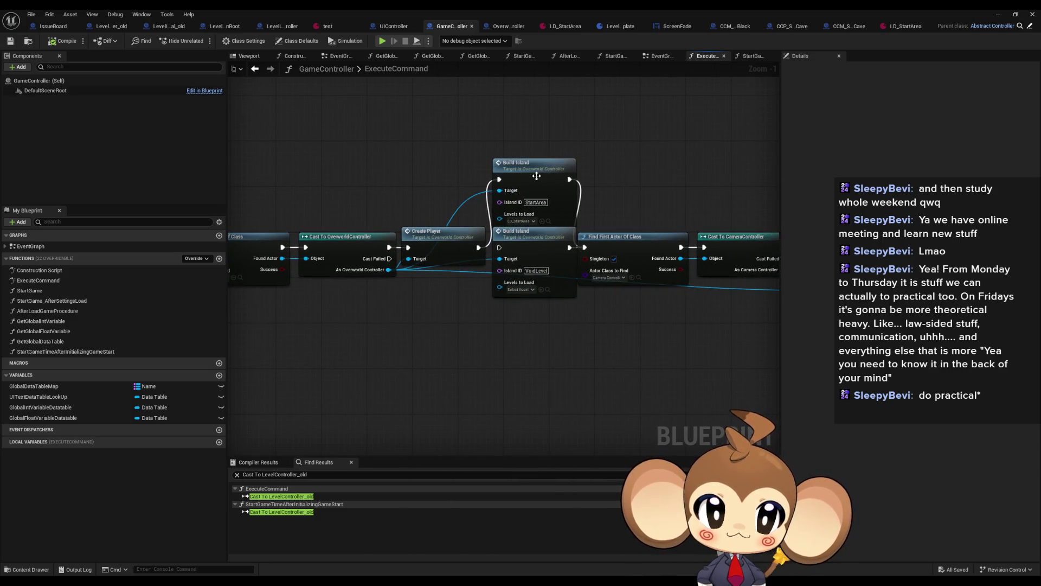
double_click(537, 176)
left_click_drag(634, 255, 566, 270)
left_click(686, 114)
mouse_move(686, 197)
left_mouse_down()
mouse_move(503, 221)
mouse_move(516, 217)
left_mouse_up()
left_click(714, 146)
left_click_drag(741, 178, 585, 273)
left_click_drag(564, 308, 630, 284)
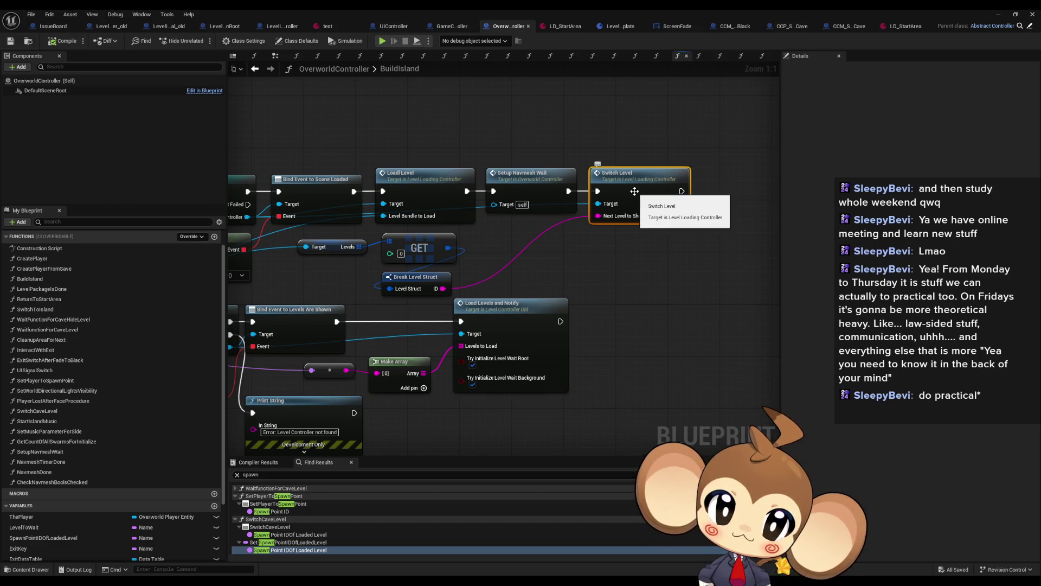
Step: Open CheckNavmeshBoolsChecked, InitializeLevelRoot and then the ActWhenNavmeshOfLevelIsCreatedForUpdate function
double_click(43, 482)
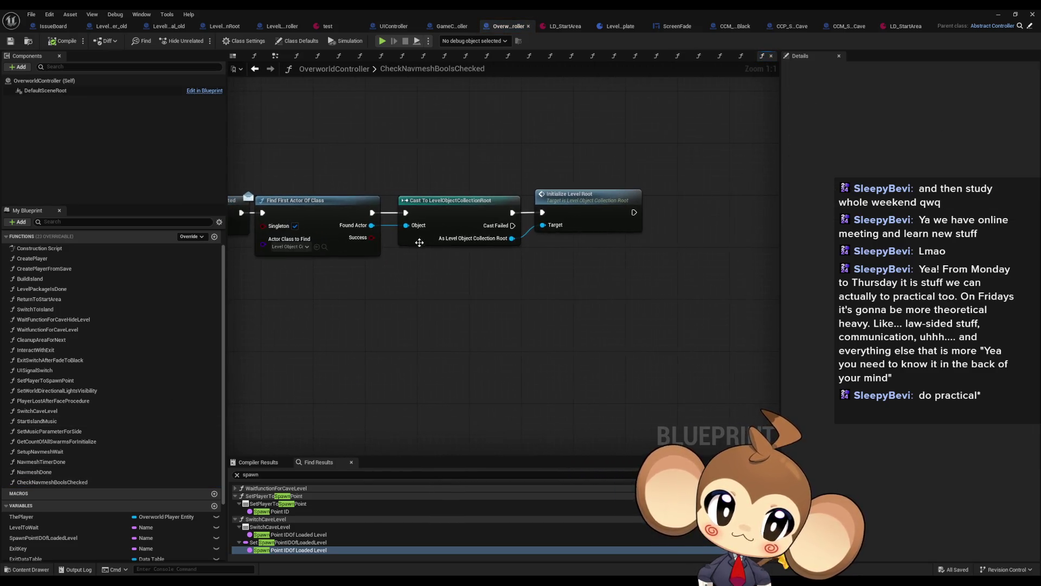
double_click(597, 205)
scroll(453, 247, "down", 5)
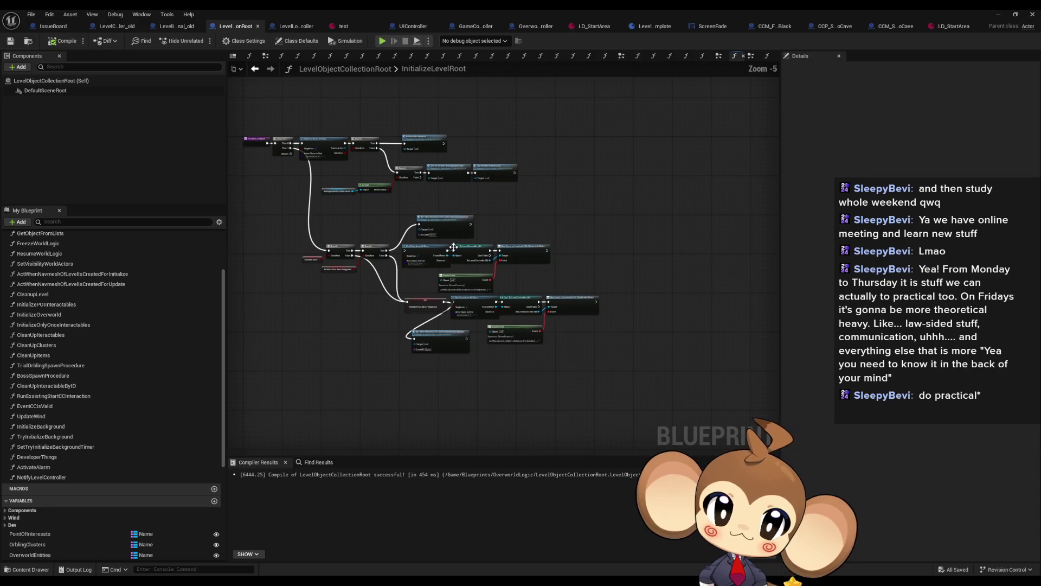
scroll(304, 181, "up", 3)
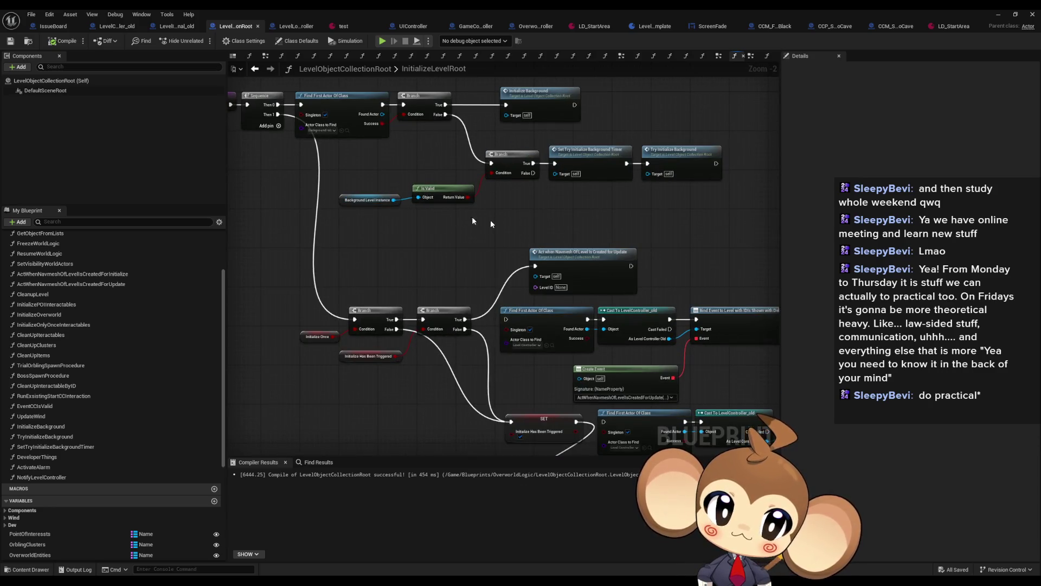
left_click_drag(550, 222, 612, 239)
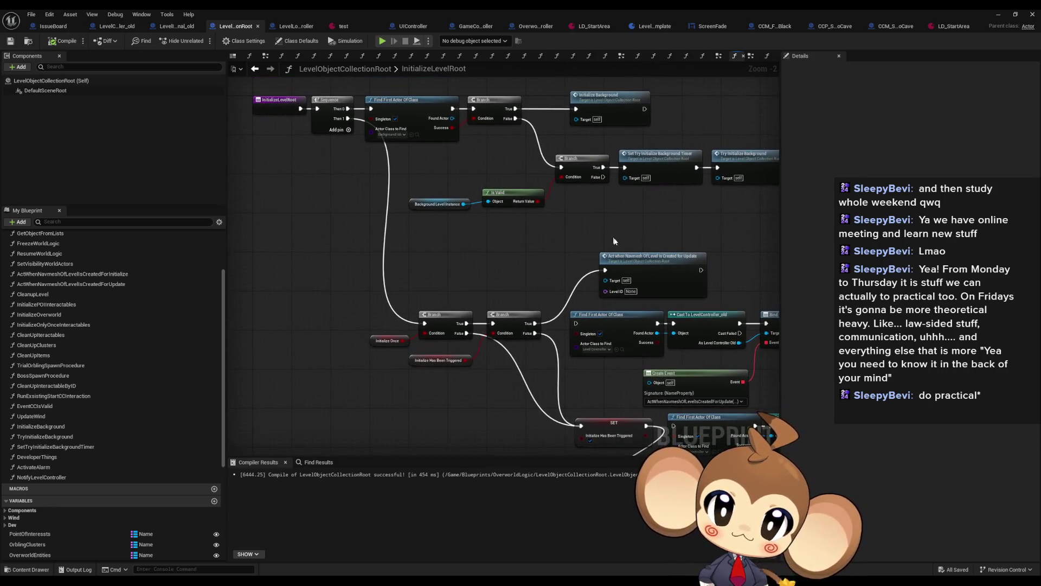
double_click(639, 271)
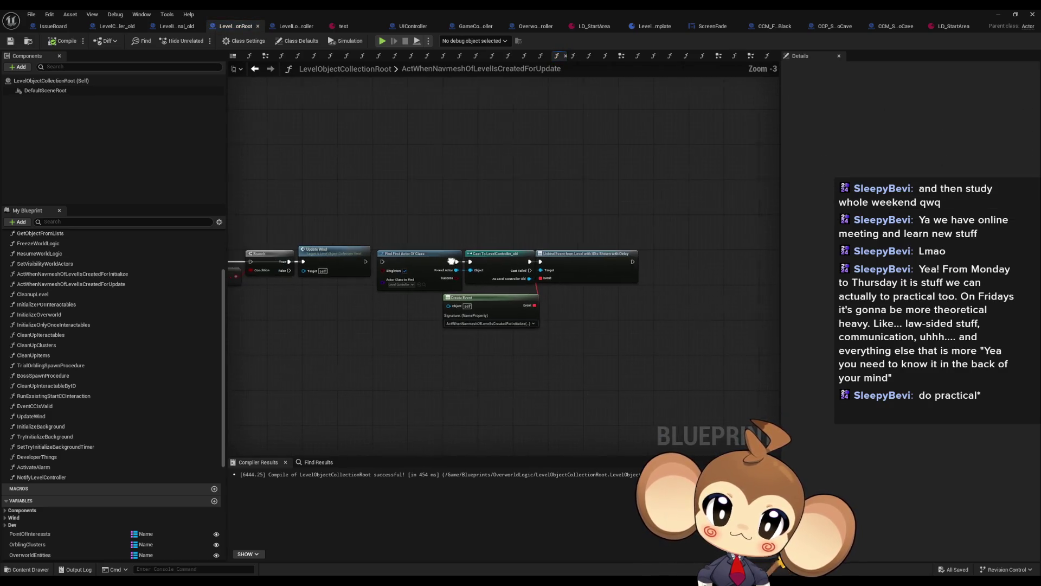
Step: Go back and inspect the InitializeOverworld function, including its Developer Things nodes
left_click(255, 69)
scroll(551, 405, "up", 3)
scroll(631, 331, "down", 2)
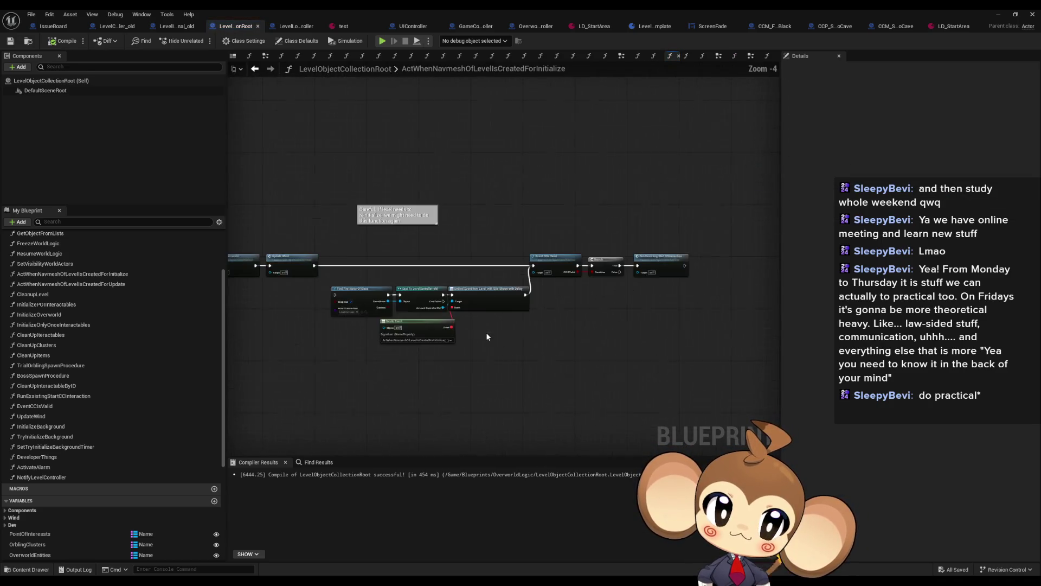
scroll(442, 282, "up", 2)
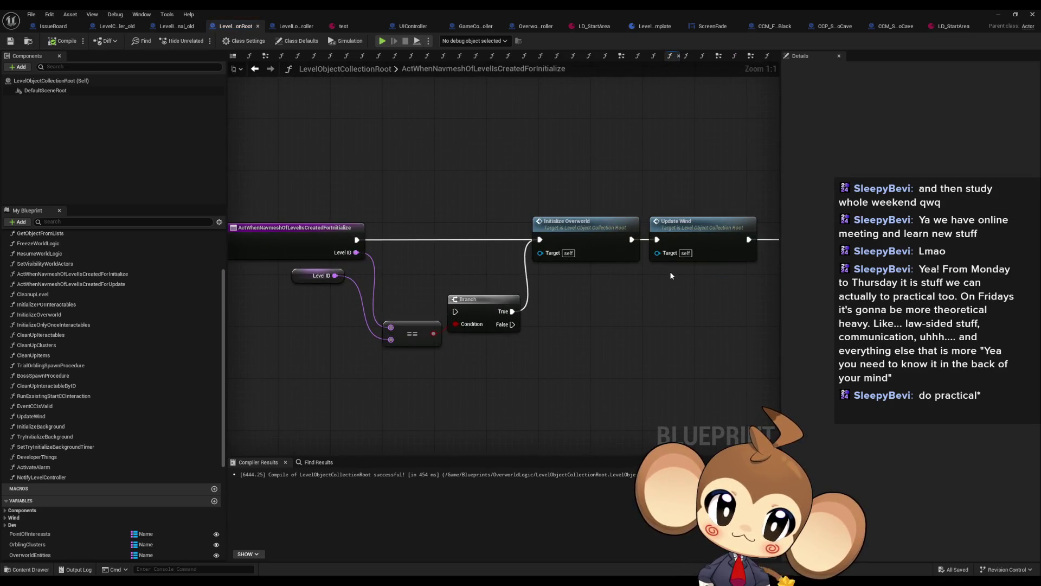
left_click_drag(671, 275, 513, 280)
double_click(450, 242)
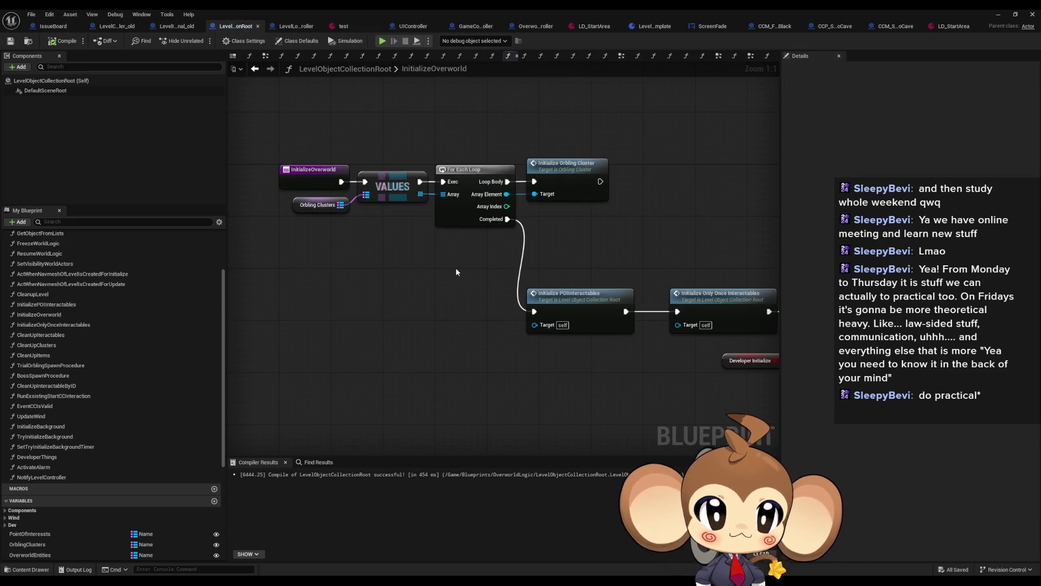
mouse_move(609, 278)
left_mouse_down()
mouse_move(300, 271)
mouse_move(299, 251)
left_mouse_up()
Step: Review the Update Wind call and CC-validity Branch, then switch to OverworldController
left_click(255, 68)
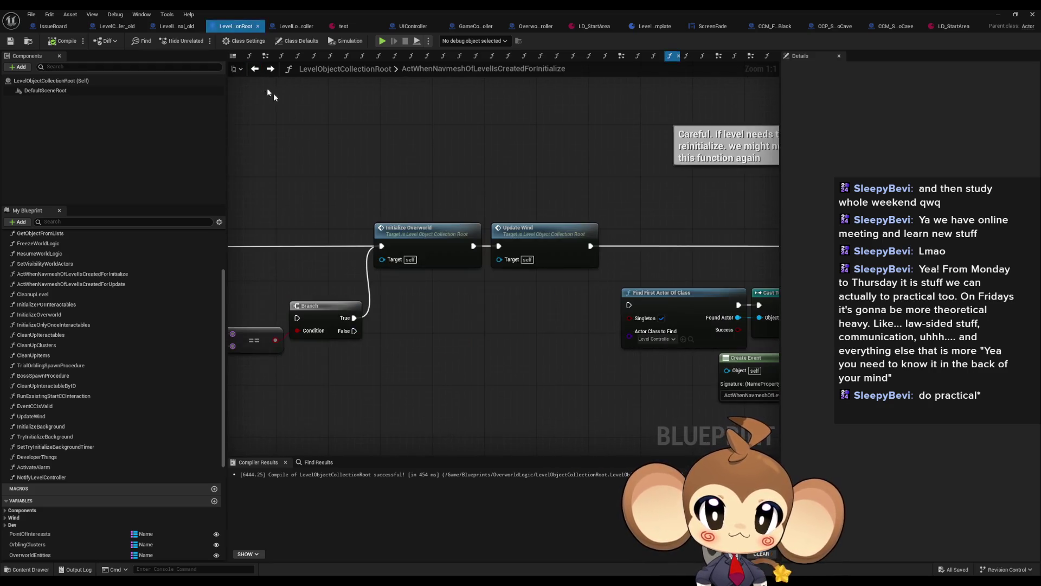
left_click(544, 249)
mouse_move(544, 249)
left_mouse_down()
mouse_move(768, 270)
mouse_move(640, 271)
left_mouse_up()
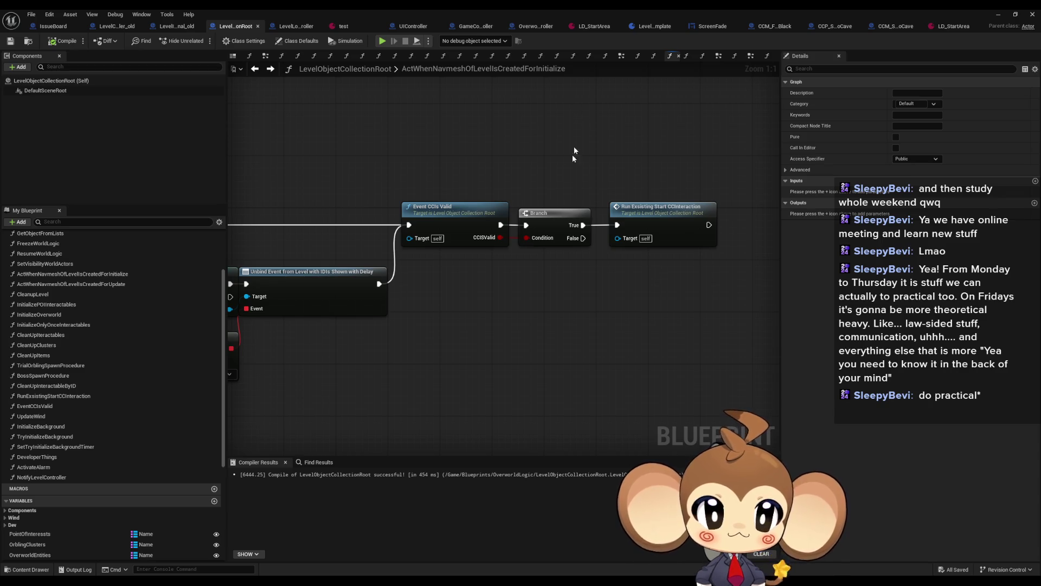
scroll(446, 142, "down", 2)
left_click(254, 69)
left_click(270, 69)
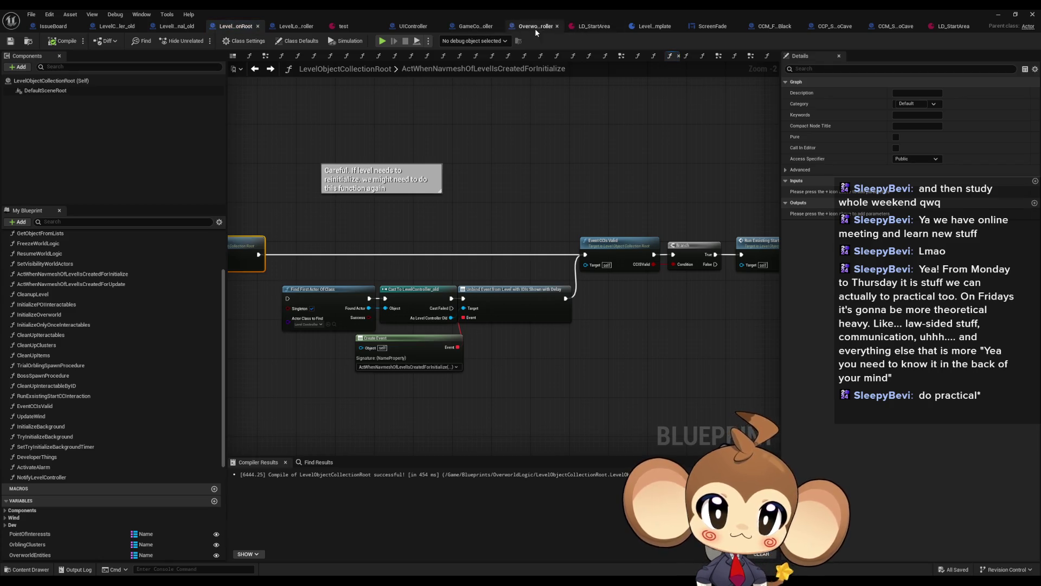
left_click(535, 26)
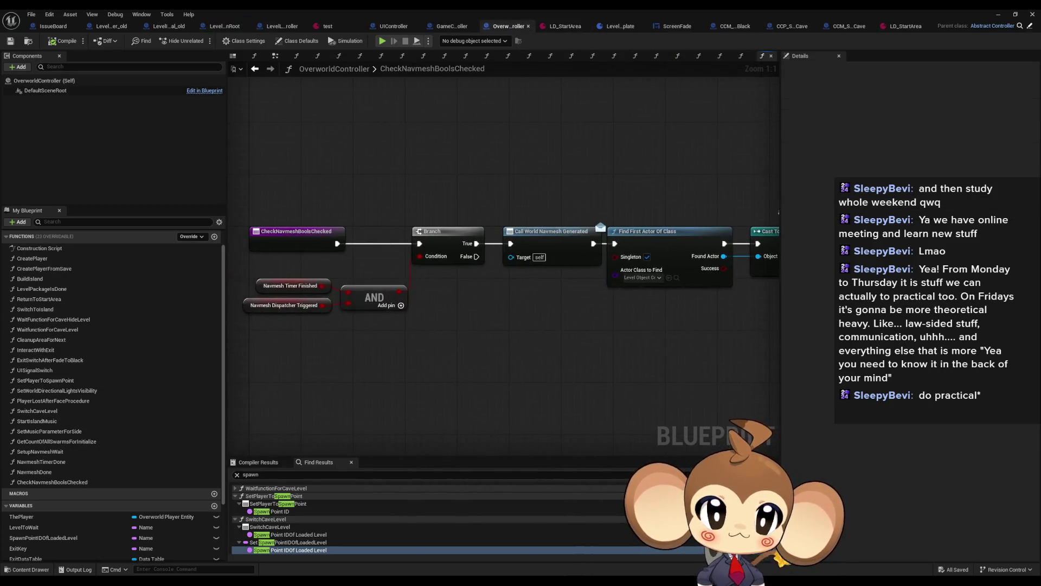
Step: Find references to SpawnPointIDOfLoadedLevel and jump to its getter in WaitfunctionForCaveLevel
scroll(538, 230, "down", 3)
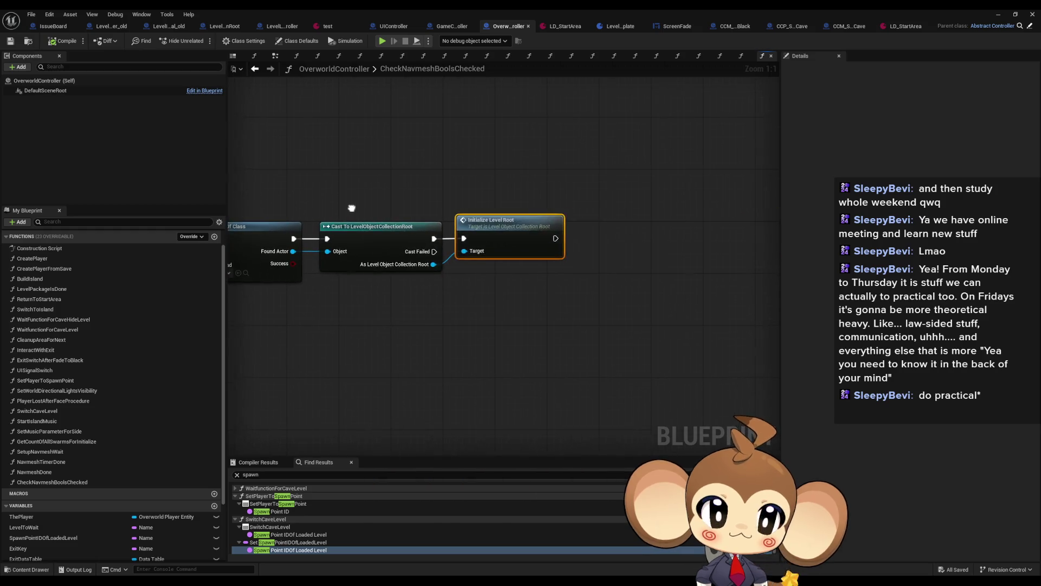
left_click_drag(537, 234, 712, 245)
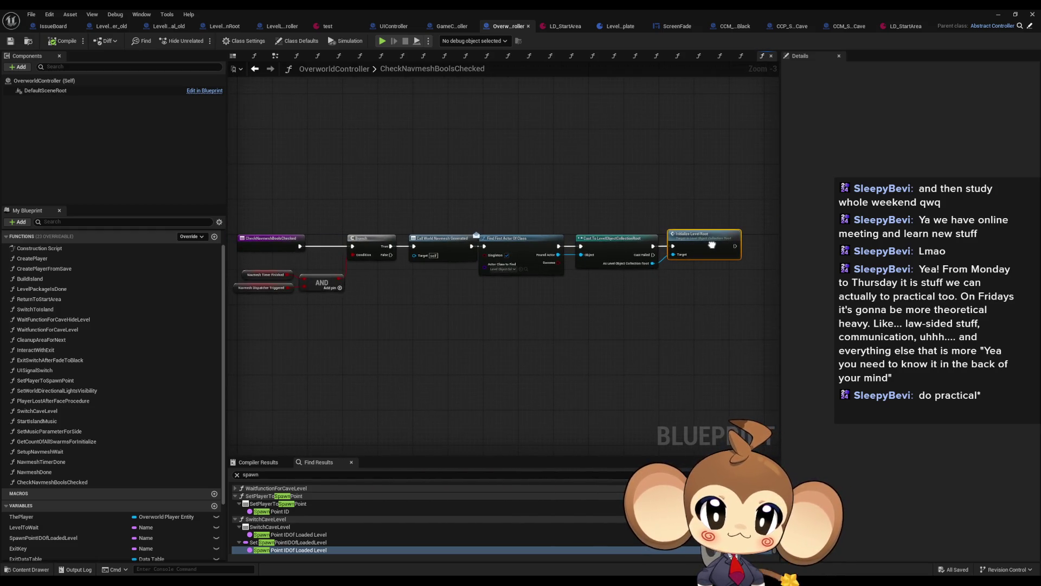
right_click(36, 537)
mouse_move(81, 476)
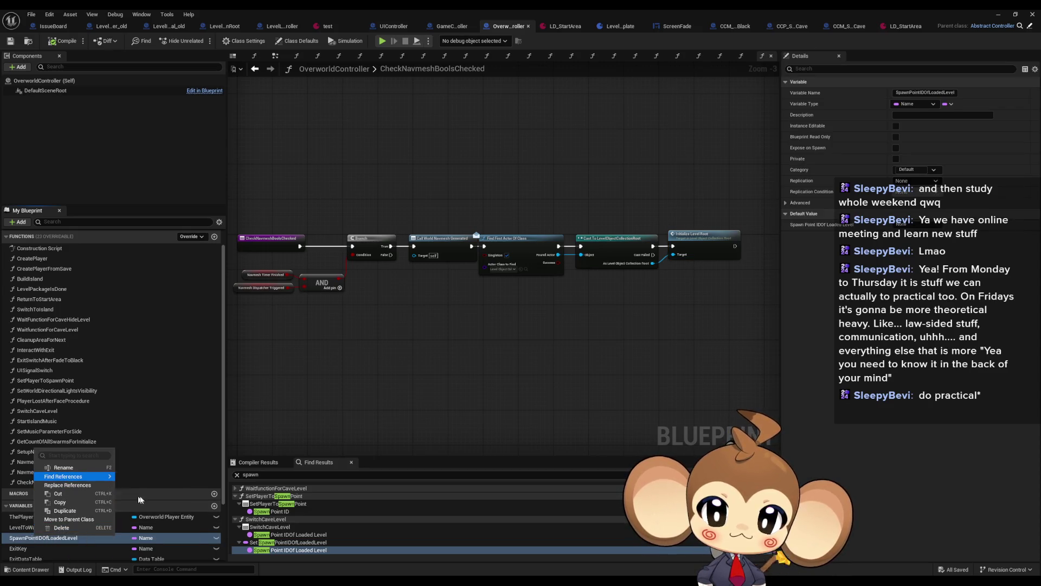
left_click(145, 497)
left_click(264, 497)
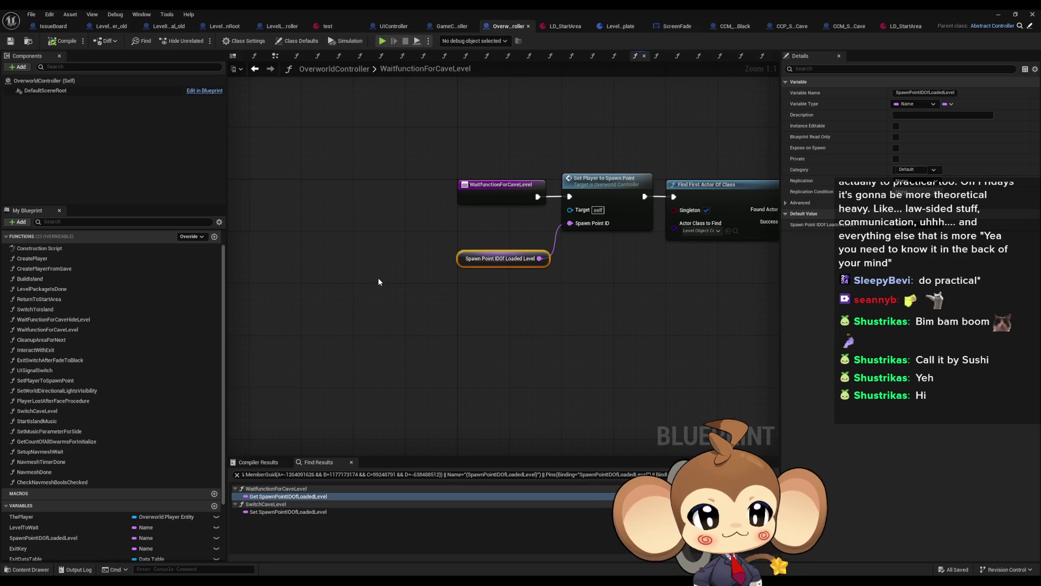
Step: Select the Spawn Point ID Of Loaded Level, Set Player and Find First Actor nodes
left_click(602, 317)
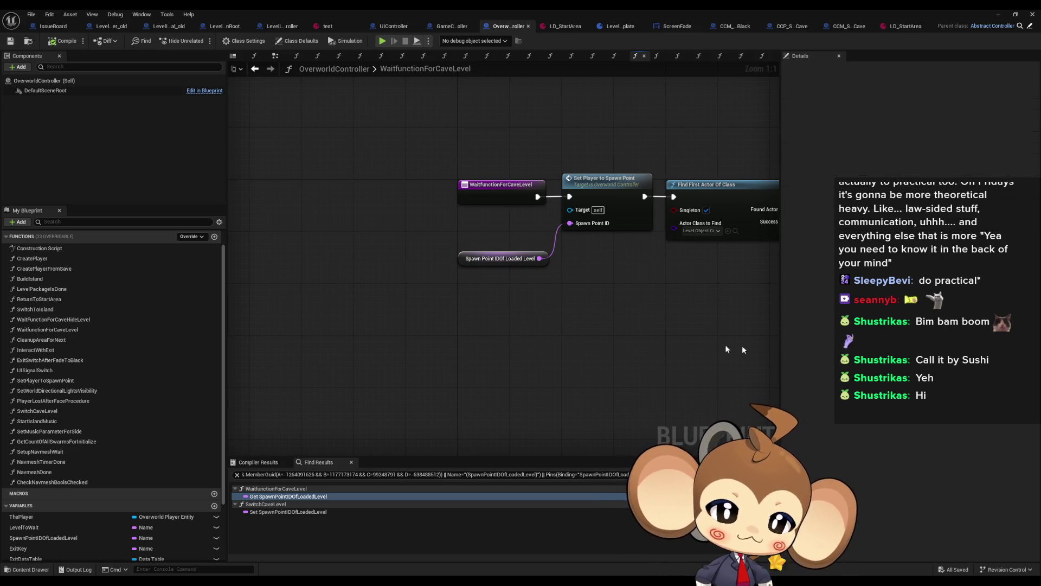
left_click(429, 266)
mouse_move(527, 117)
left_mouse_down()
mouse_move(789, 298)
mouse_move(558, 295)
mouse_move(592, 333)
mouse_move(588, 309)
mouse_move(572, 354)
mouse_move(581, 356)
left_mouse_up()
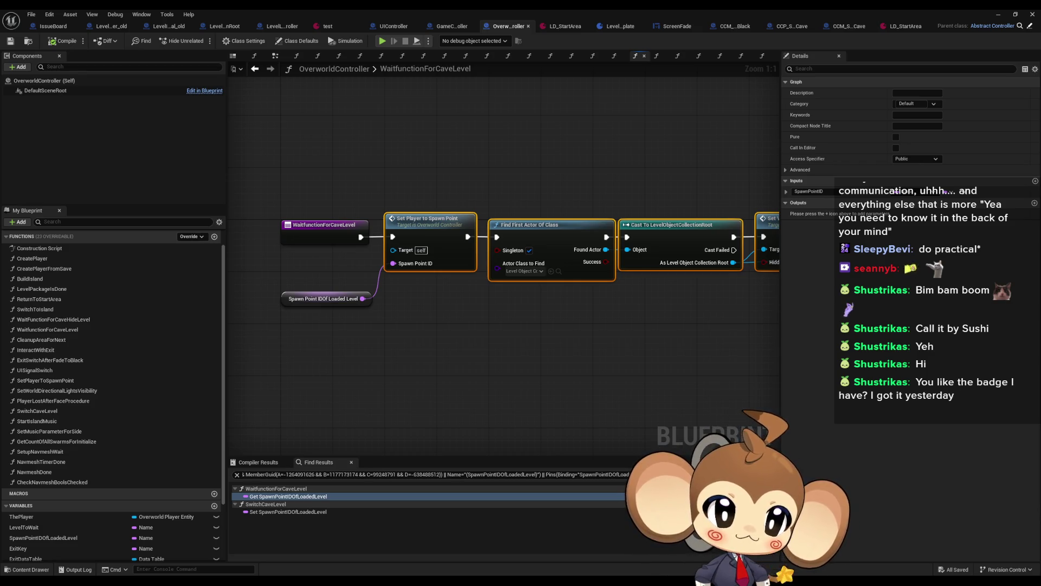
left_click(605, 340)
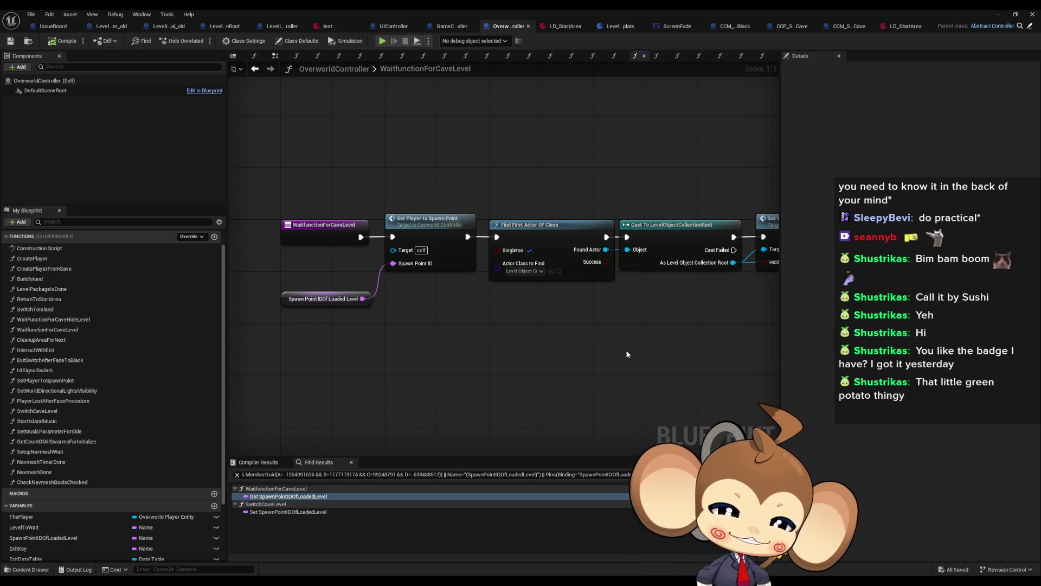
Step: Pan through WaitfunctionForCaveLevel's Initialize Level Root, Branch and CONTAINS nodes, then back to its entry
scroll(604, 332, "down", 2)
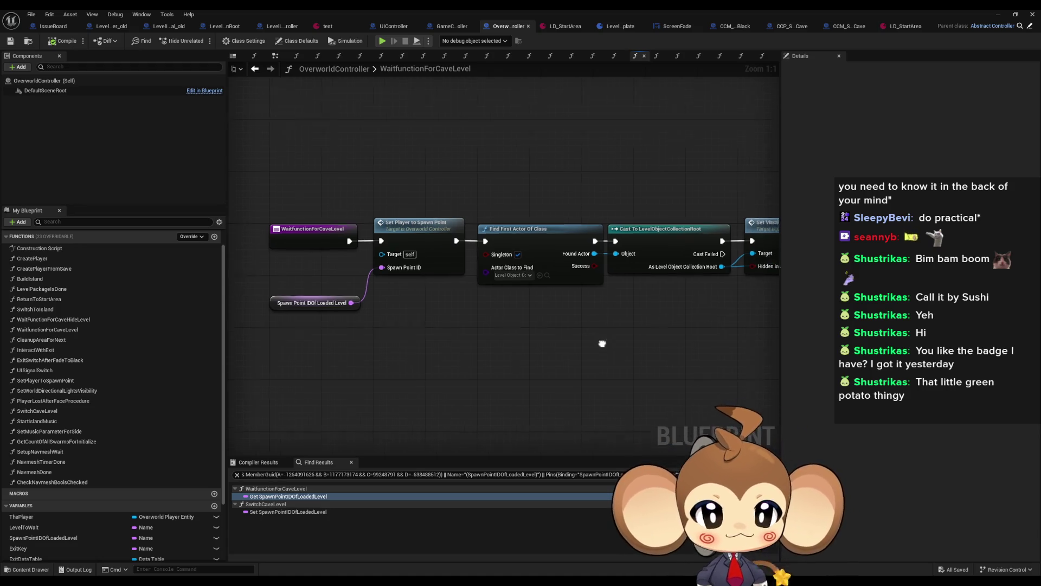
mouse_move(491, 379)
left_mouse_down()
mouse_move(477, 354)
mouse_move(503, 340)
mouse_move(230, 330)
mouse_move(663, 334)
left_mouse_up()
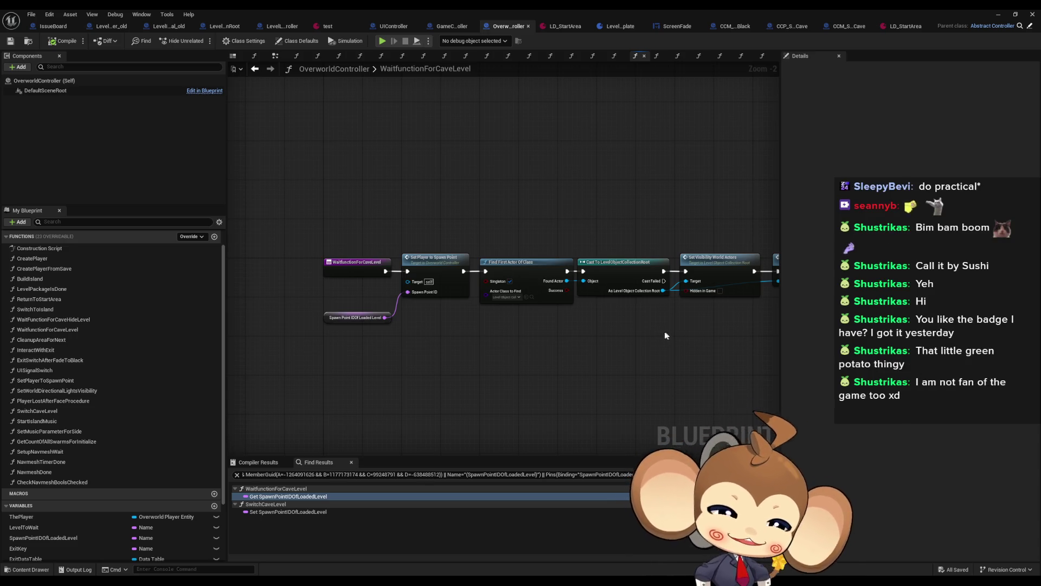
left_click_drag(529, 337, 505, 349)
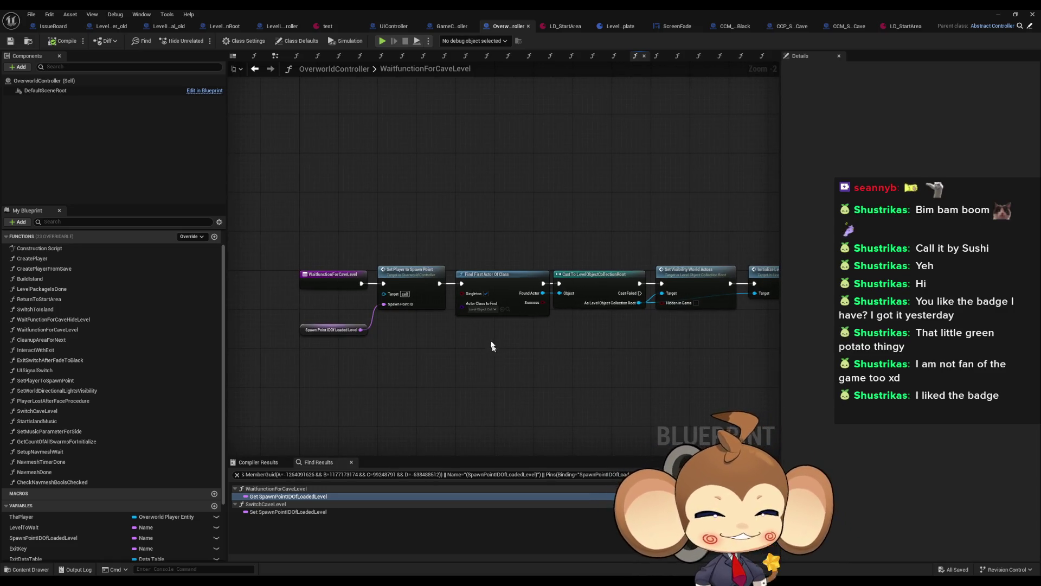
left_click_drag(481, 330, 355, 331)
left_click_drag(532, 304, 364, 293)
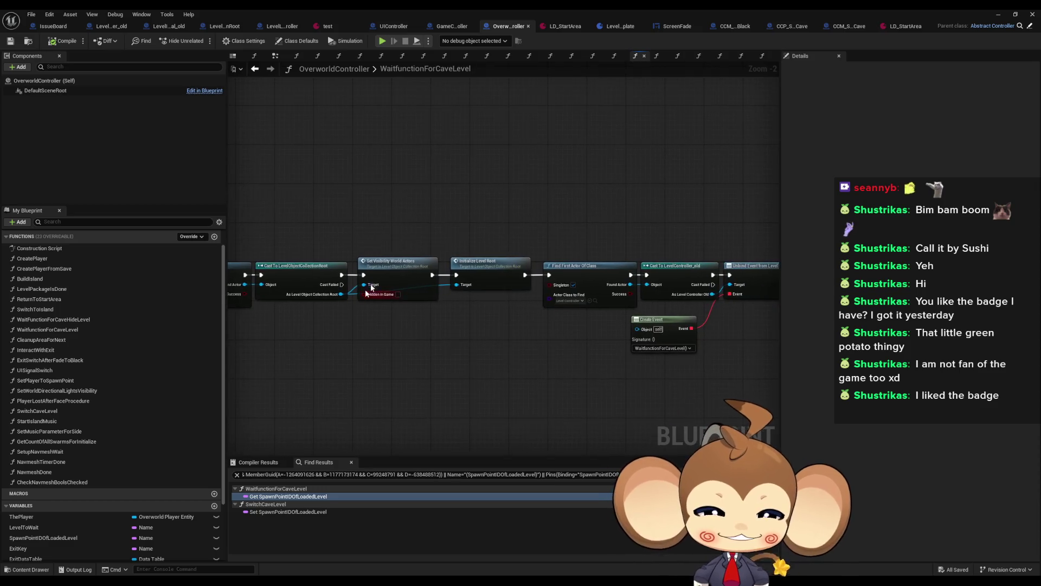
mouse_move(517, 353)
left_mouse_down()
mouse_move(385, 339)
mouse_move(342, 322)
mouse_move(62, 331)
left_mouse_up()
left_click_drag(597, 325, 217, 288)
mouse_move(488, 288)
left_mouse_down()
mouse_move(468, 288)
mouse_move(697, 260)
mouse_move(667, 260)
left_mouse_up()
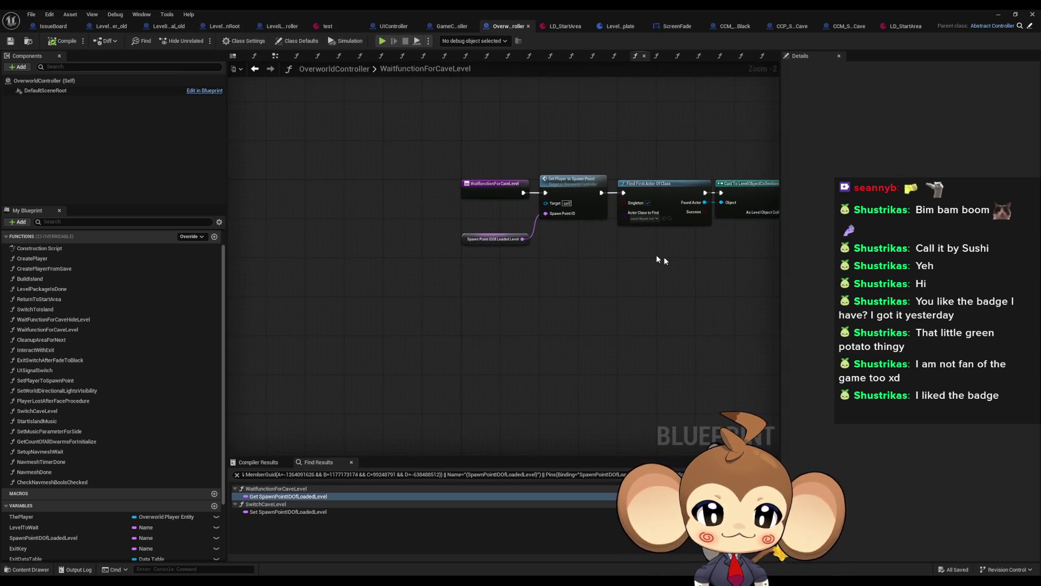
scroll(530, 271, "up", 2)
Step: Check Set Player to Spawn Point's options, then jump to its LevelPackageIsDone call
left_click(497, 187)
right_click(504, 191)
mouse_move(552, 275)
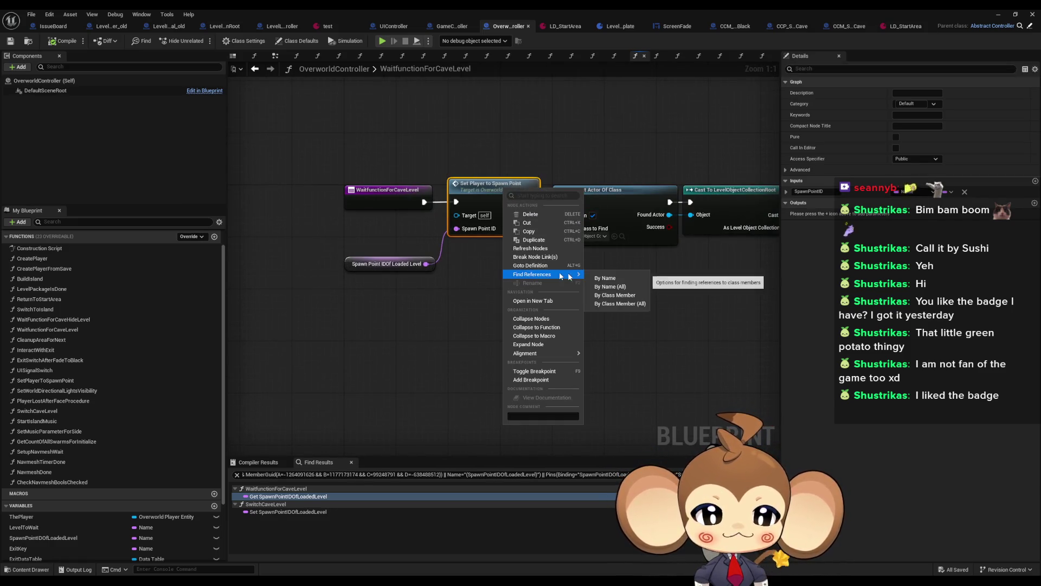
key("Escape")
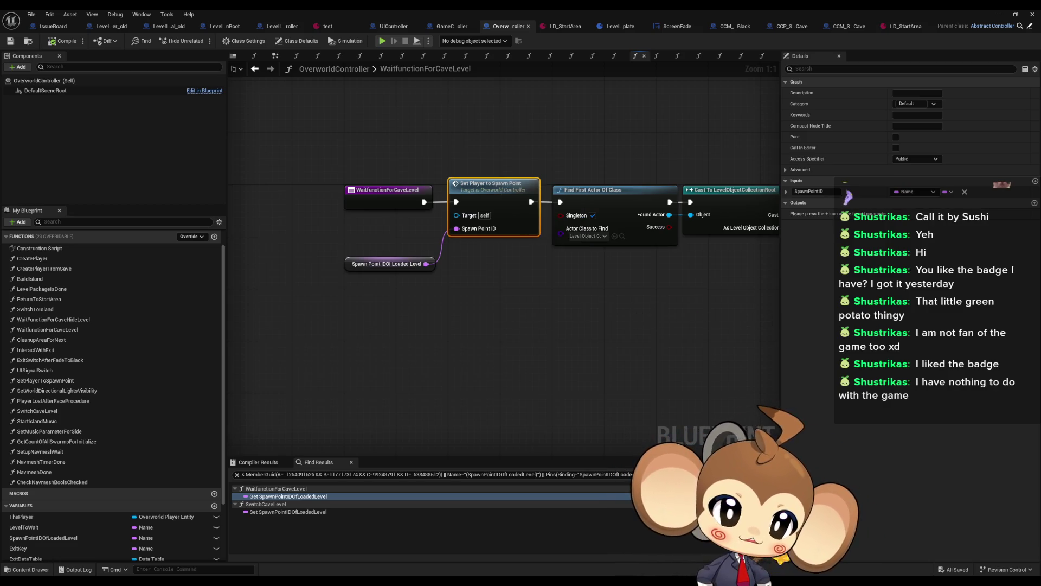
key("alt+Left")
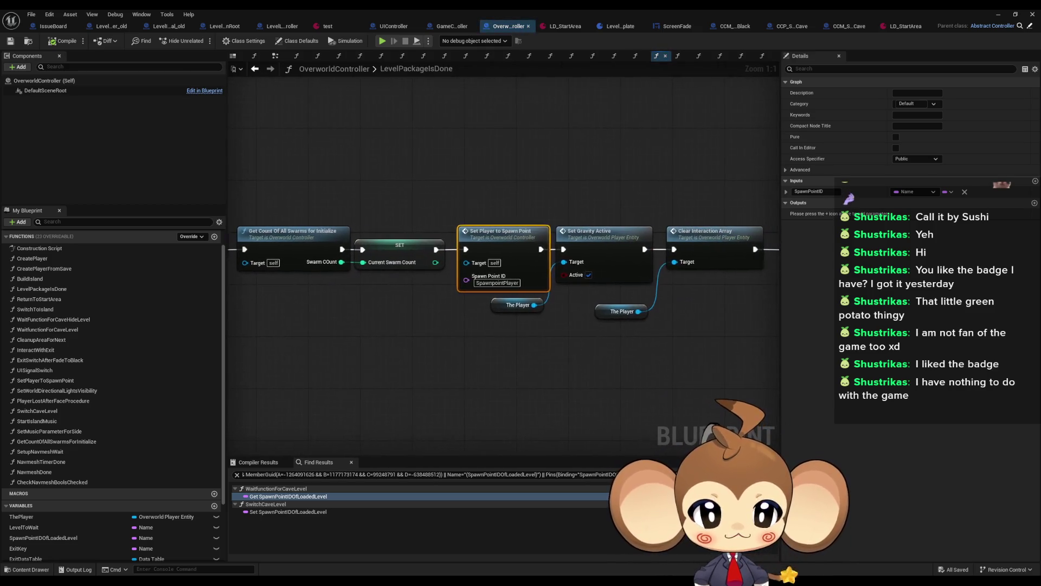
key("alt+Left")
mouse_move(785, 317)
left_mouse_down()
mouse_move(887, 317)
mouse_move(703, 313)
mouse_move(612, 325)
left_mouse_up()
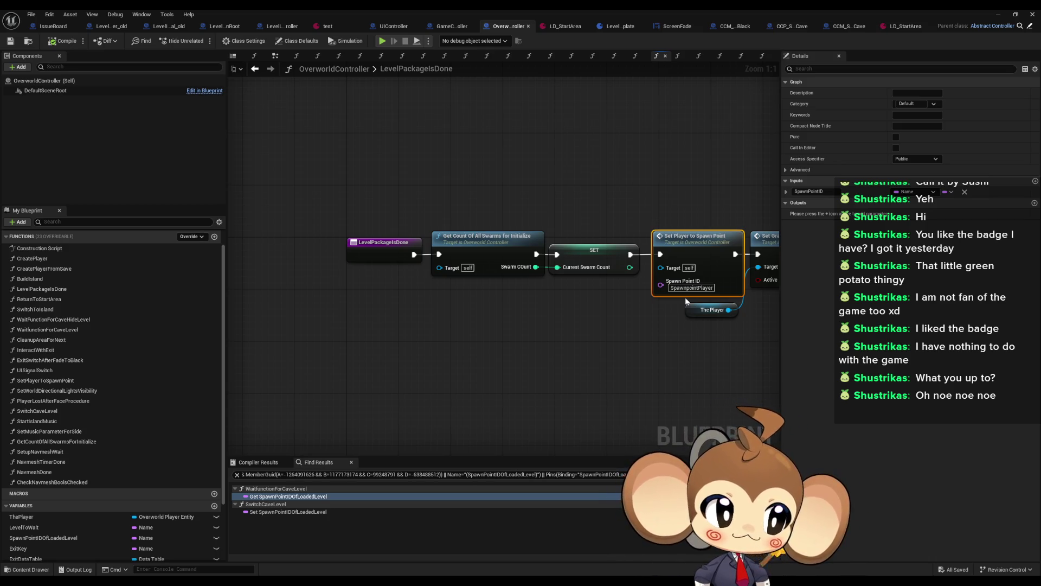
mouse_move(687, 302)
left_mouse_down()
mouse_move(637, 344)
mouse_move(591, 348)
left_mouse_up()
left_click(1034, 14)
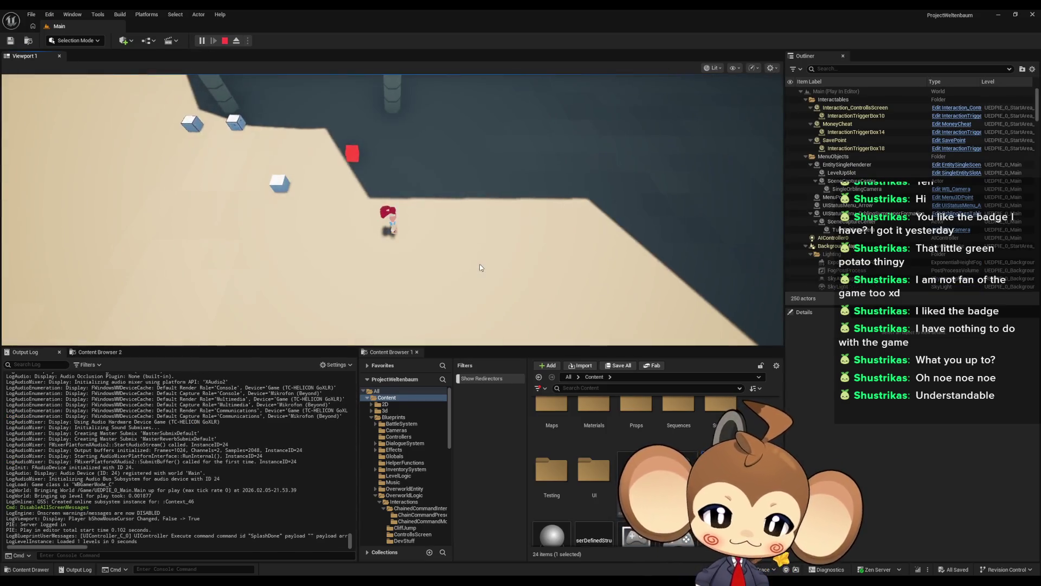
Step: Play-test the spawn location, release with Shift+F1, stop the session, and return to OverworldController
left_click(479, 268)
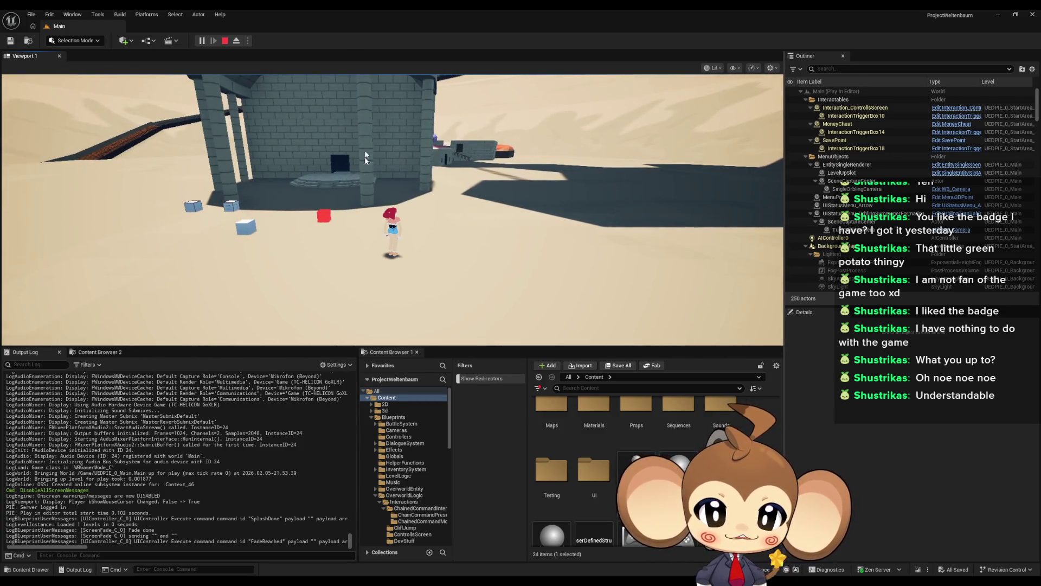
key("shift+F1")
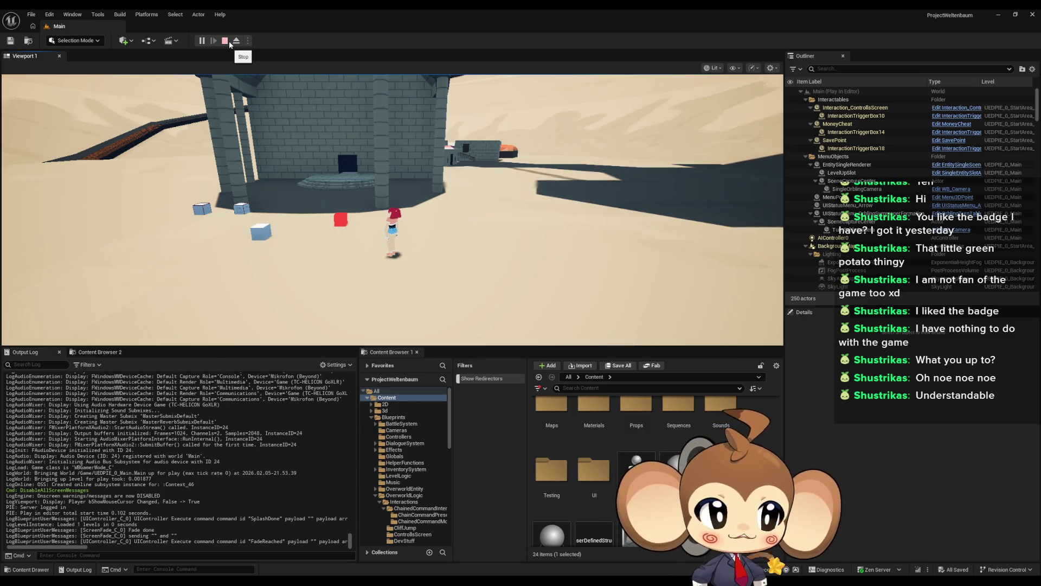
left_click(227, 41)
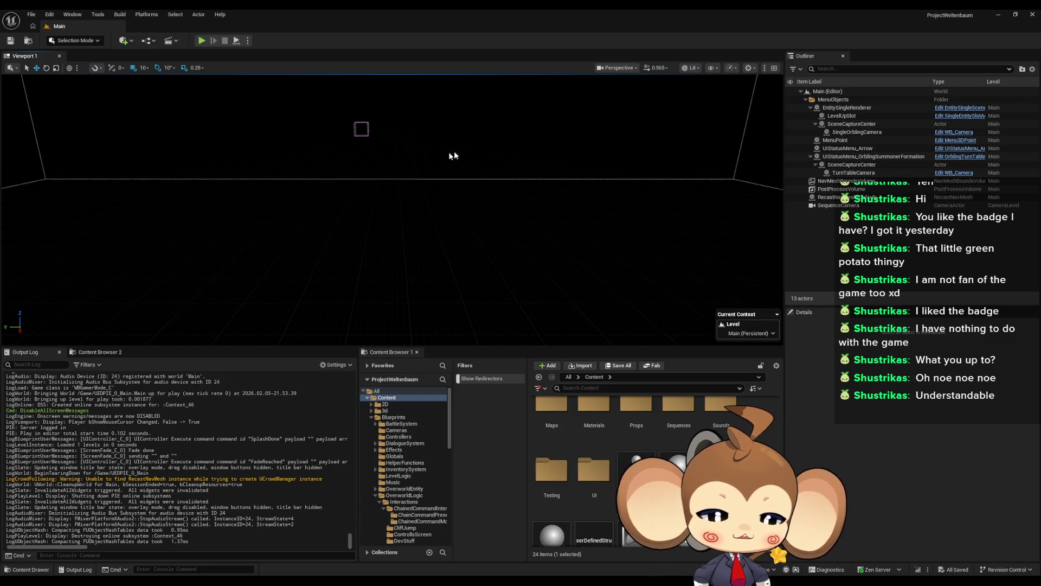
mouse_move(376, 580)
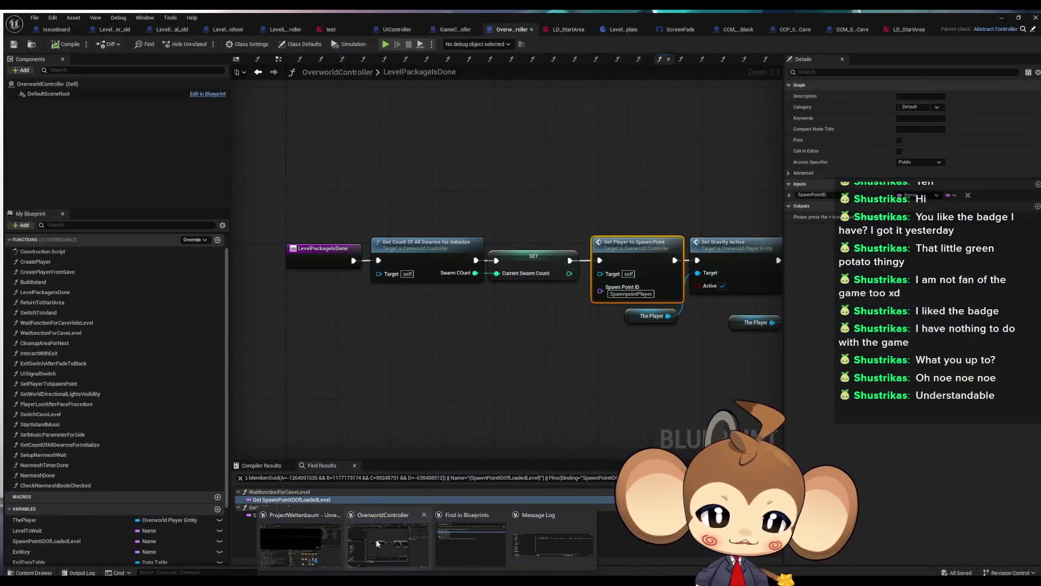
left_click(376, 539)
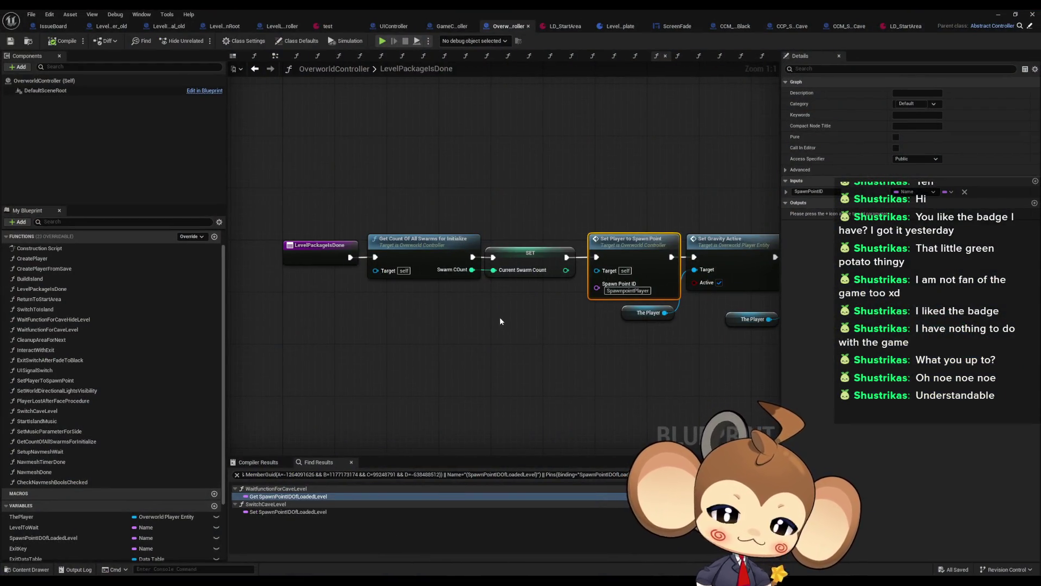
Step: Select LevelPackagesIsDone and Set Player nodes, inspect SpawnPointIDOfLoadedLevel, then open BuildIsland
left_click_drag(272, 169, 347, 329)
left_click_drag(628, 188, 646, 307)
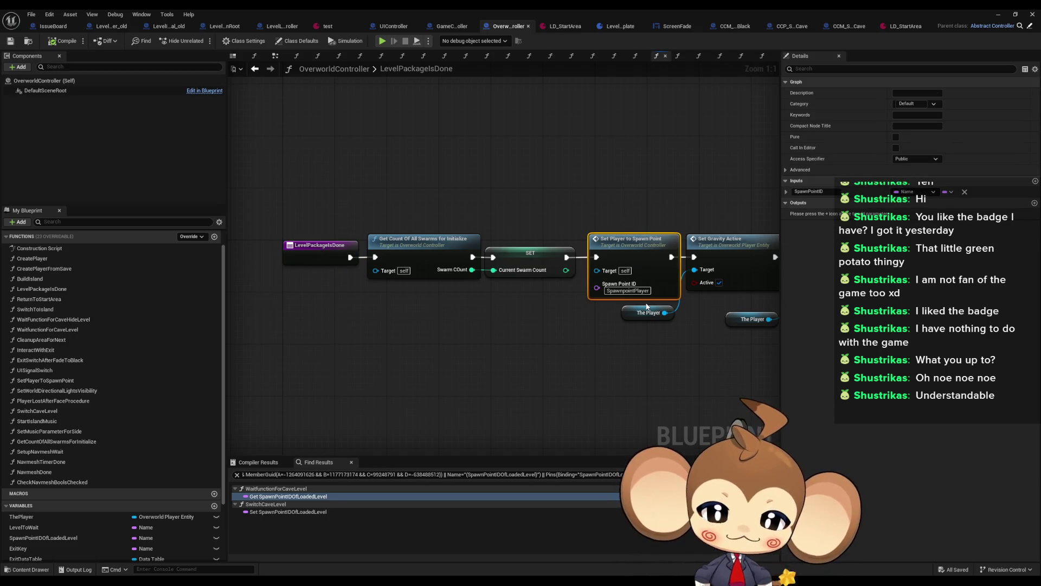
scroll(82, 488, "down", 2)
left_click(73, 499)
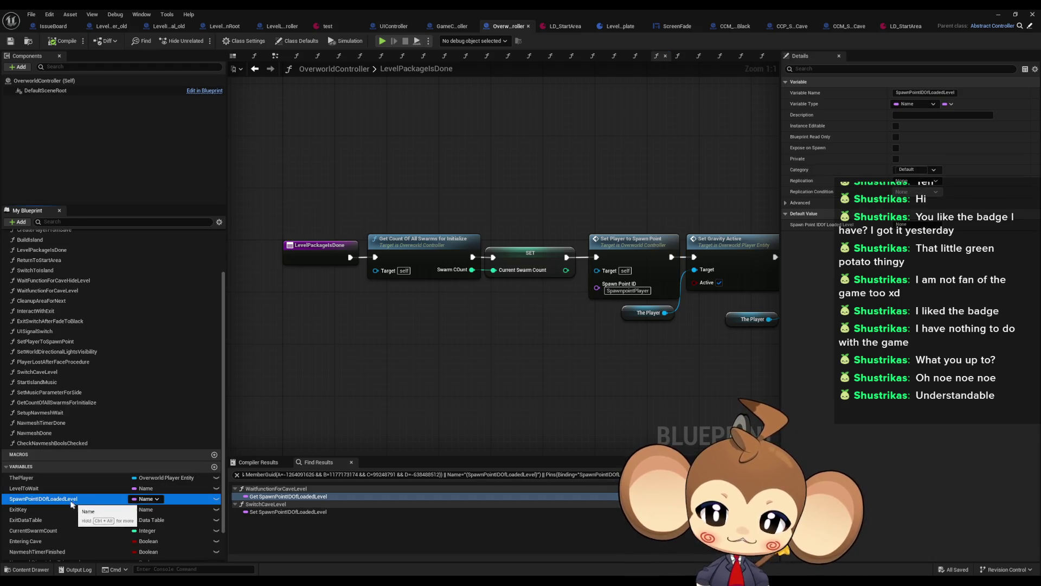
left_click(460, 339)
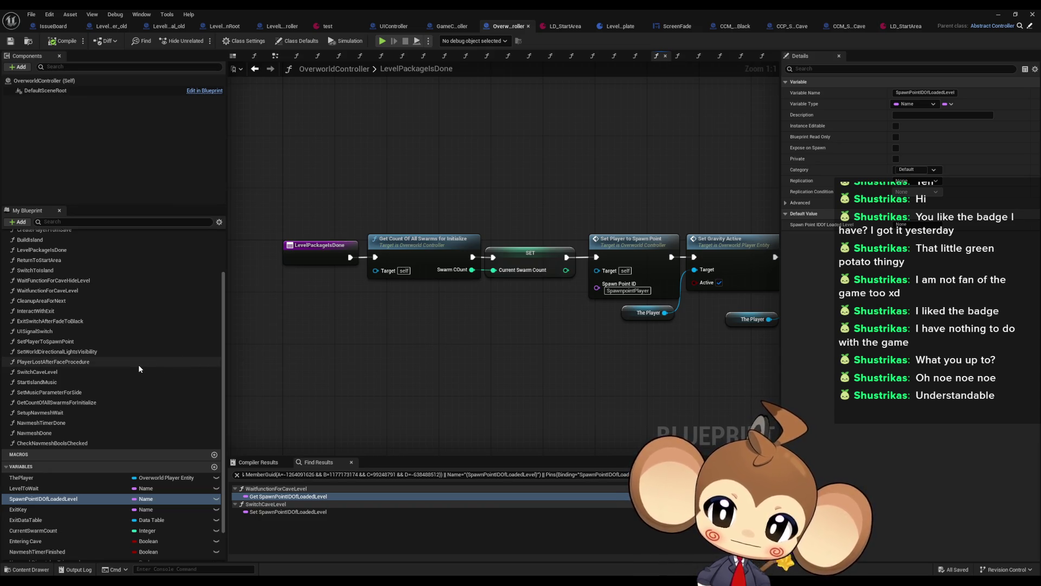
scroll(139, 365, "up", 3)
double_click(61, 298)
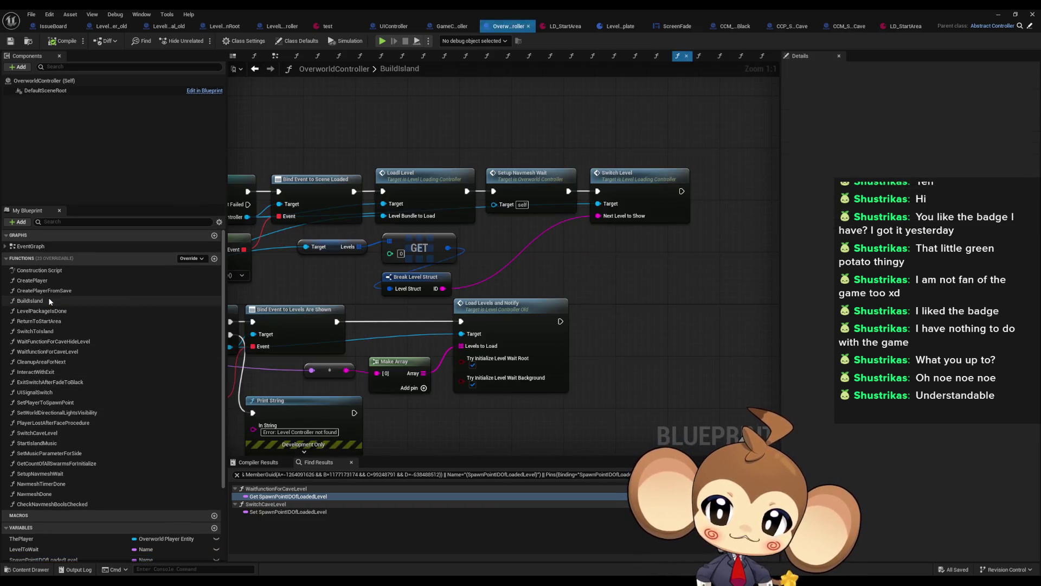
Step: Look over BuildIsland's Break Level Struct and Create Event nodes, then open the Switch Level call's function
scroll(487, 326, "down", 4)
scroll(565, 307, "up", 3)
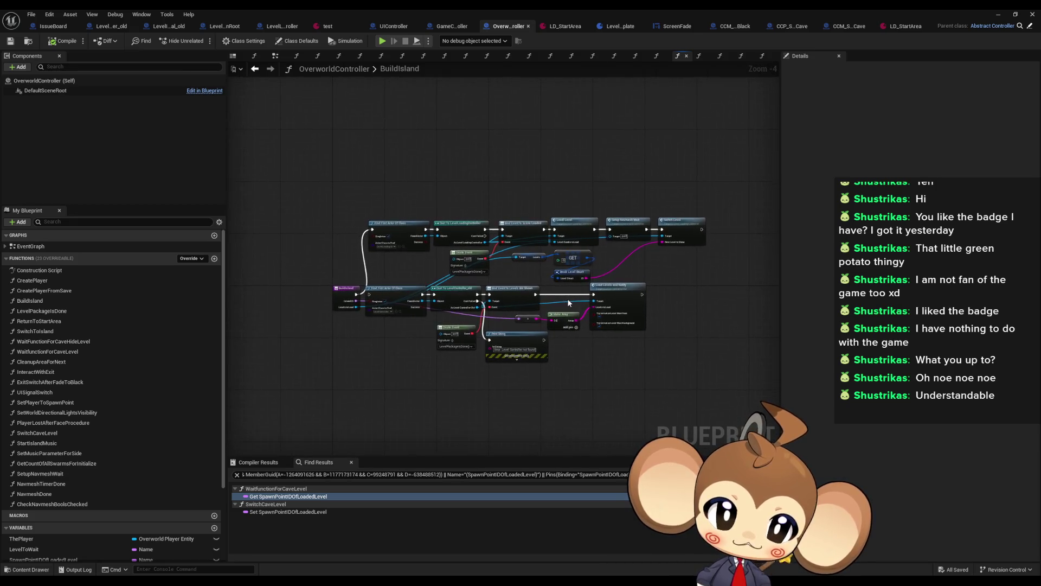
mouse_move(735, 133)
left_mouse_down()
mouse_move(773, 233)
mouse_move(757, 242)
left_mouse_up()
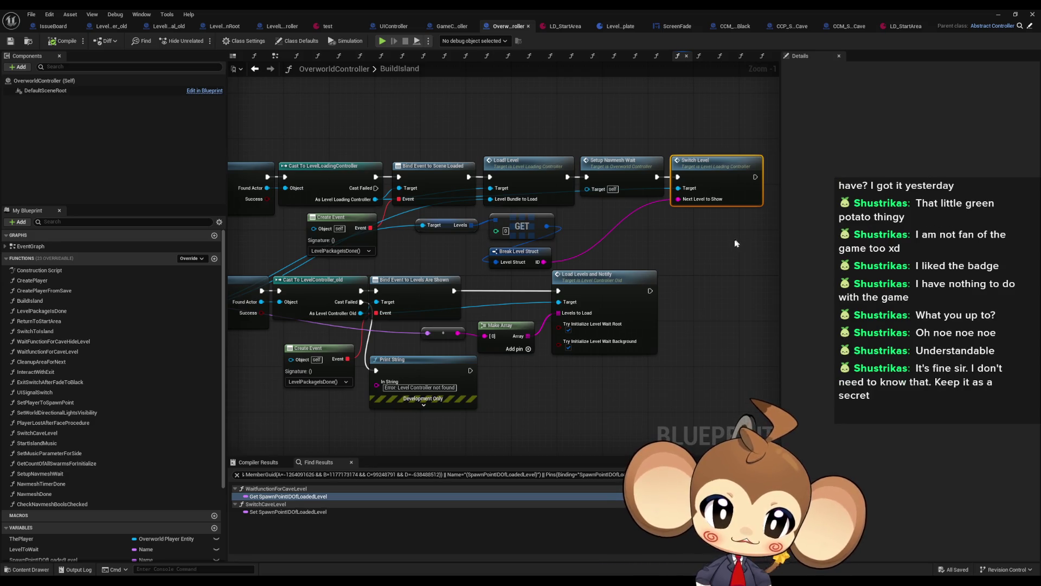
left_click_drag(412, 248, 550, 268)
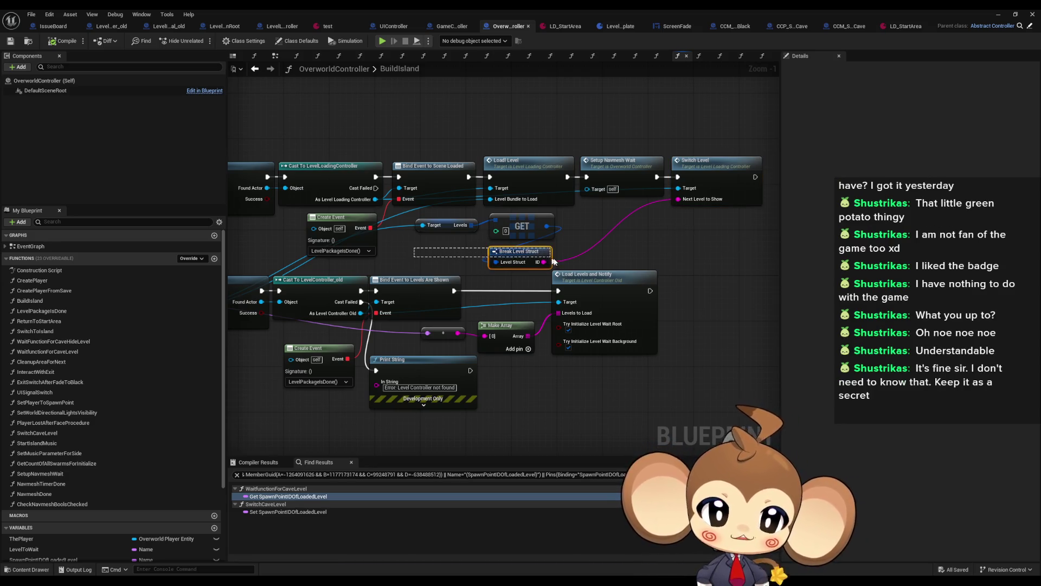
mouse_move(442, 240)
left_mouse_down()
mouse_move(609, 244)
mouse_move(699, 271)
left_mouse_up()
mouse_move(601, 256)
left_mouse_down()
mouse_move(495, 268)
mouse_move(584, 269)
left_mouse_up()
left_click(502, 268)
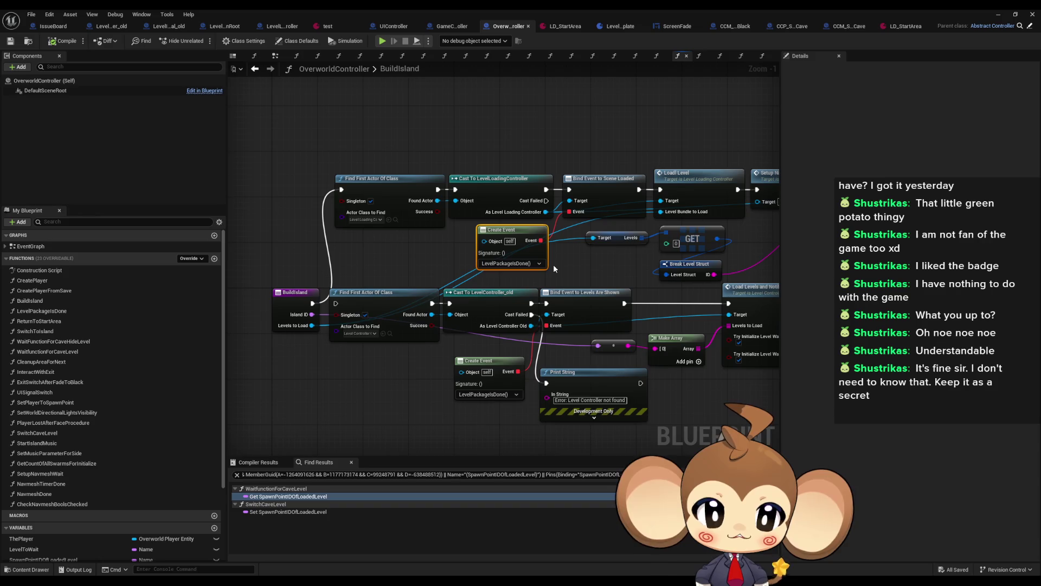
left_click_drag(553, 265, 366, 290)
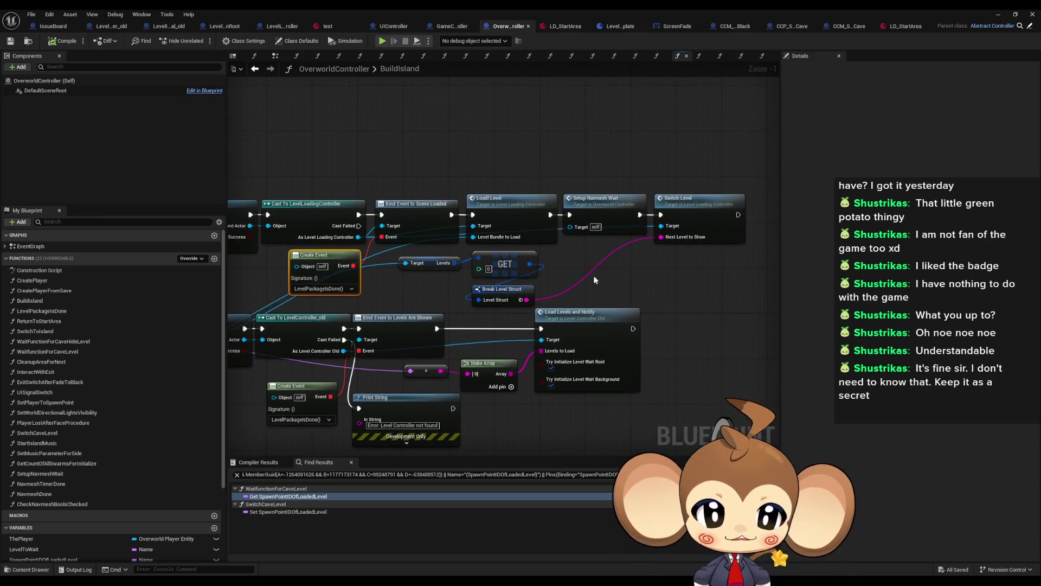
left_click(671, 206)
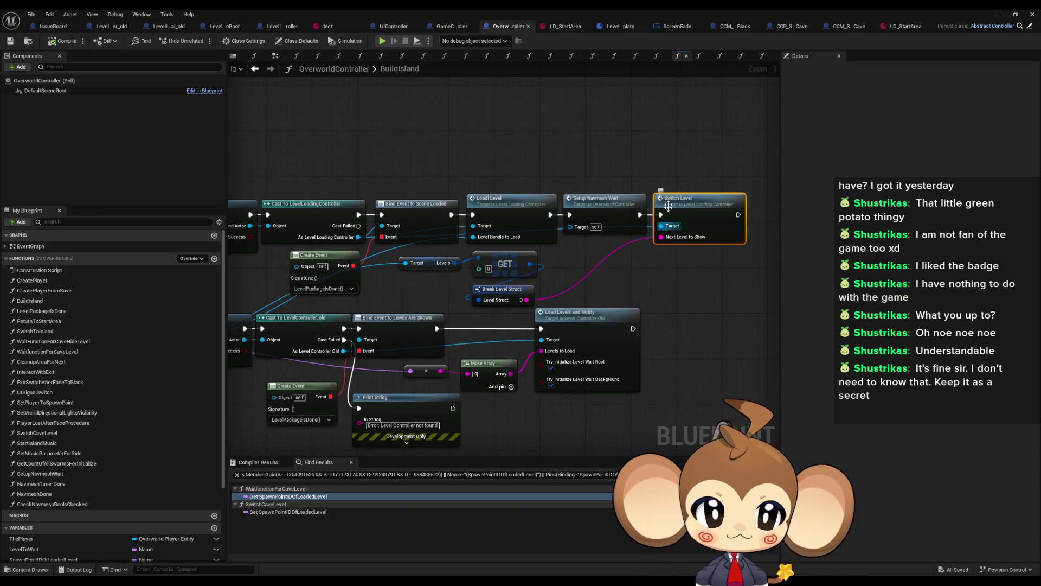
double_click(704, 225)
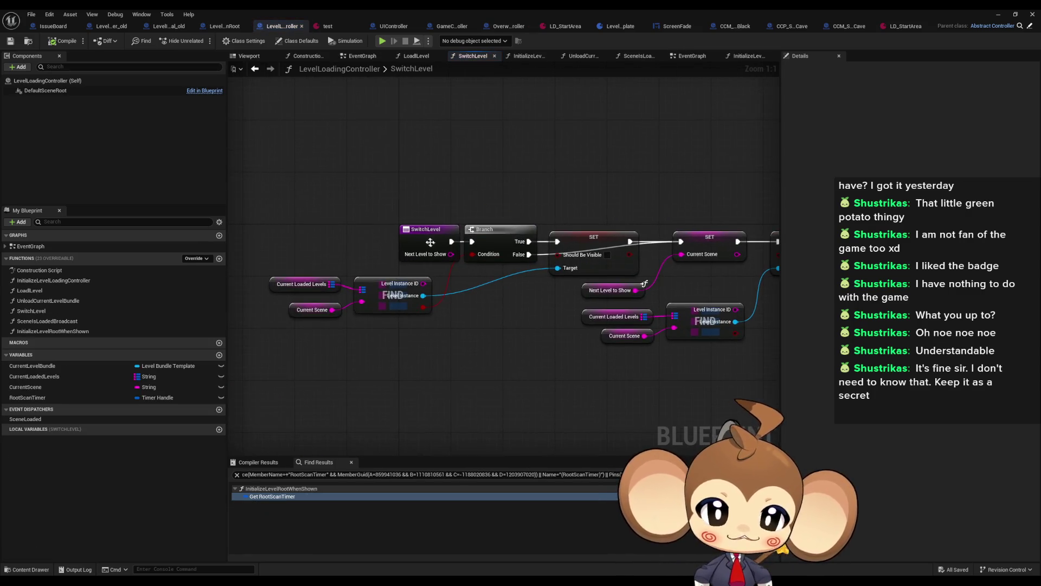
Step: Add a String input named Spawn Point ID to the SwitchLevel function
left_click(1034, 203)
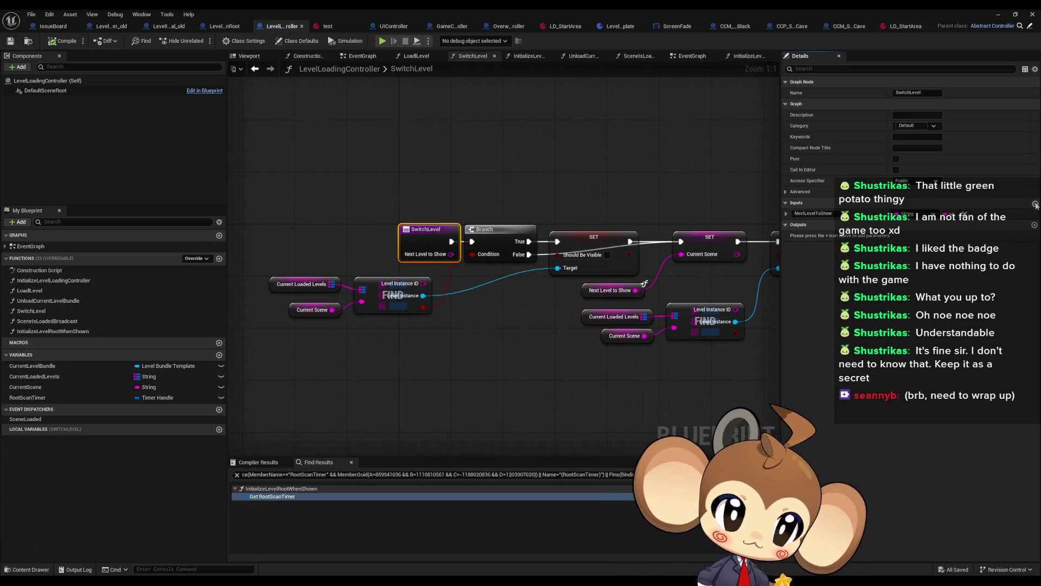
left_click(916, 224)
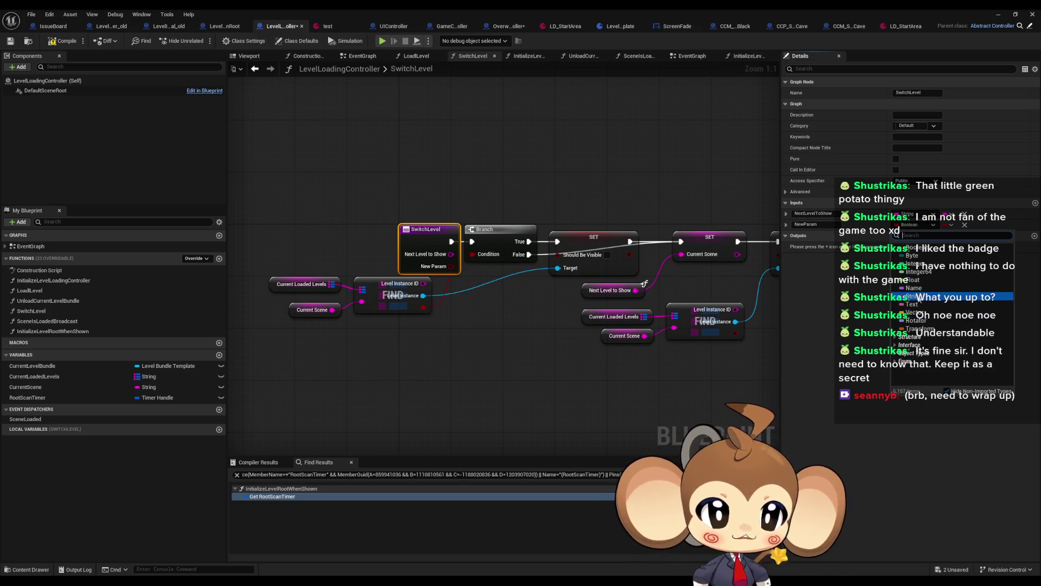
left_click(914, 295)
type("SpawnPointID")
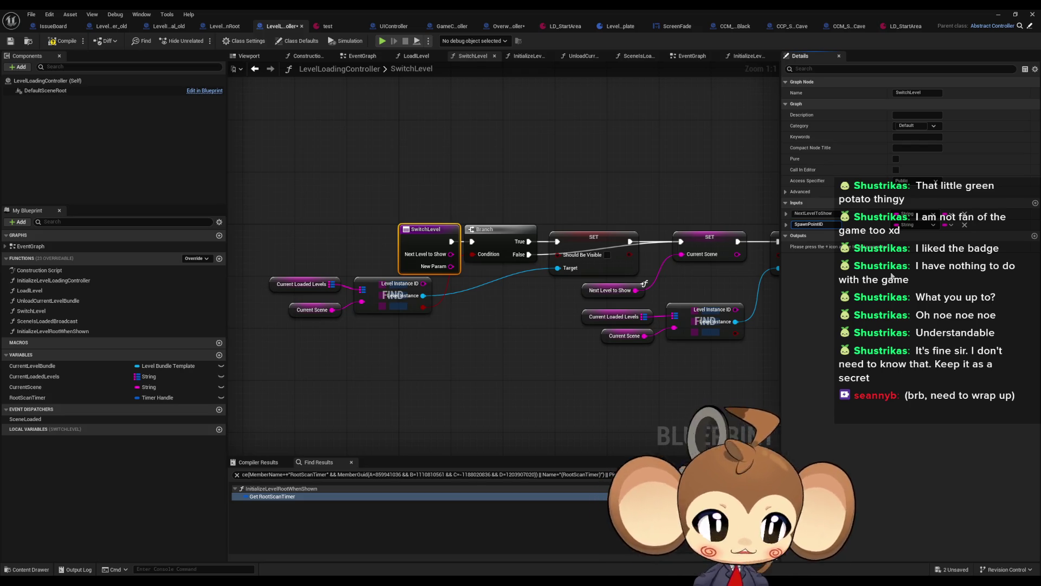
key("Return")
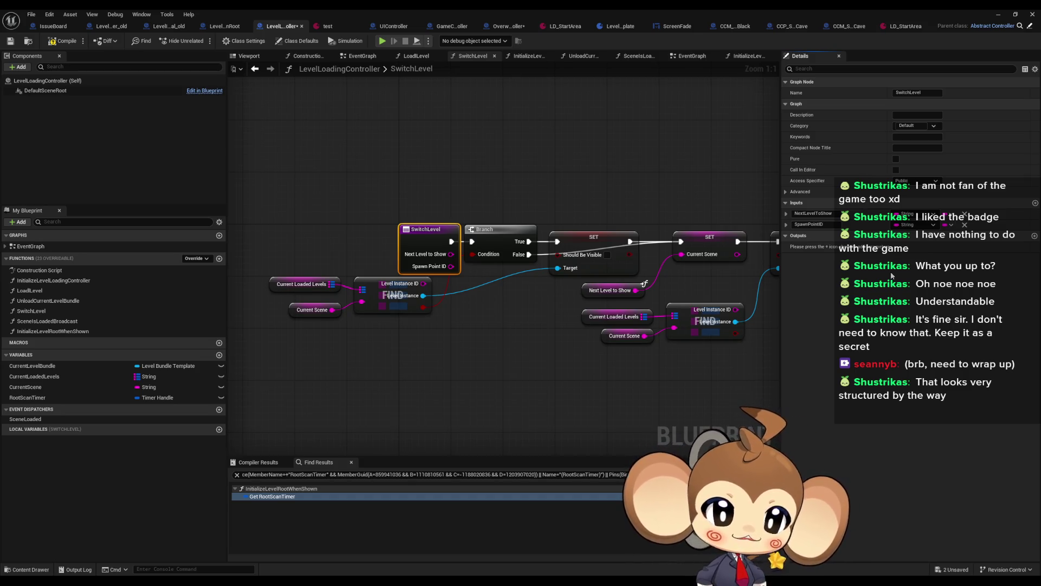
Step: Remove the Spawn Point ID input again, compile and save, and return to OverworldController
mouse_move(529, 309)
left_mouse_down()
mouse_move(447, 311)
mouse_move(489, 328)
mouse_move(454, 319)
left_mouse_up()
left_click(429, 332)
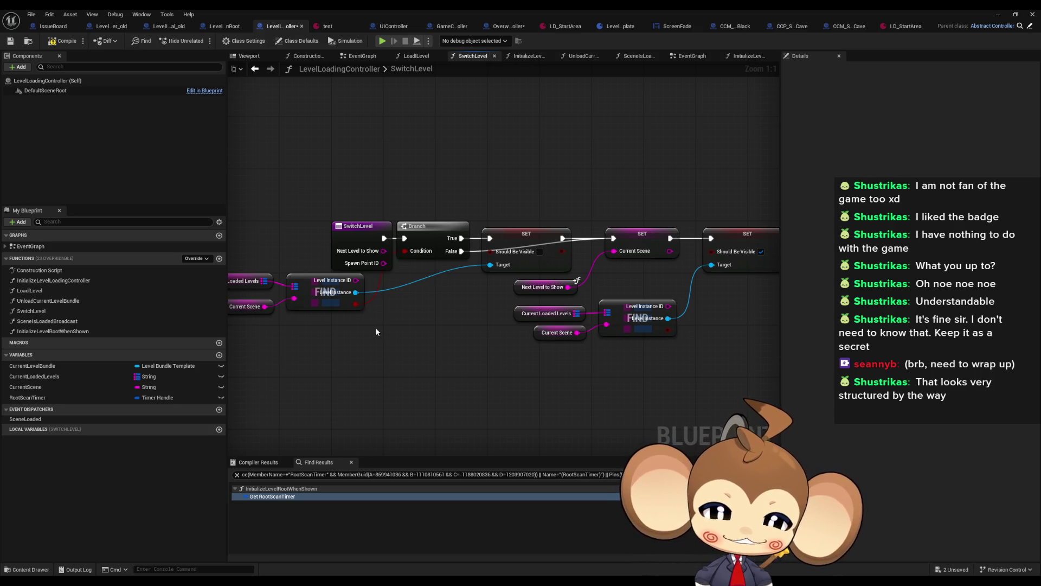
mouse_move(493, 342)
left_mouse_down()
mouse_move(347, 340)
mouse_move(557, 348)
left_mouse_up()
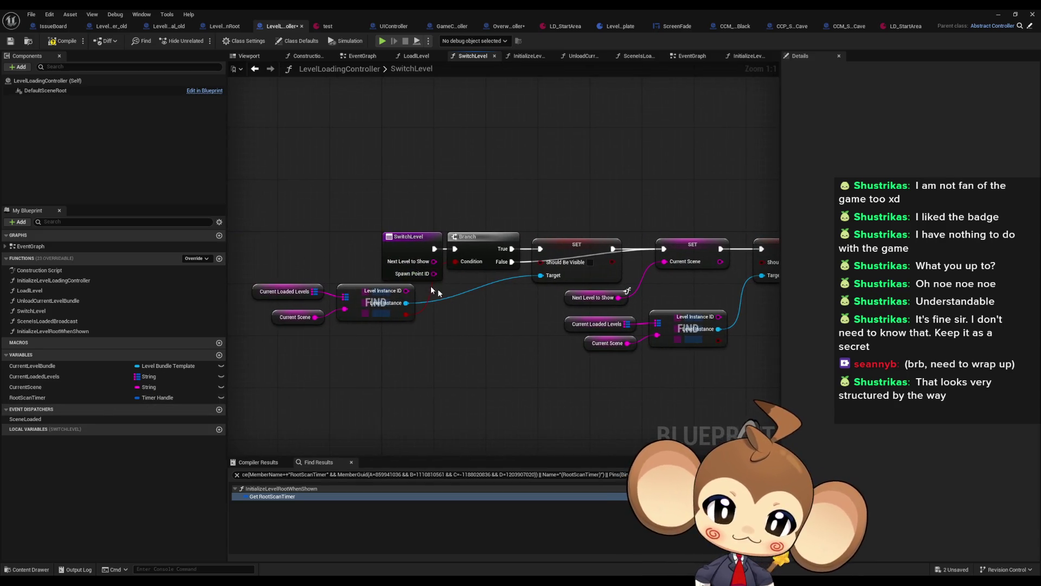
left_click(384, 273)
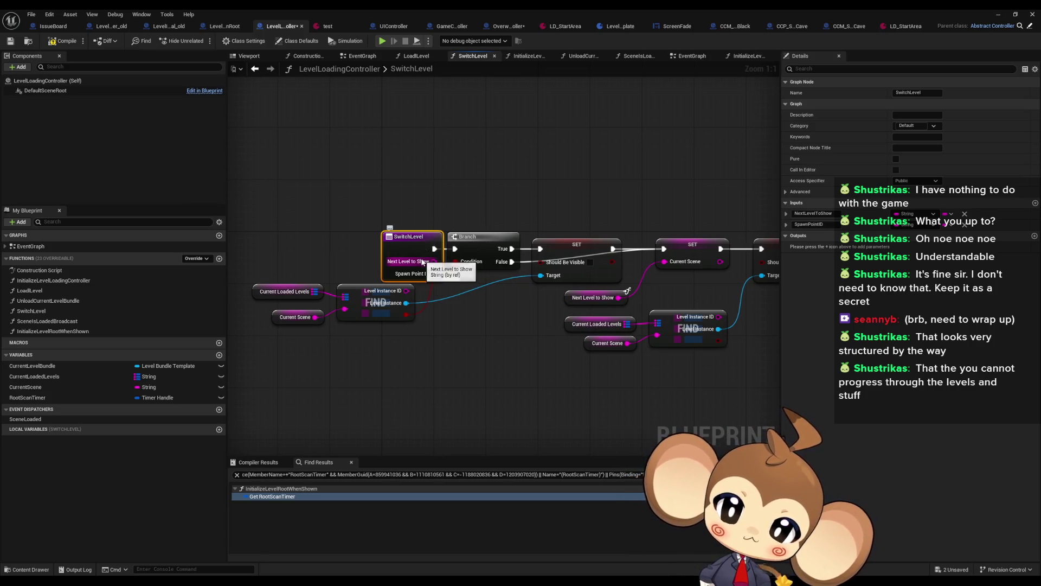
left_click(967, 230)
left_click(965, 225)
left_click(63, 40)
left_click(507, 26)
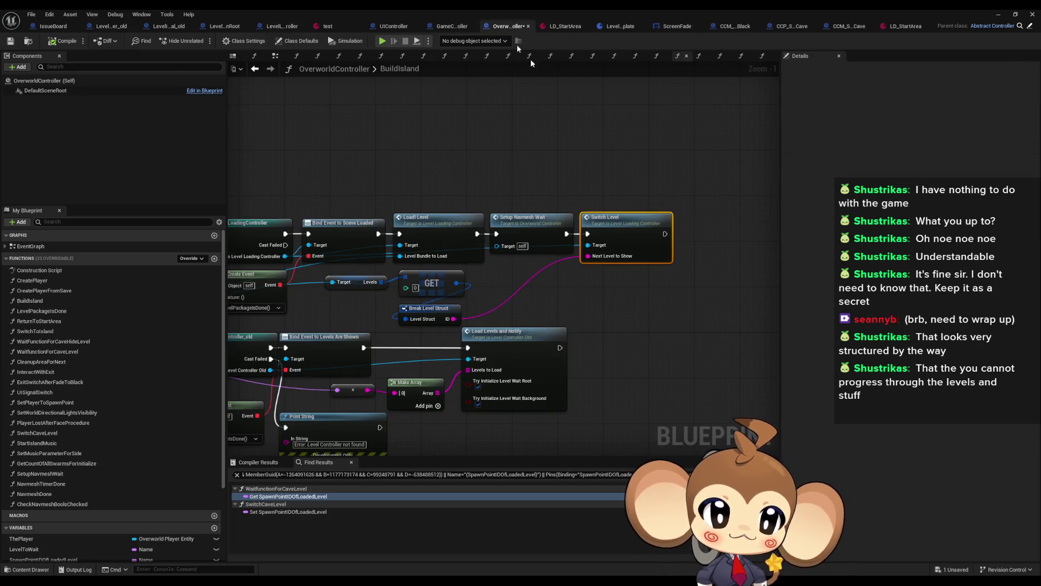
Step: Drop a Set node for SpawnPointIDOfLoadedLevel into the BuildIsland graph
scroll(71, 531, "down", 2)
left_click_drag(44, 534, 641, 295)
left_click(673, 309)
scroll(61, 547, "down", 2)
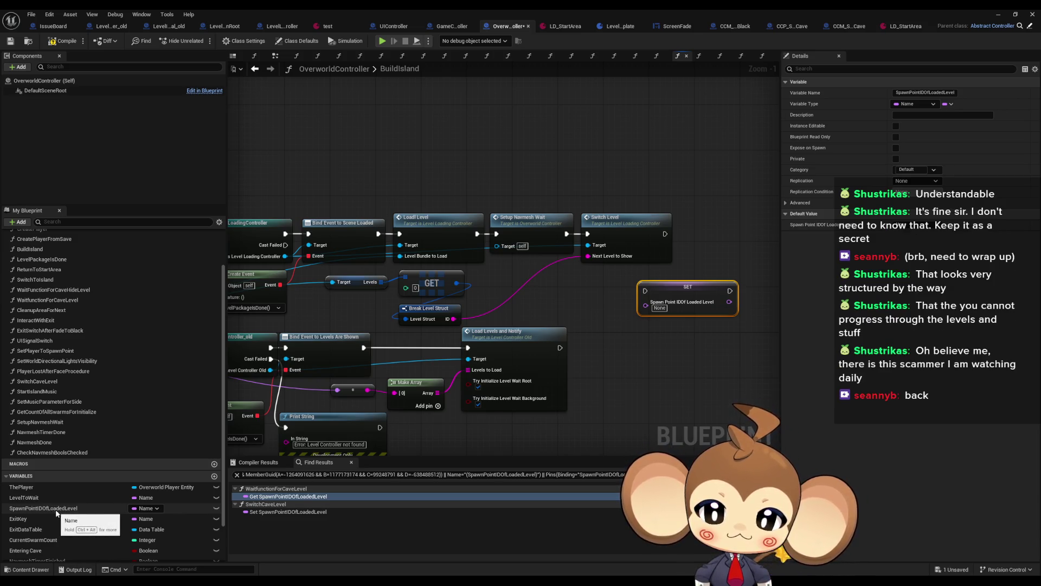
left_click_drag(558, 367, 476, 374)
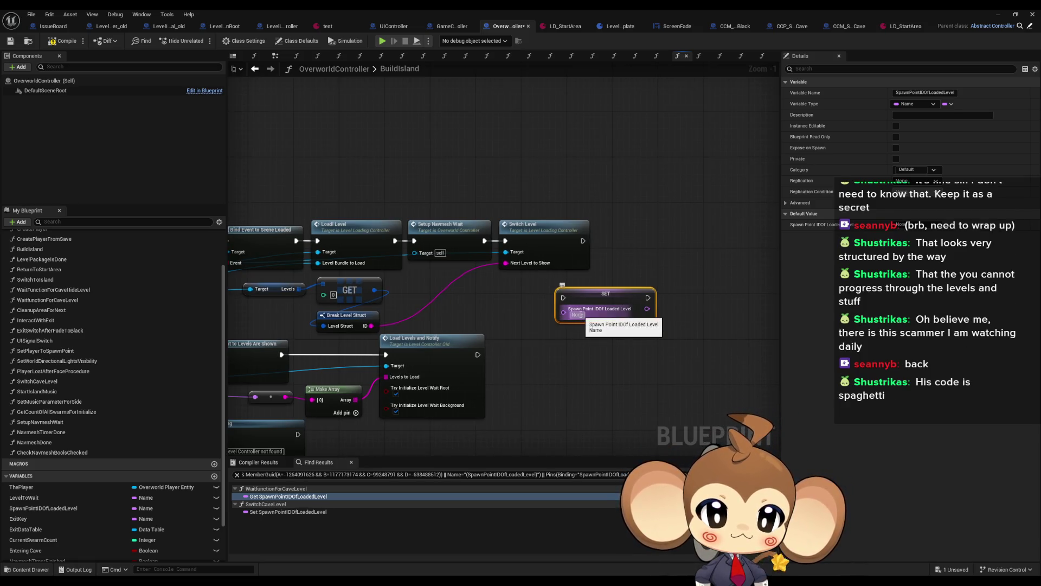
Step: Check the WaitfunctionForCaveLevel getter and GameController's ExecuteCommand, then return to BuildIsland
left_click(287, 496)
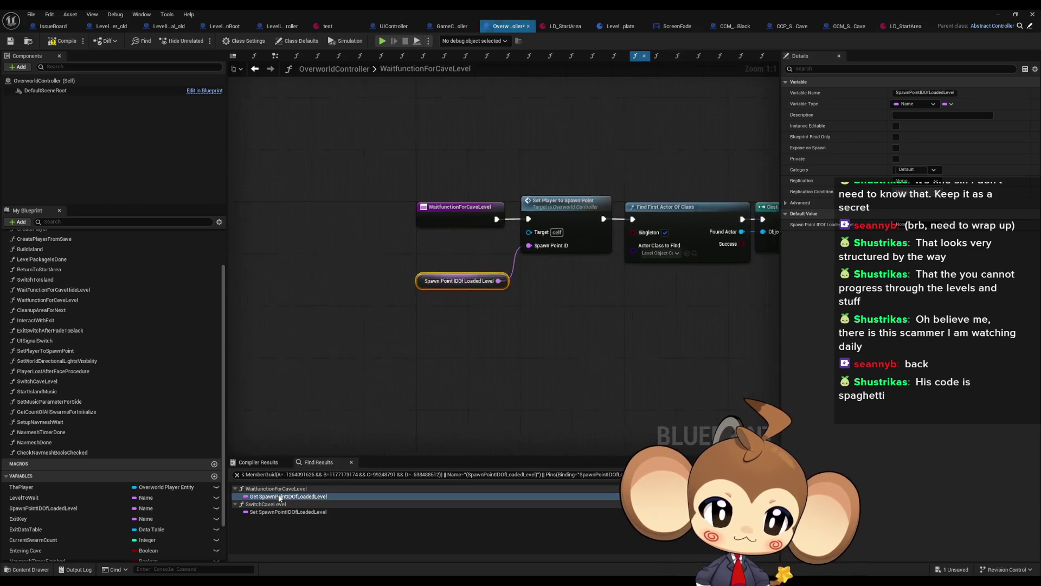
left_click(255, 68)
left_click(453, 25)
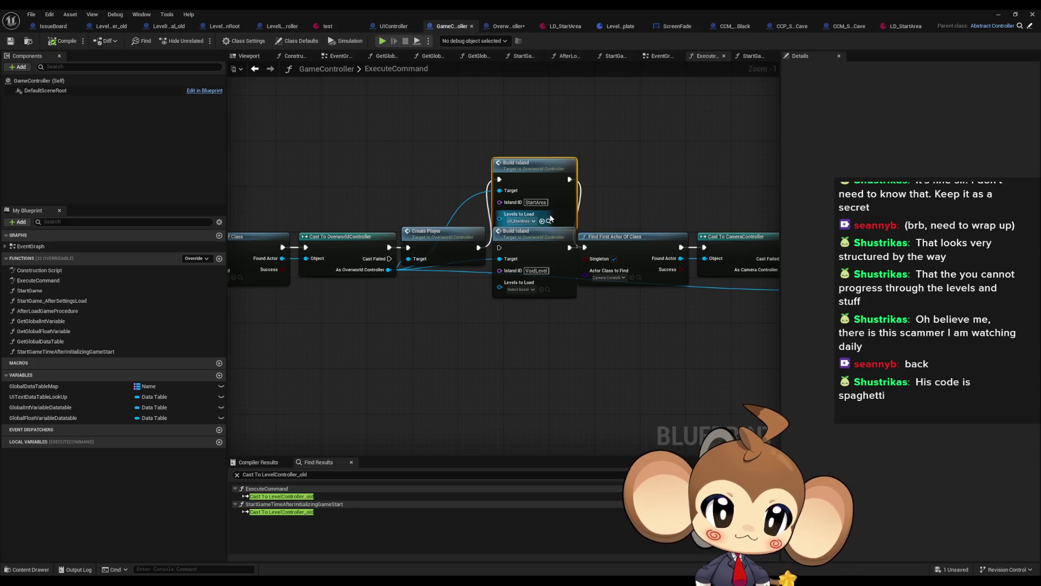
left_click(500, 29)
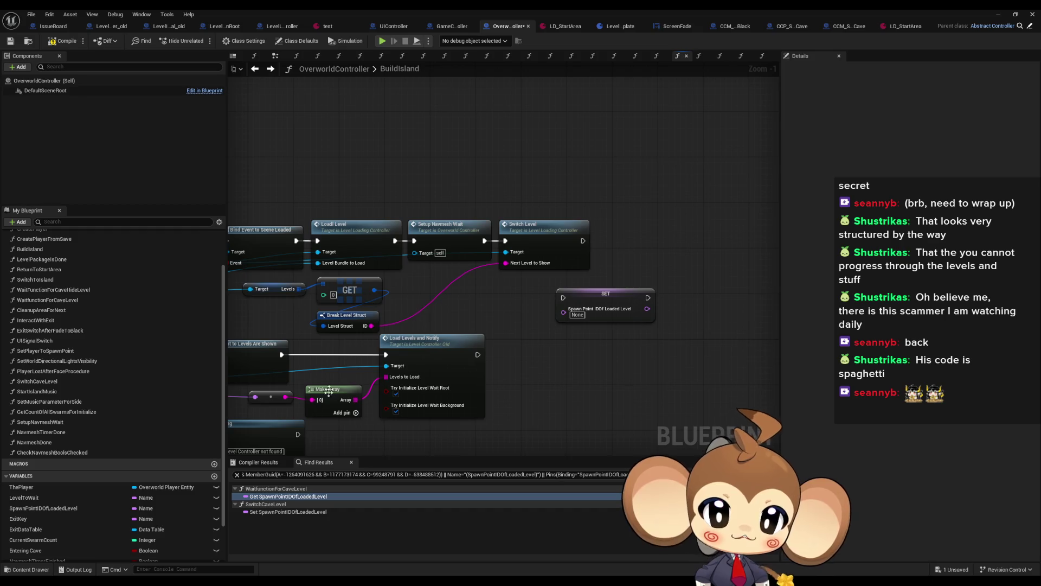
Step: Find references to SpawnPointIDOfLoadedLevel and step through them to the SwitchCaveLevel setter
right_click(67, 509)
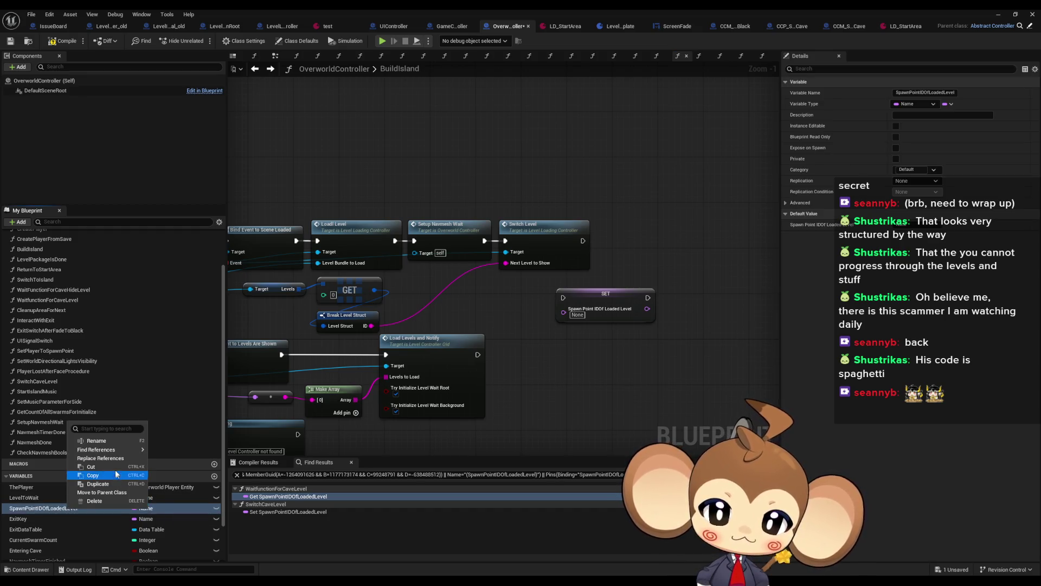
mouse_move(121, 452)
left_click(169, 454)
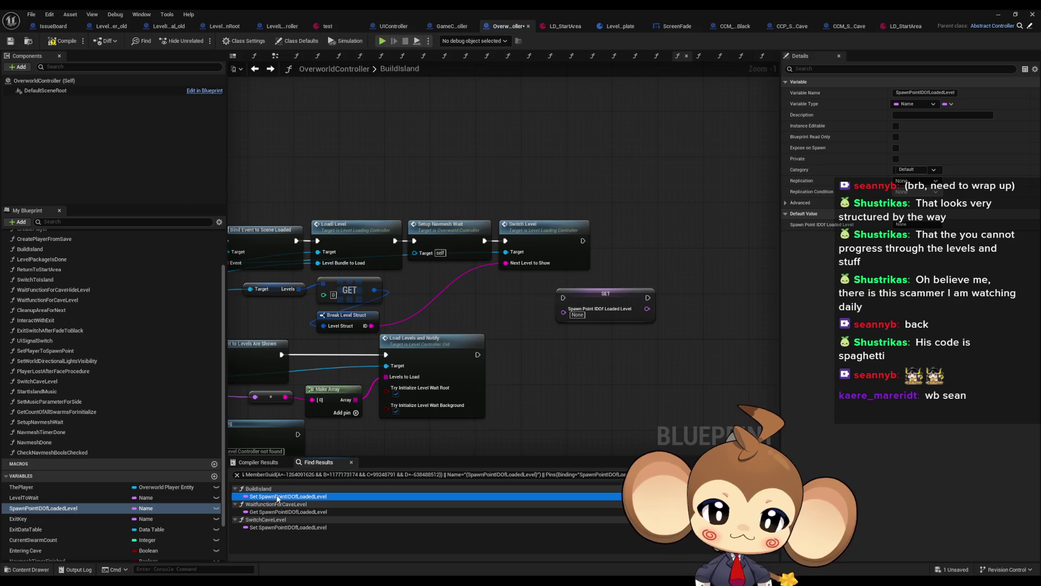
left_click(272, 496)
left_click(268, 510)
left_click(258, 528)
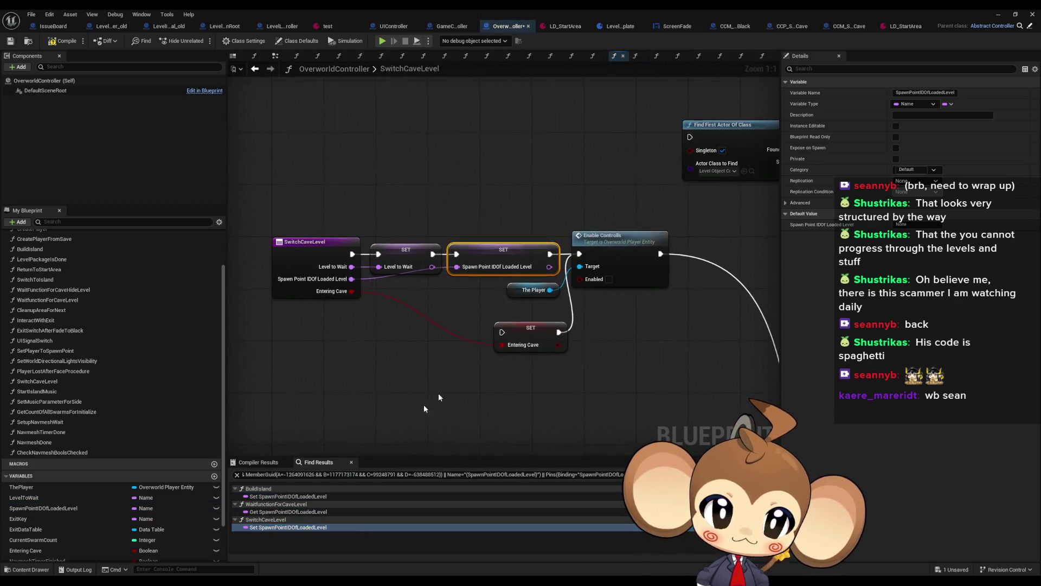
right_click(309, 254)
mouse_move(347, 338)
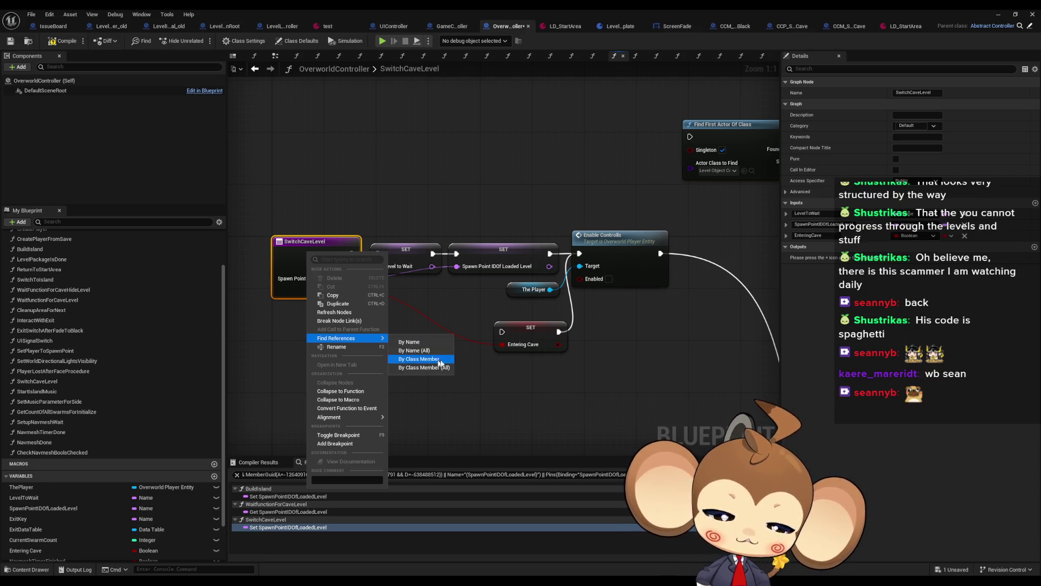
left_click(695, 396)
left_click(696, 396)
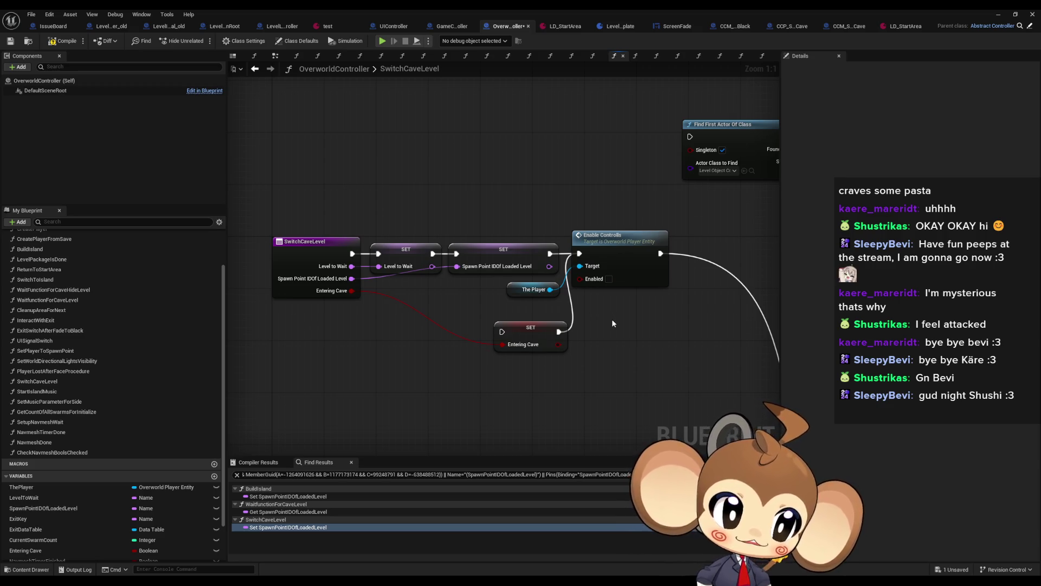
Step: Pan around the SwitchCaveLevel graph, then open the BuildIsland function
left_click_drag(640, 332, 578, 332)
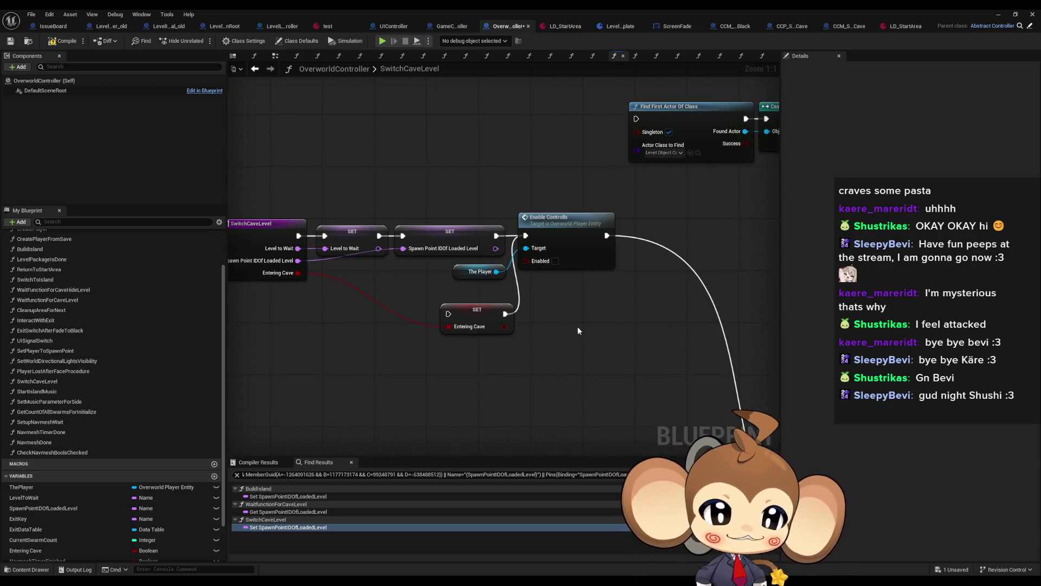
scroll(508, 277, "down", 3)
mouse_move(509, 278)
left_mouse_down()
mouse_move(348, 118)
mouse_move(606, 320)
left_mouse_up()
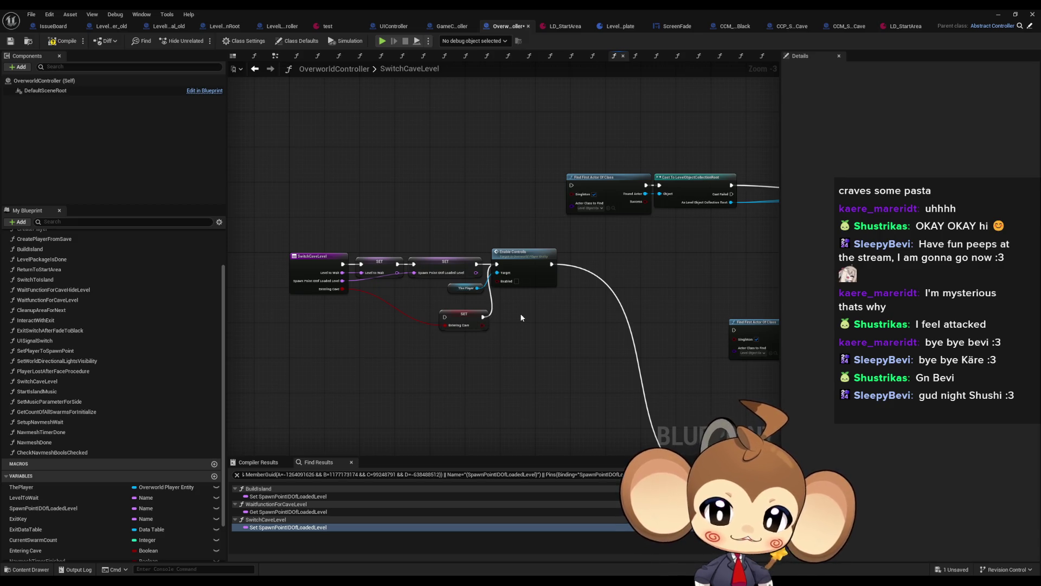
scroll(111, 348, "up", 1)
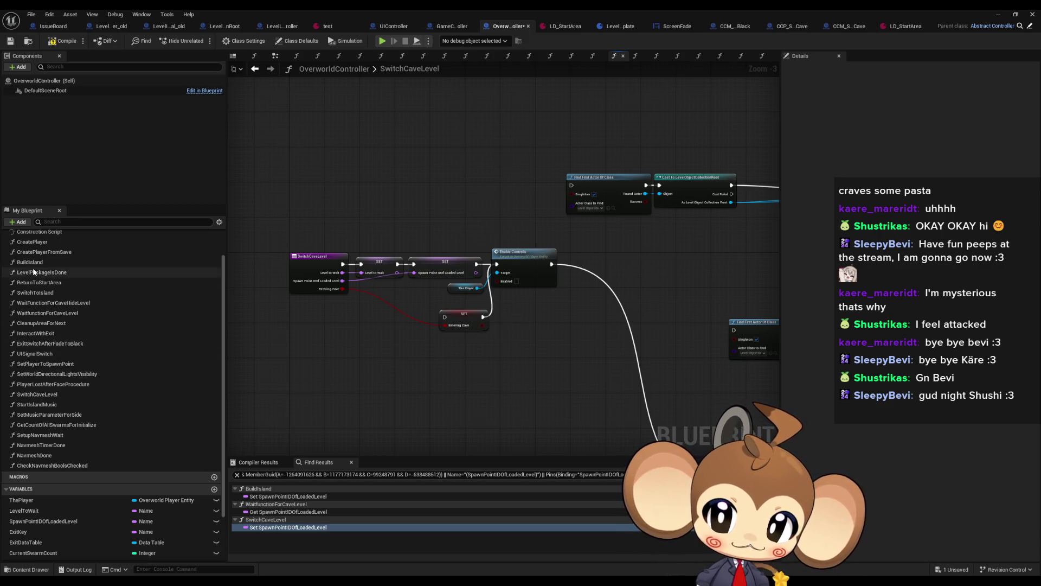
double_click(51, 264)
scroll(514, 321, "down", 2)
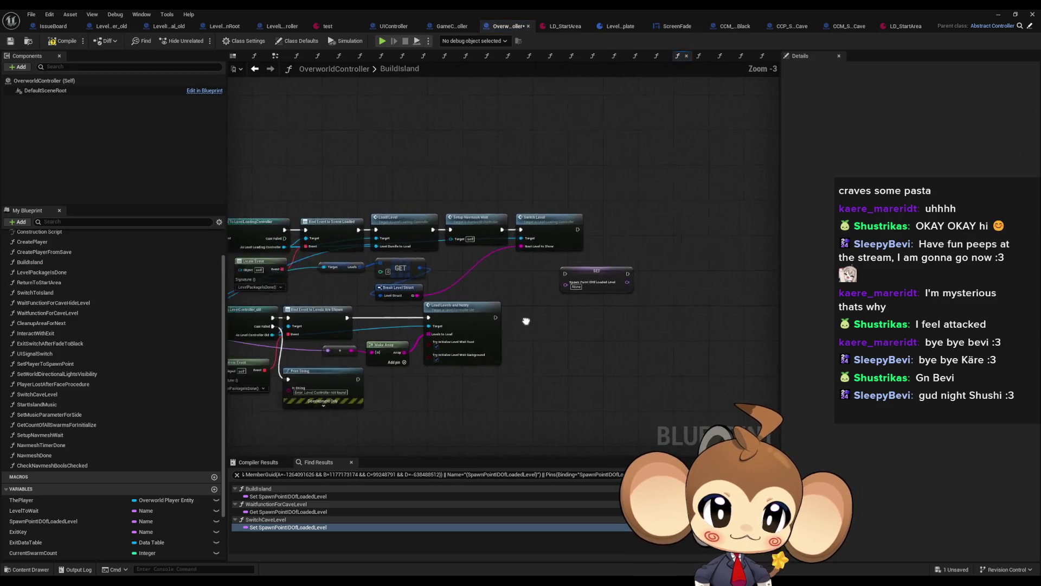
scroll(400, 306, "down", 1)
Step: Open BuildIsland from its call in GameController's ExecuteCommand graph
left_click(452, 26)
scroll(414, 185, "up", 3)
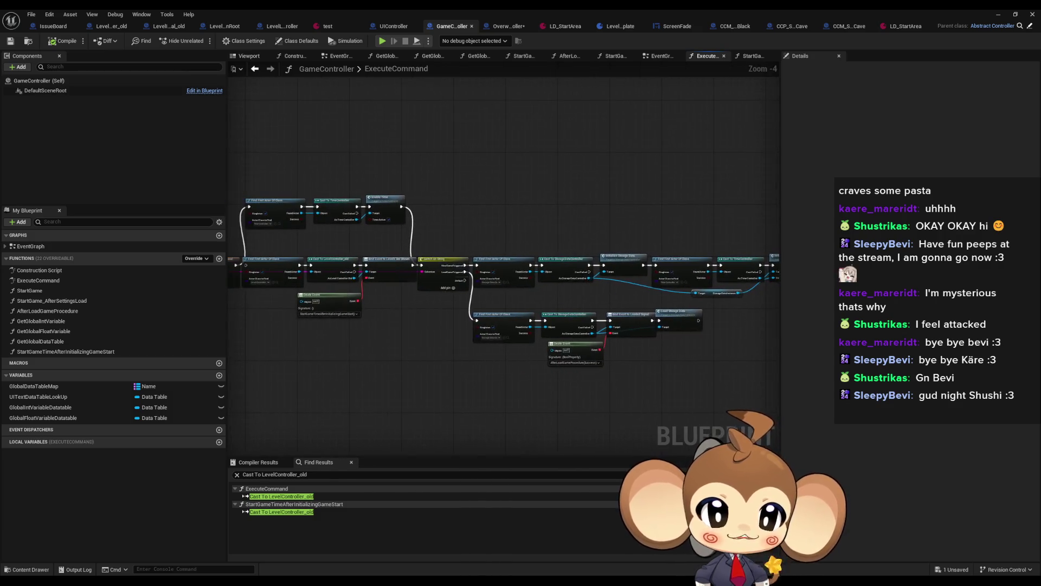
double_click(414, 185)
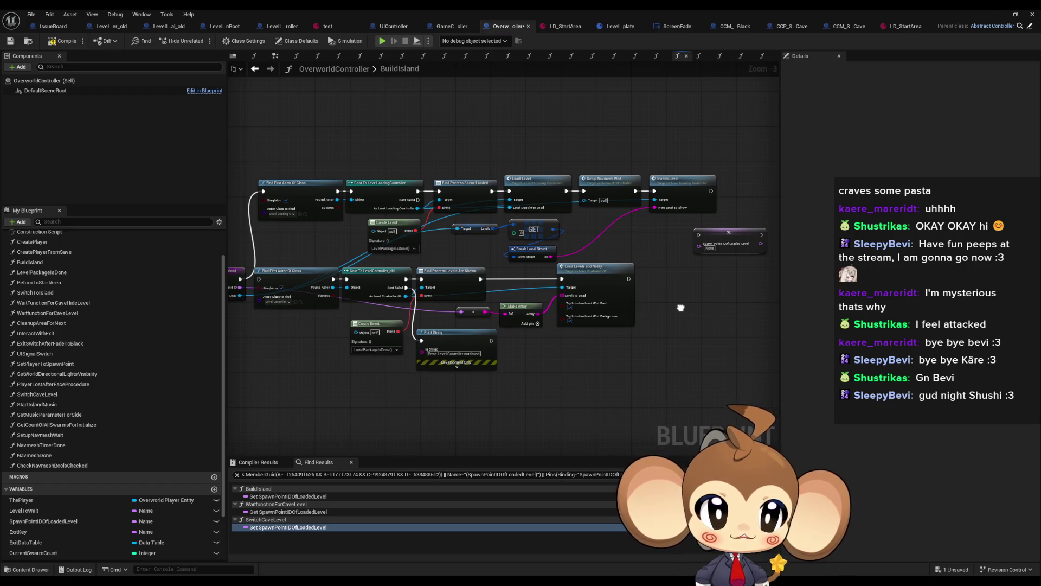
left_click_drag(680, 307, 727, 304)
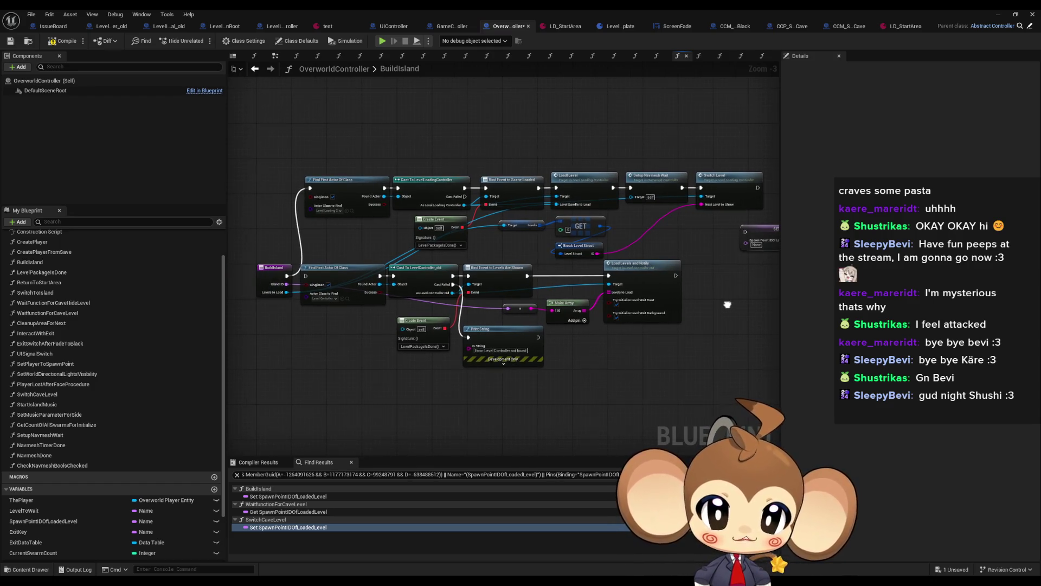
scroll(533, 387, "up", 3)
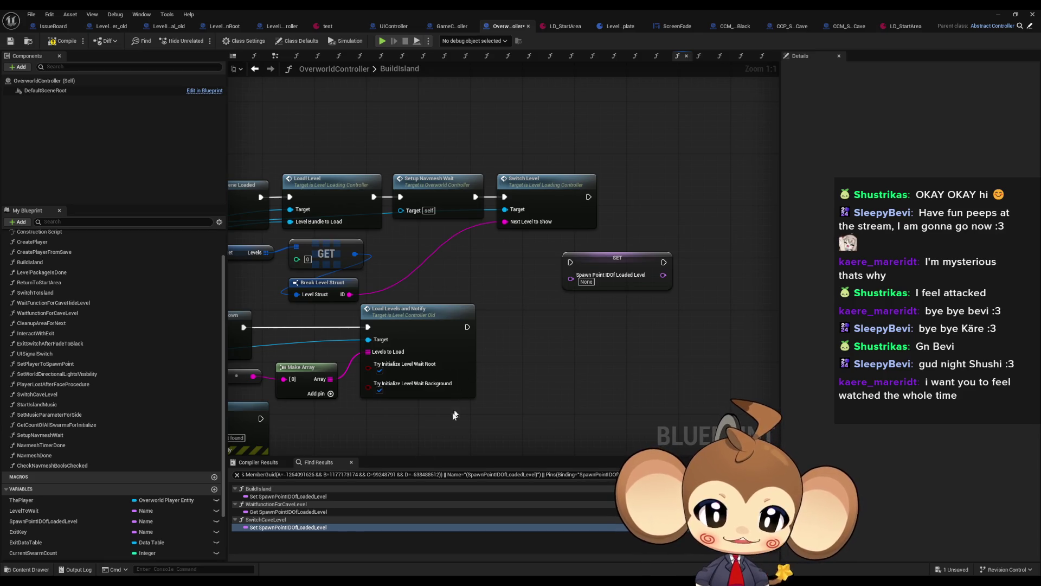
Step: Find all calls to SwitchCaveLevel and open the one in CCM_SwitchToCave
left_click(288, 496)
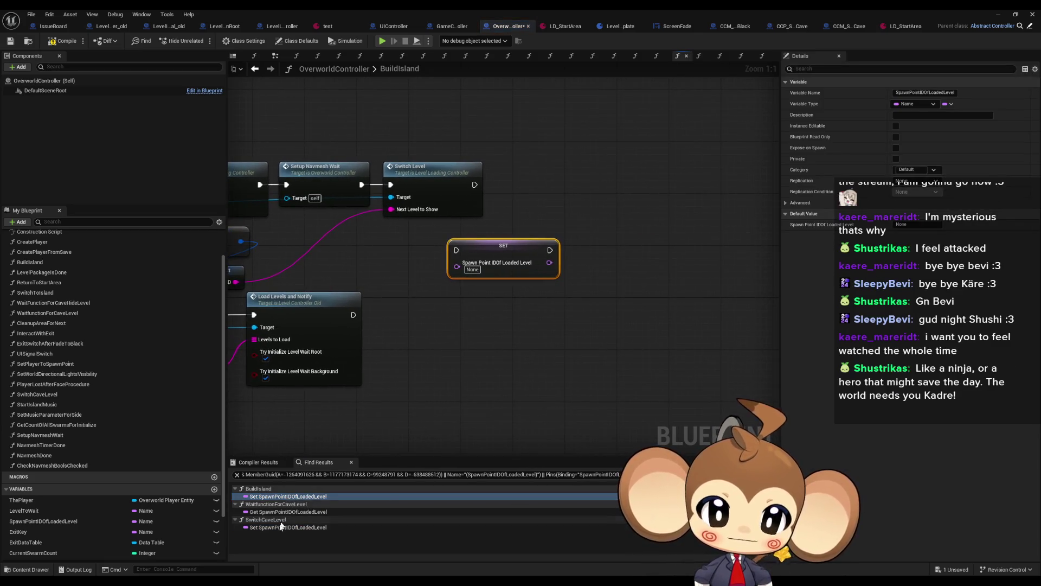
left_click(287, 527)
right_click(294, 253)
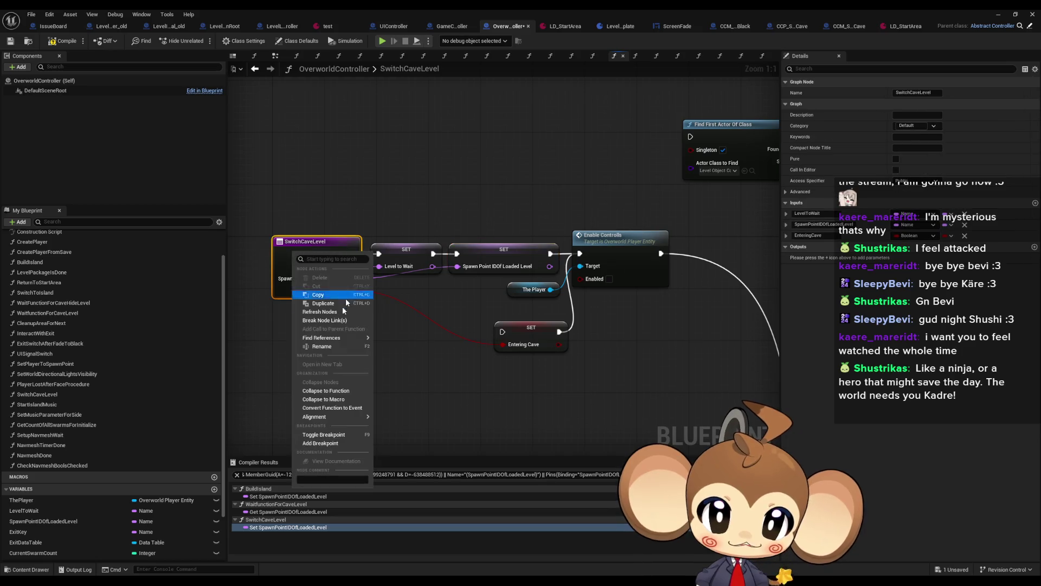
mouse_move(326, 337)
left_click(415, 368)
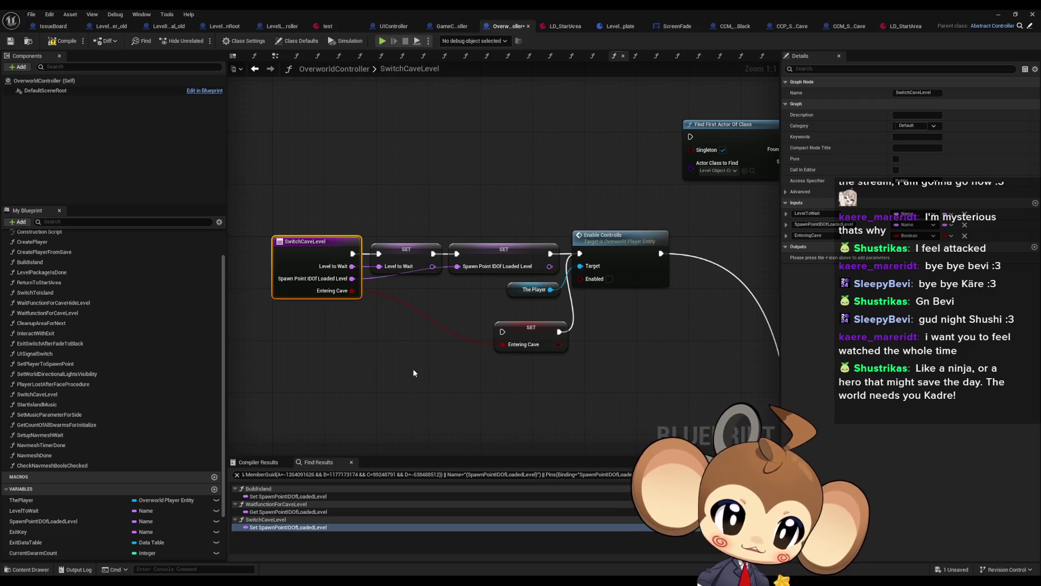
left_click(847, 26)
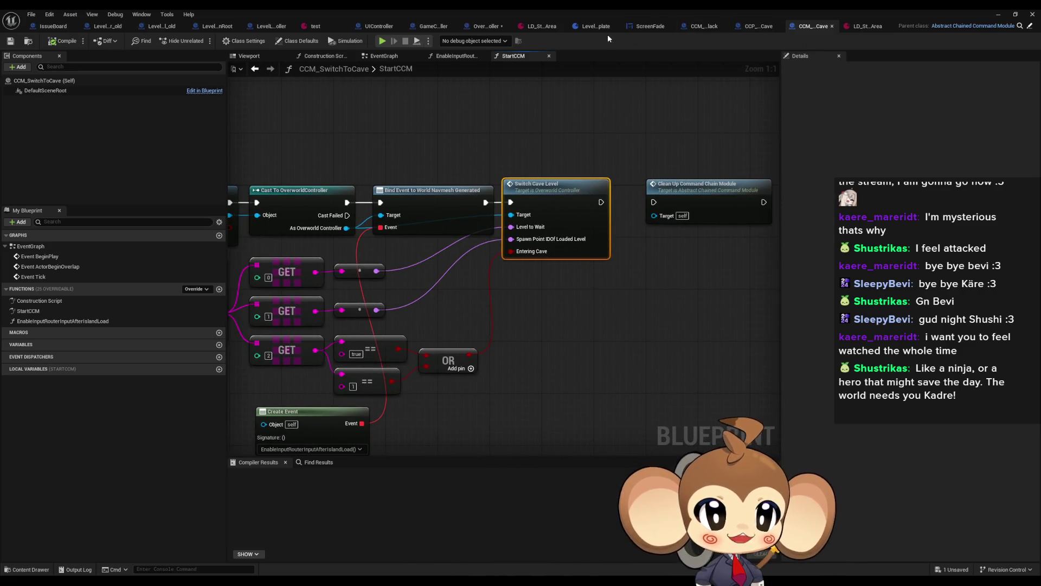
Step: Find all calls to Set Player to Spawn Point and go to the LevelPackageIsDone one
left_click(484, 30)
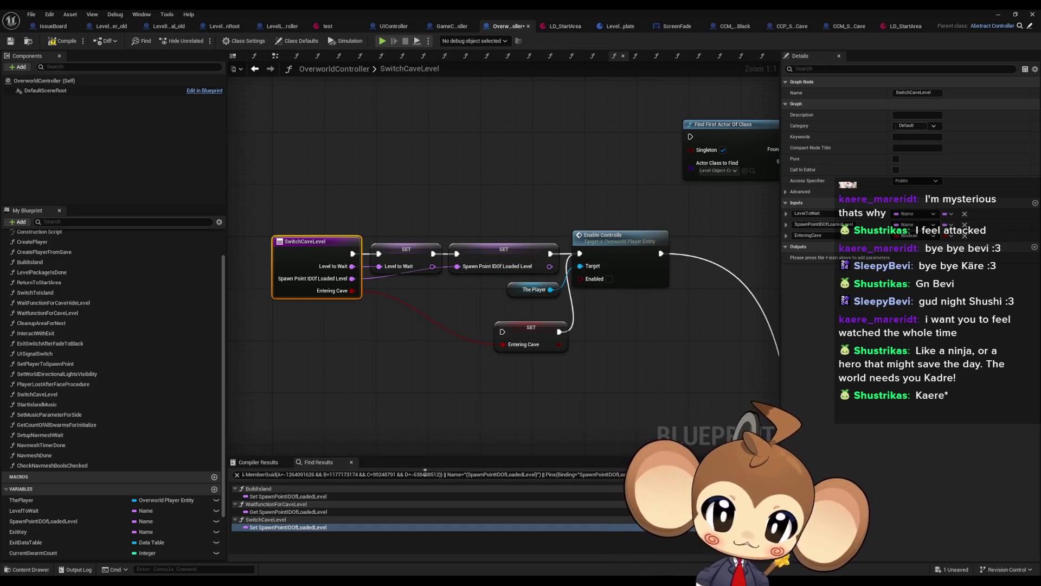
left_click(288, 512)
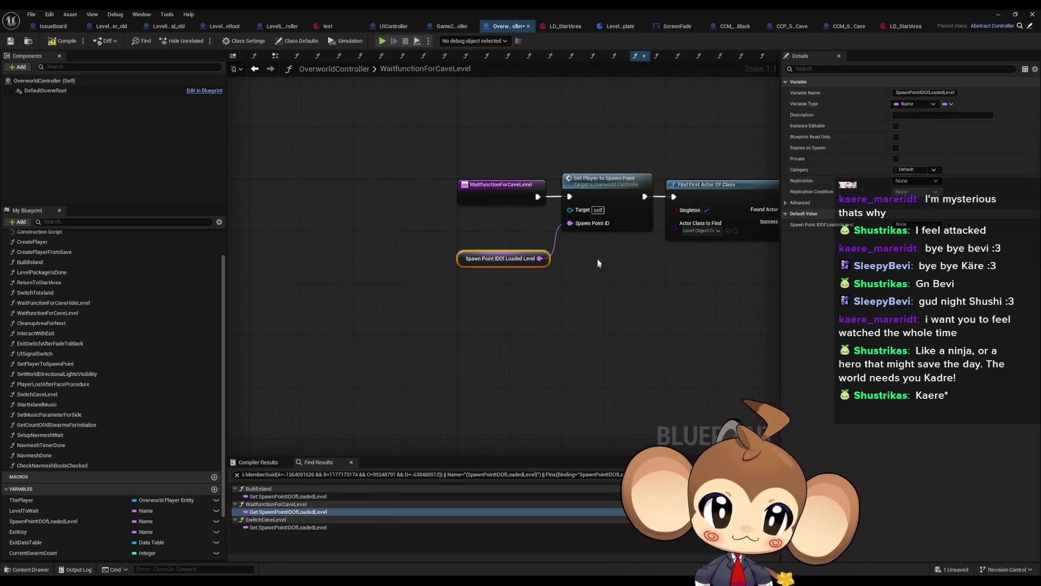
right_click(584, 189)
mouse_move(623, 270)
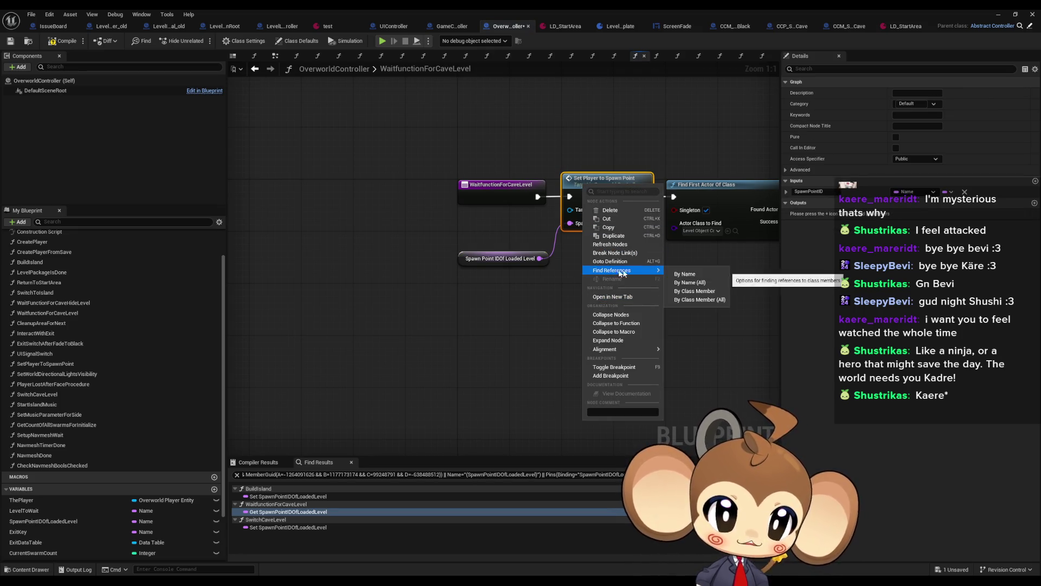
left_click(698, 301)
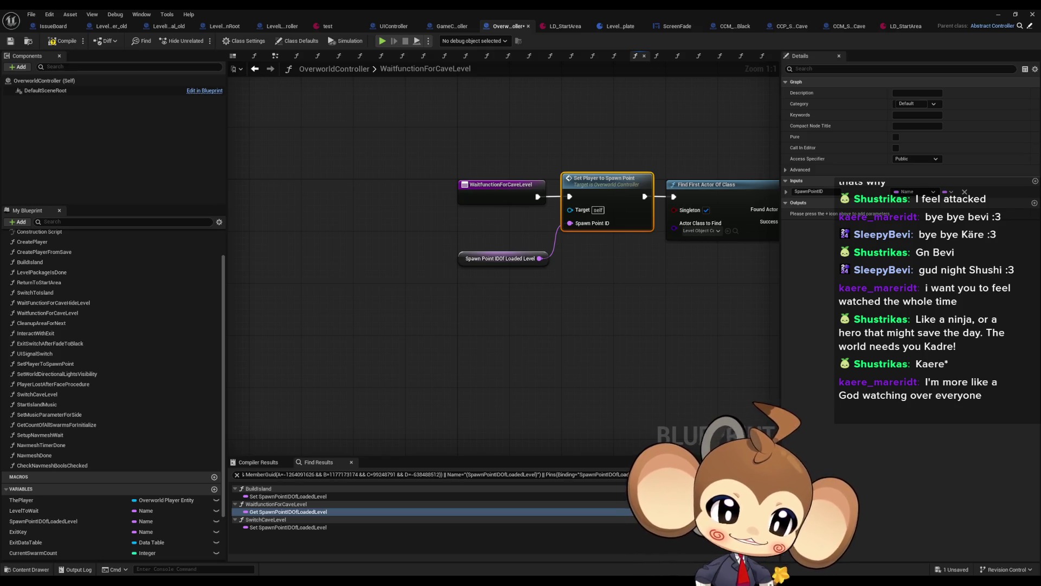
key("alt+Left")
key("alt+Left")
key("alt+Left")
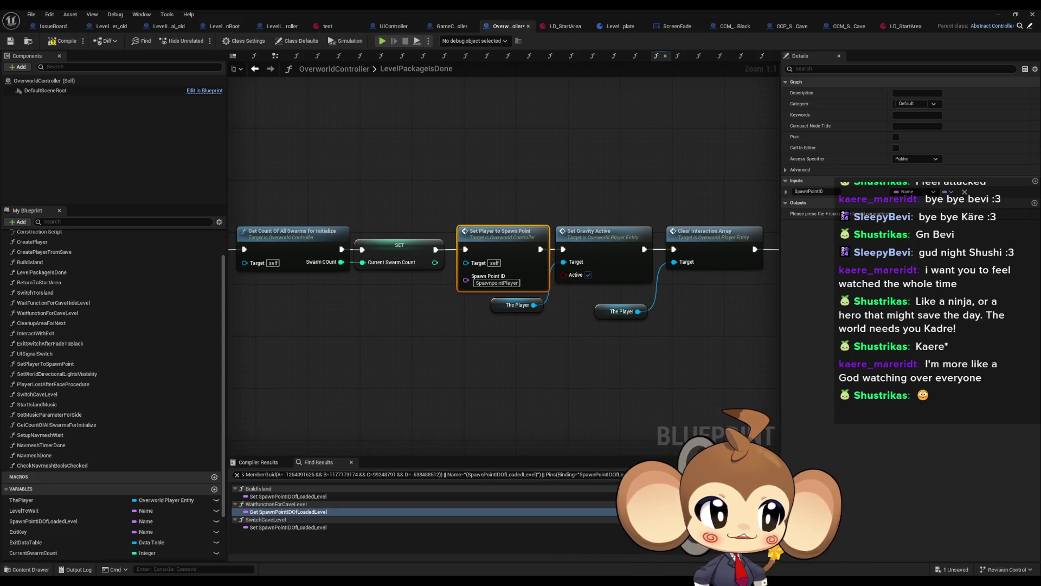
Step: Inspect the hardcoded SpawnpointPlayer value feeding Set Player to Spawn Point
left_click(497, 282)
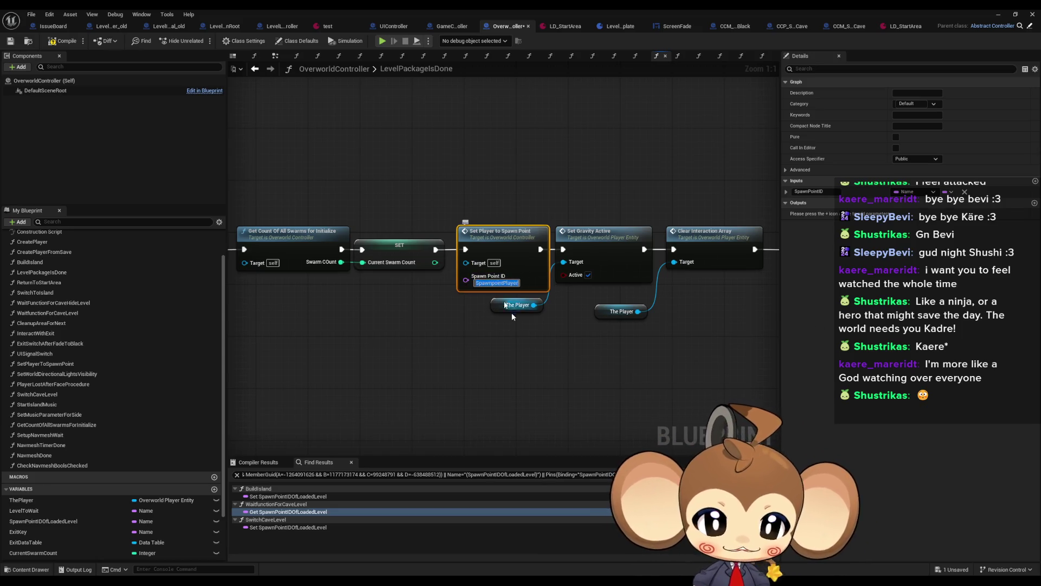
left_click(504, 366)
mouse_move(503, 366)
left_mouse_down()
mouse_move(754, 373)
mouse_move(652, 378)
mouse_move(637, 362)
mouse_move(593, 374)
left_mouse_up()
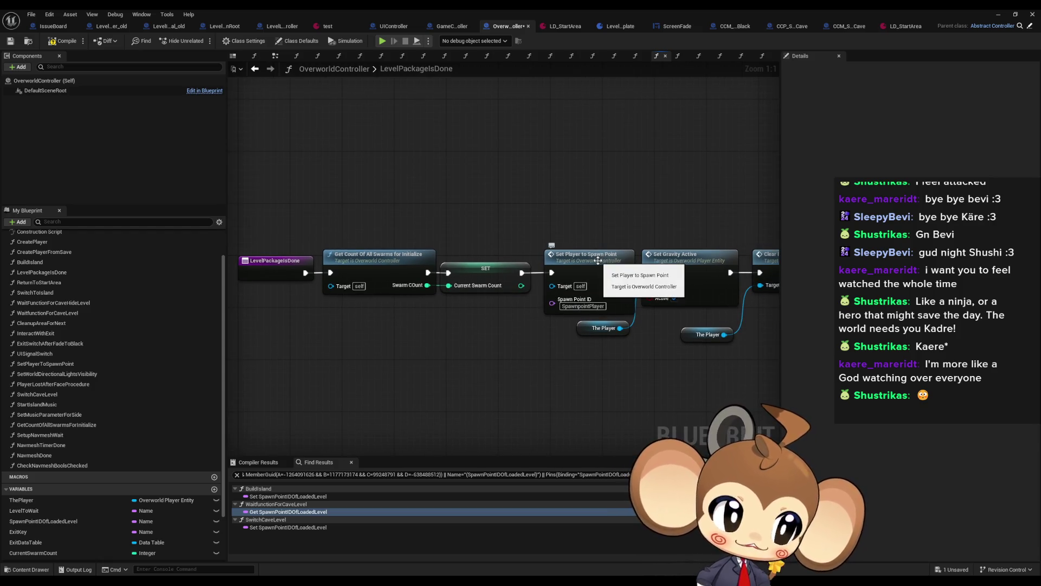
left_click_drag(598, 261, 504, 261)
Step: Review the SetPlayerToSpawnPoint function definition, then go back to LevelPackageIsDone
double_click(504, 261)
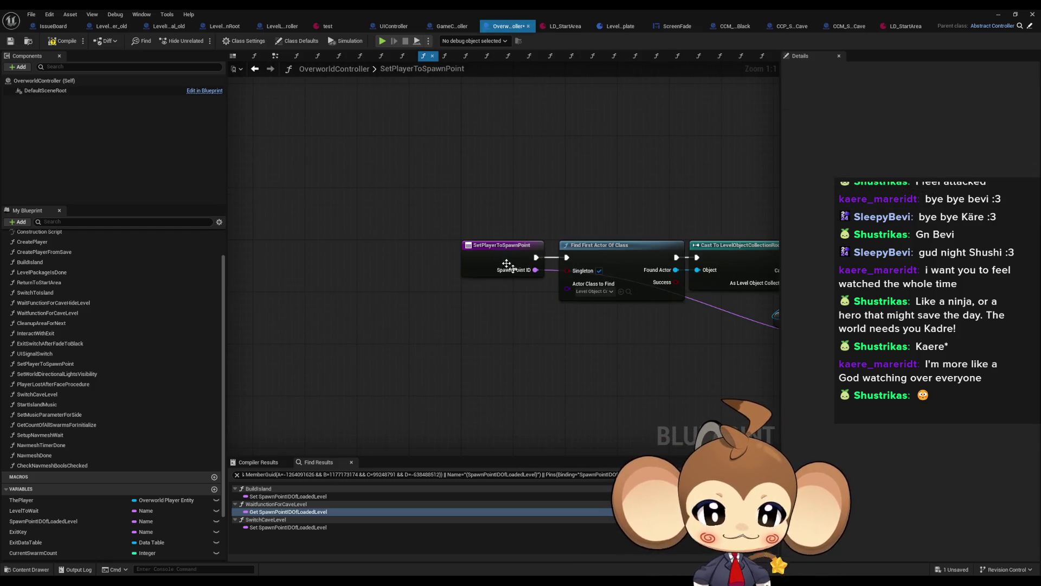
scroll(586, 384, "down", 5)
mouse_move(445, 350)
left_mouse_down()
mouse_move(495, 314)
mouse_move(561, 312)
left_mouse_up()
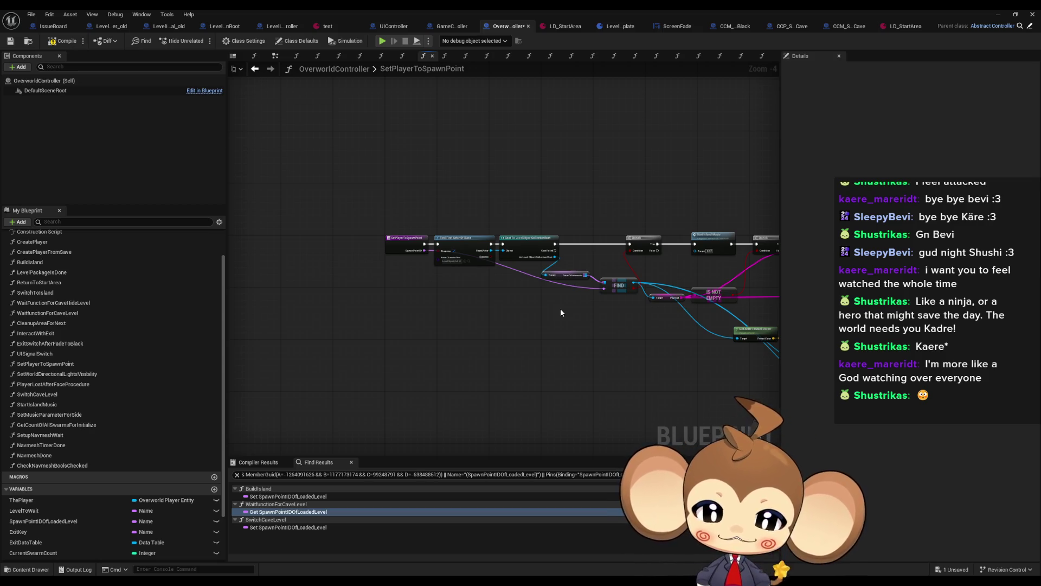
left_click_drag(561, 313, 638, 283)
scroll(467, 232, "up", 4)
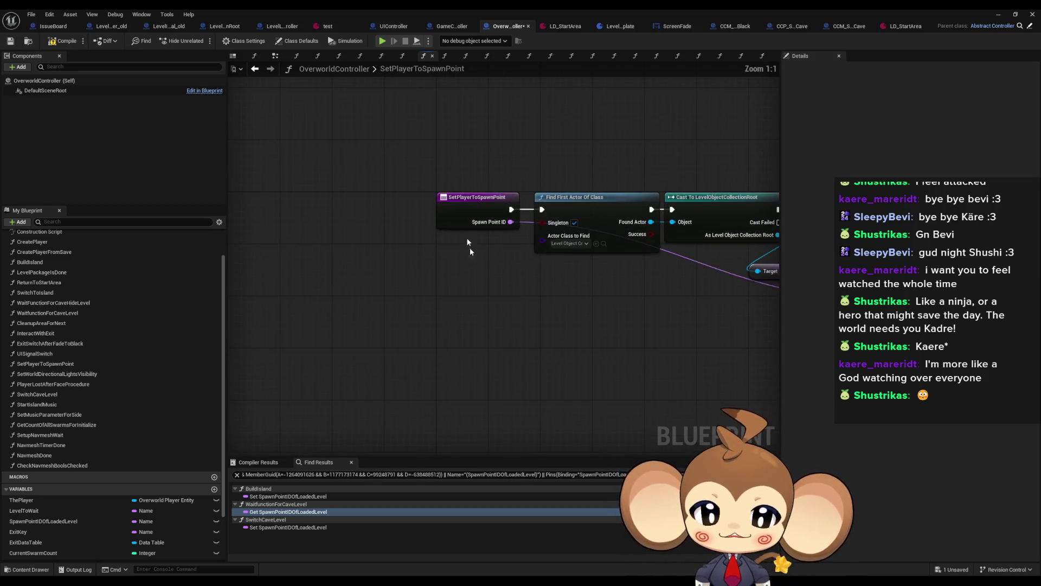
left_click_drag(463, 179, 365, 213)
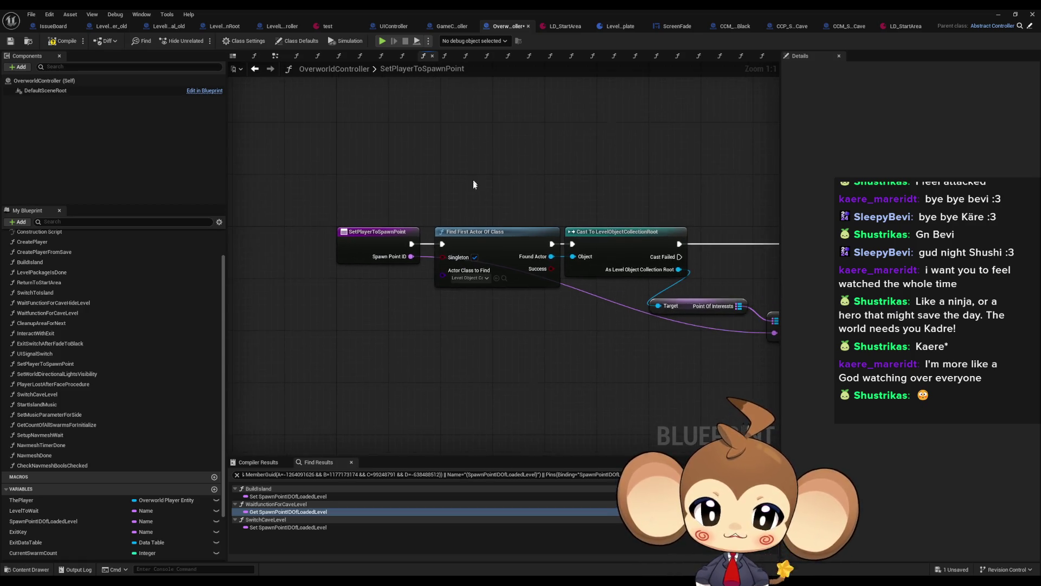
left_click_drag(468, 206, 478, 206)
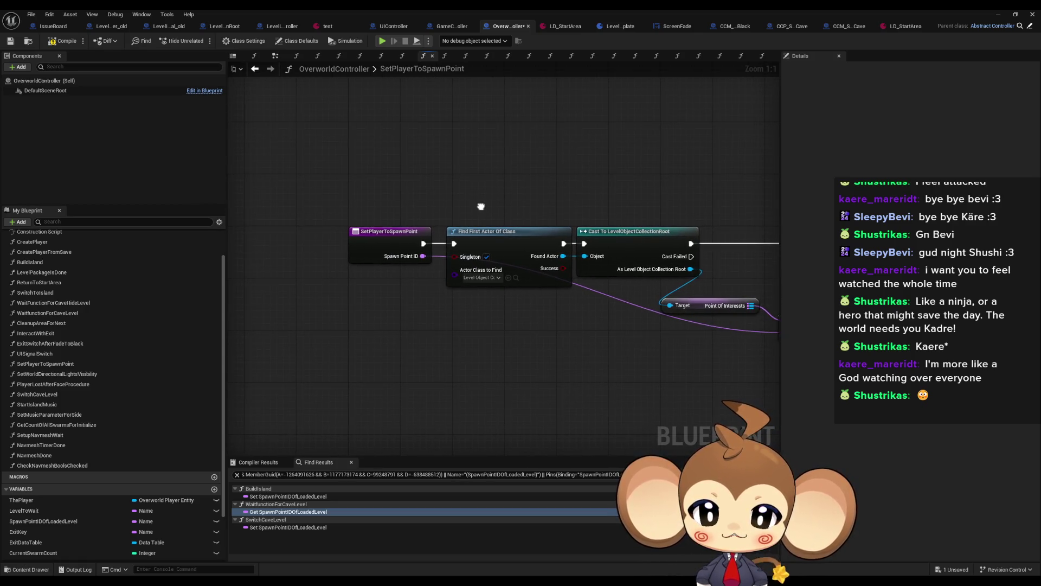
left_click(254, 70)
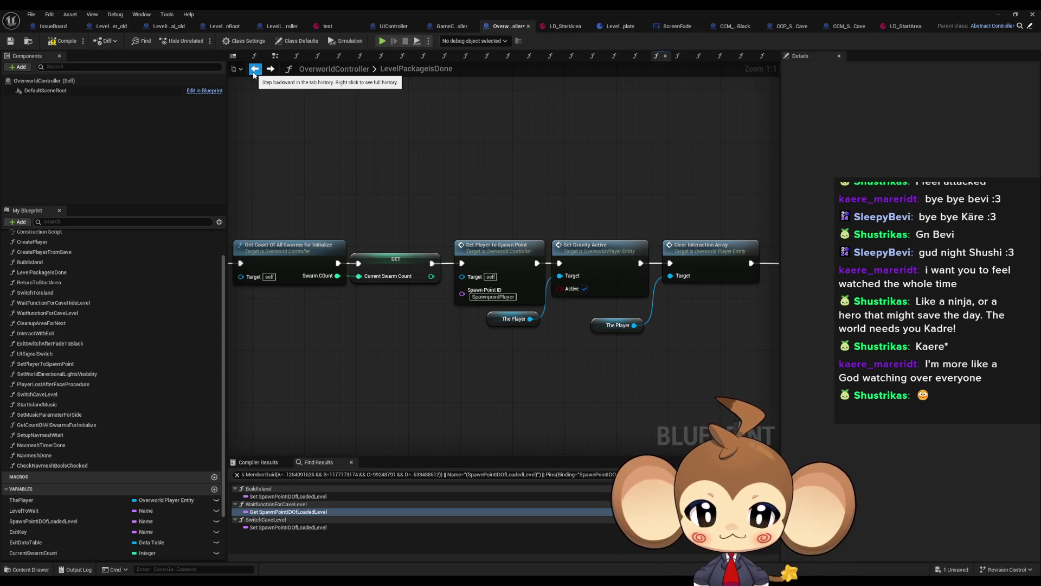
Step: Place a SpawnPointIDOfLoadedLevel getter beneath Set Player to Spawn Point
scroll(459, 314, "down", 1)
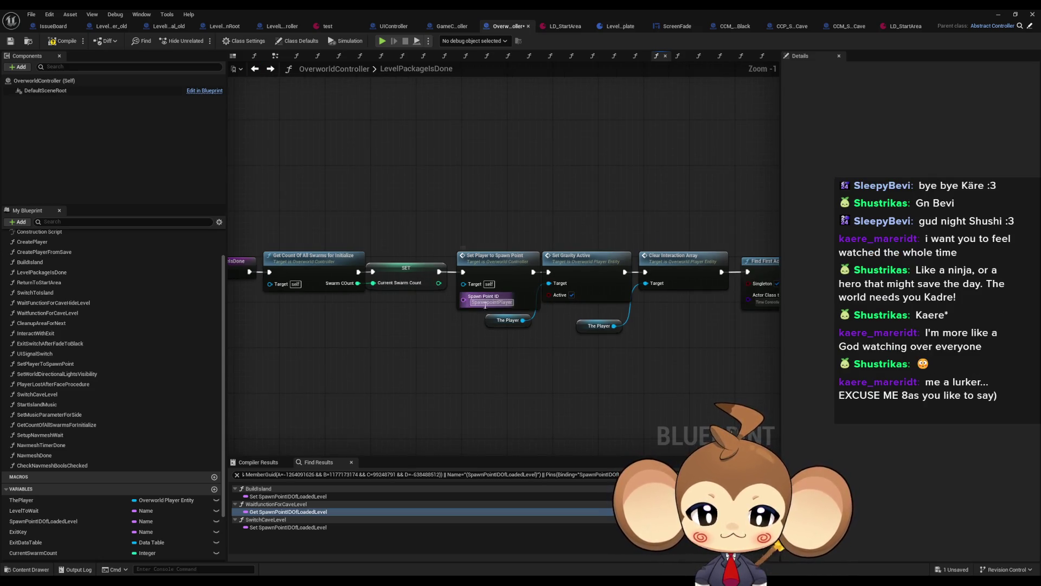
mouse_move(483, 339)
left_mouse_down()
mouse_move(693, 325)
mouse_move(535, 324)
left_mouse_up()
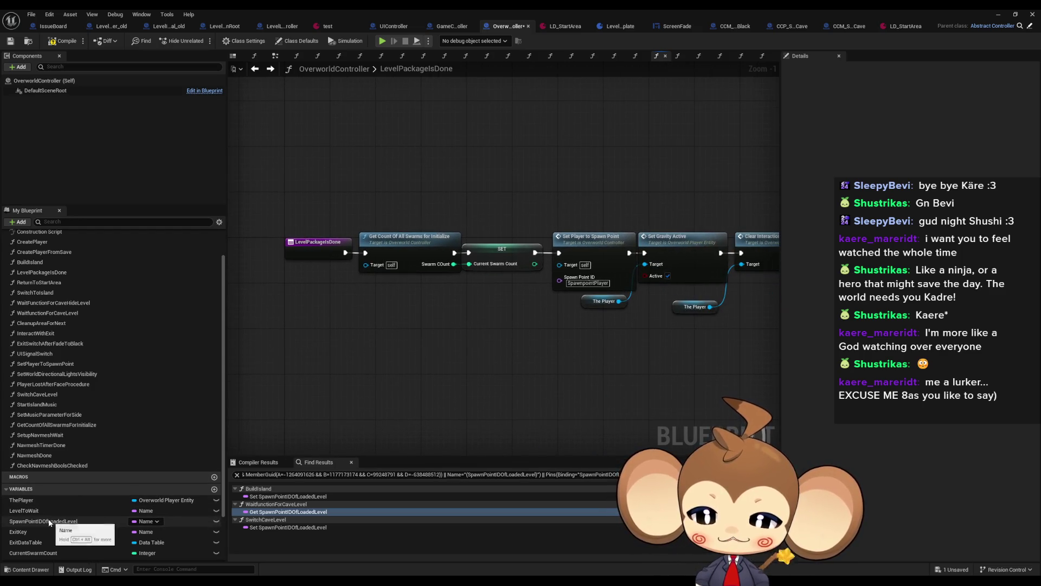
mouse_move(49, 522)
left_mouse_down()
mouse_move(293, 434)
mouse_move(429, 336)
mouse_move(489, 309)
mouse_move(485, 299)
left_mouse_up()
left_click(529, 321)
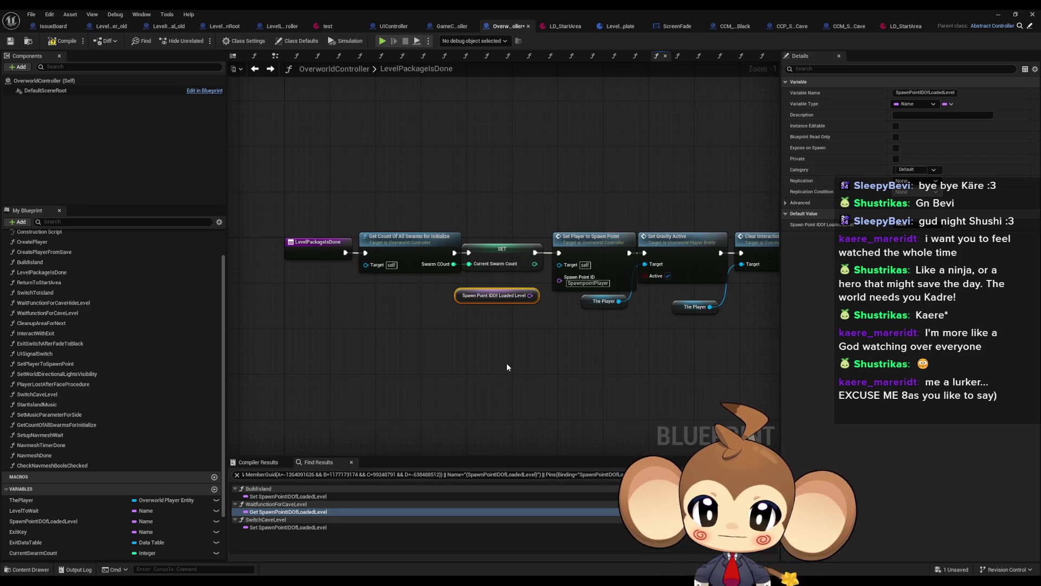
left_click(305, 253)
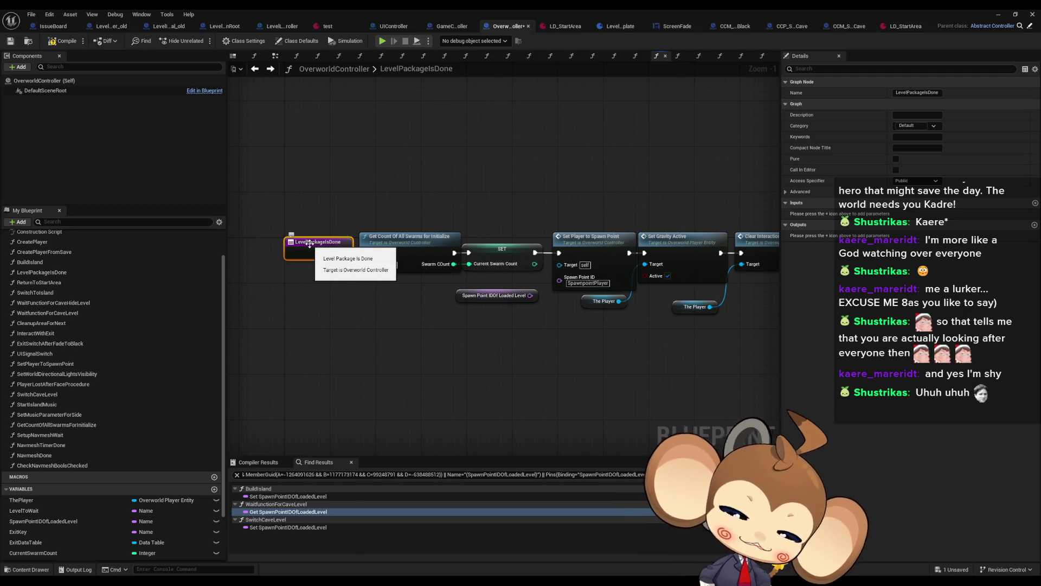
Step: Connect the Spawn Point IDOf Loaded Level getter to the Spawn Point ID pin and move it beside SET
scroll(578, 322, "up", 2)
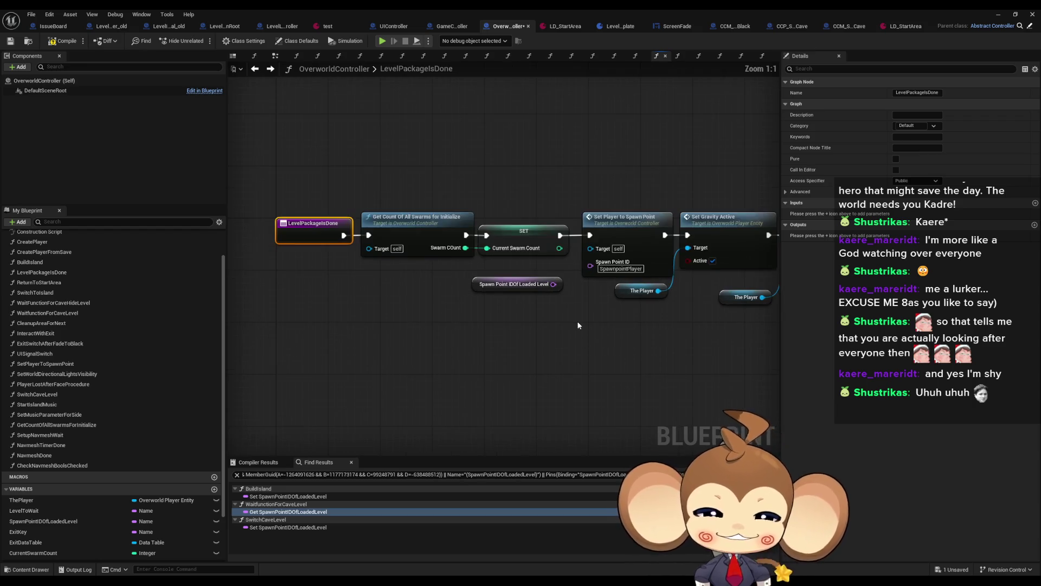
left_click_drag(529, 289, 565, 268)
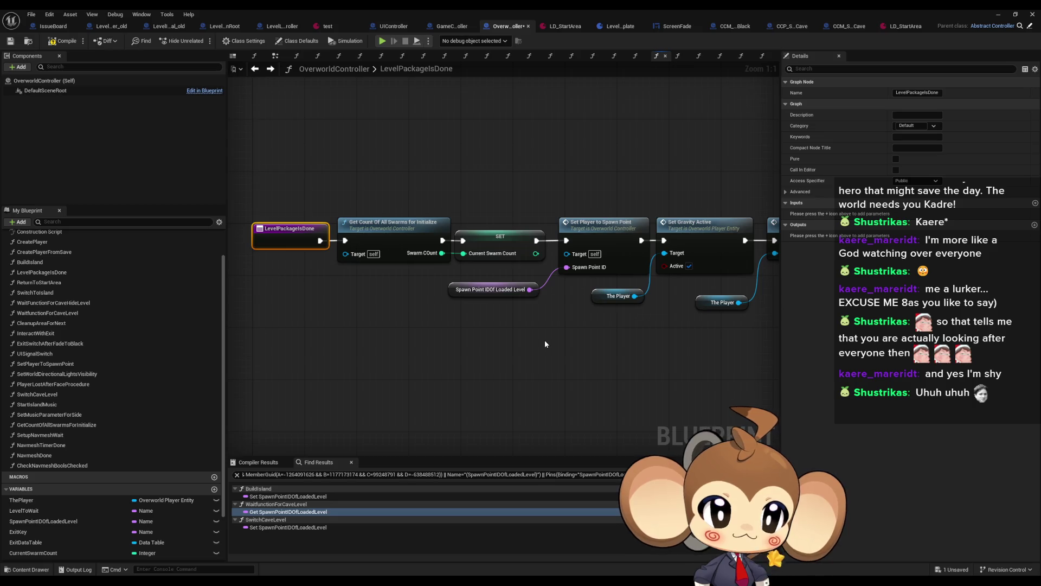
left_click(492, 293)
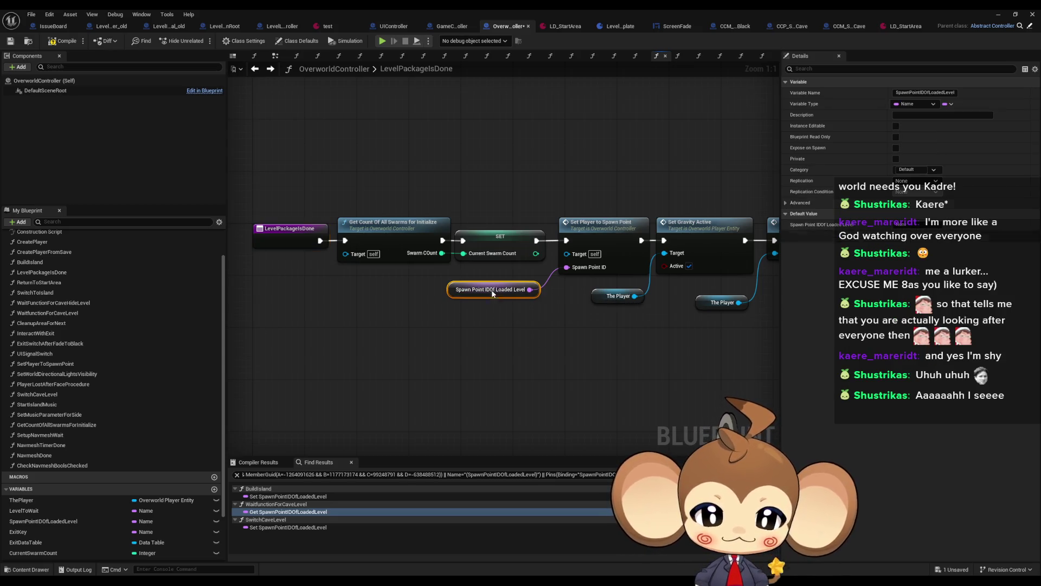
left_click_drag(493, 294, 501, 281)
left_click(554, 318)
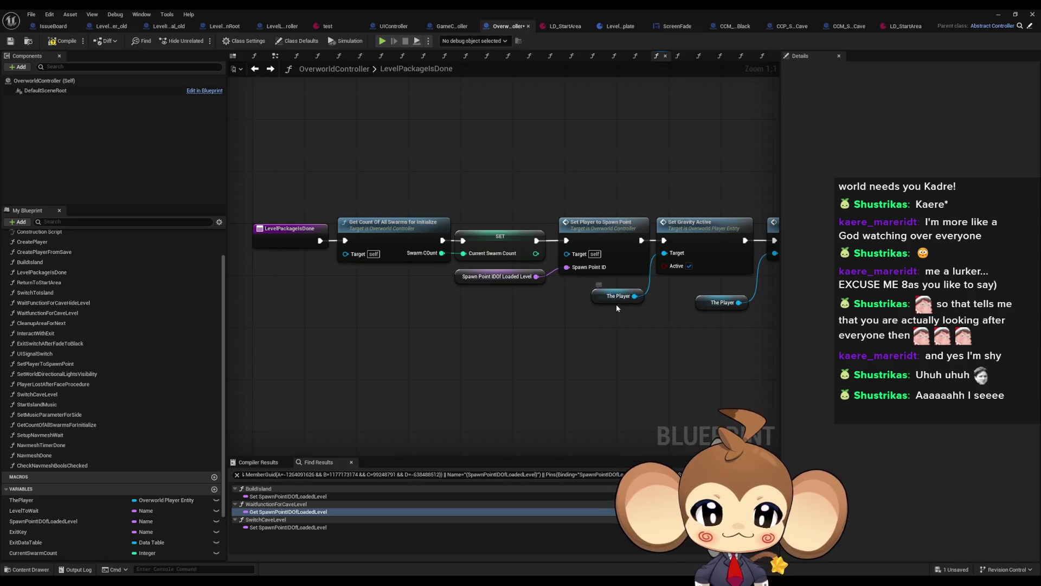
Step: Inspect the SetPlayerToSpawnPoint function definition
double_click(618, 261)
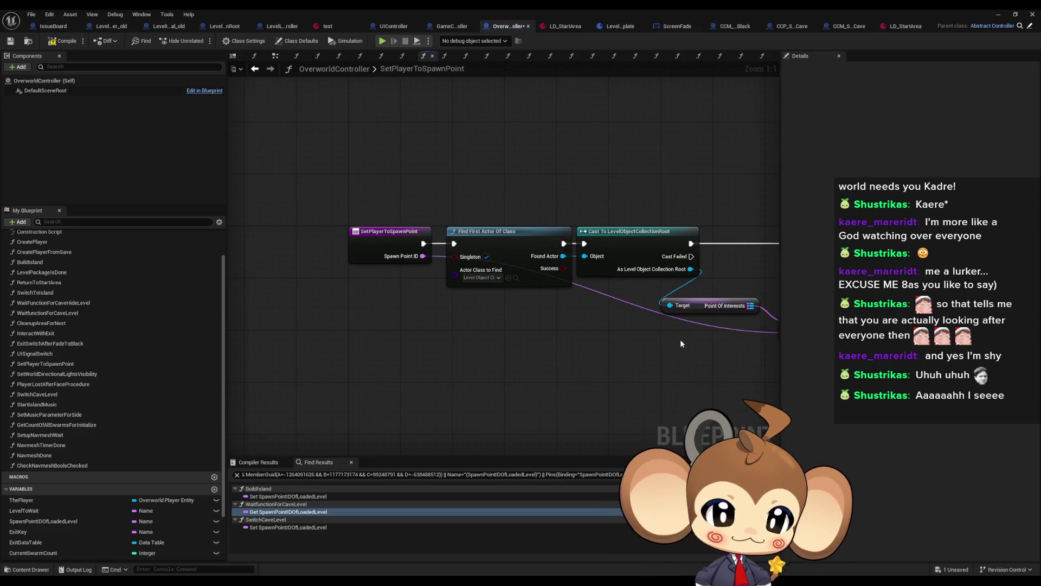
scroll(651, 334, "down", 2)
left_click_drag(459, 317, 611, 343)
scroll(611, 344, "up", 1)
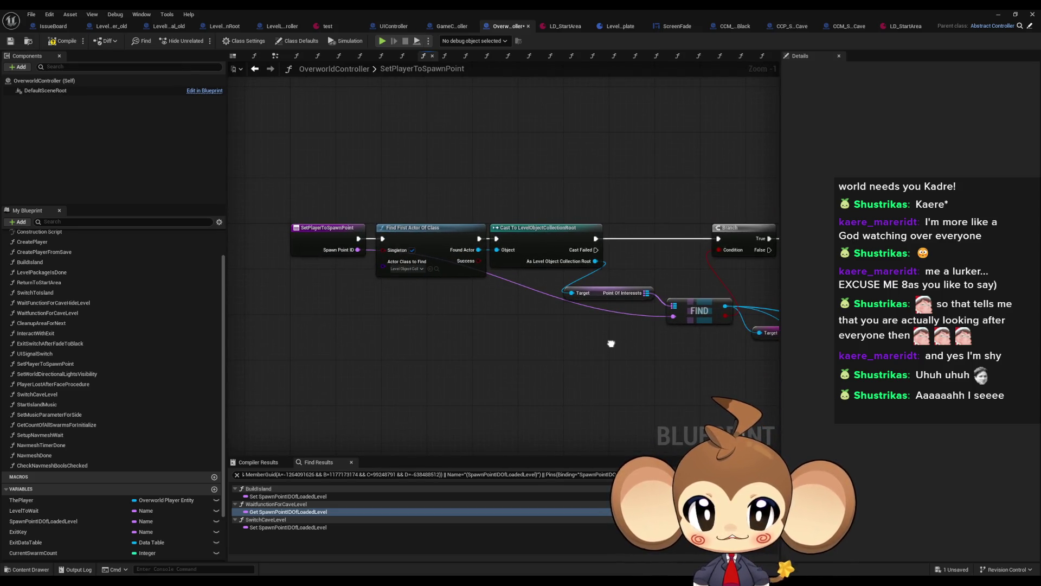
Step: Check the new link back in LevelPackageIsDone, then bring up the BuildIsland function graph
left_click(254, 68)
left_click(504, 277)
left_click_drag(580, 176, 620, 276)
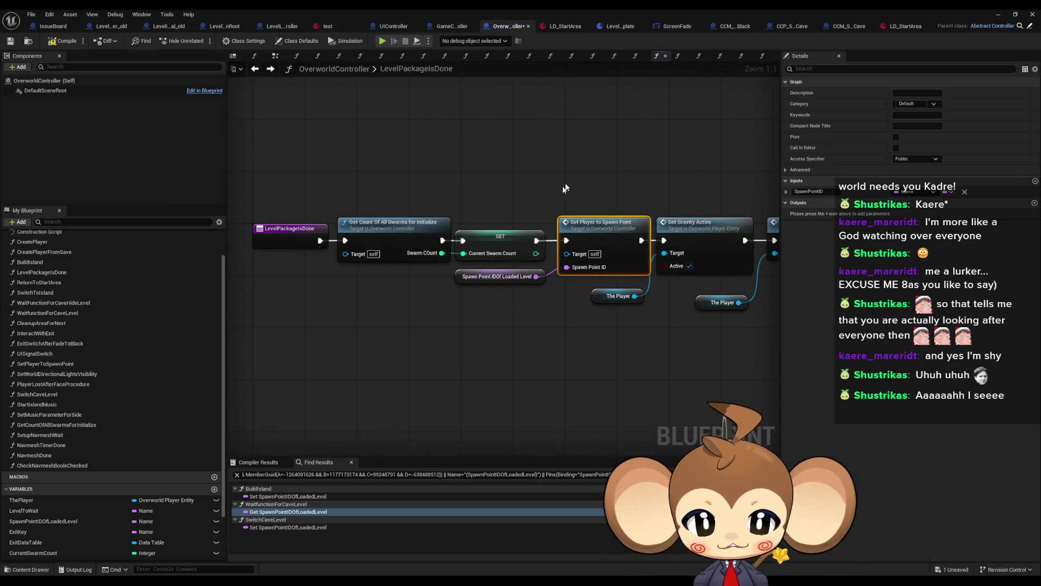
left_click(552, 152)
scroll(106, 319, "up", 2)
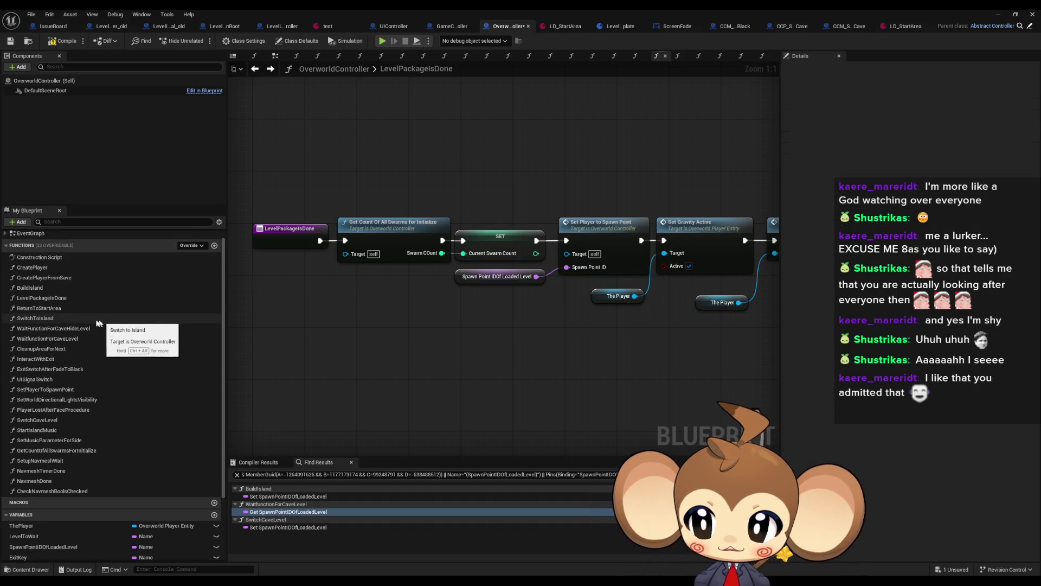
left_click(455, 28)
double_click(440, 193)
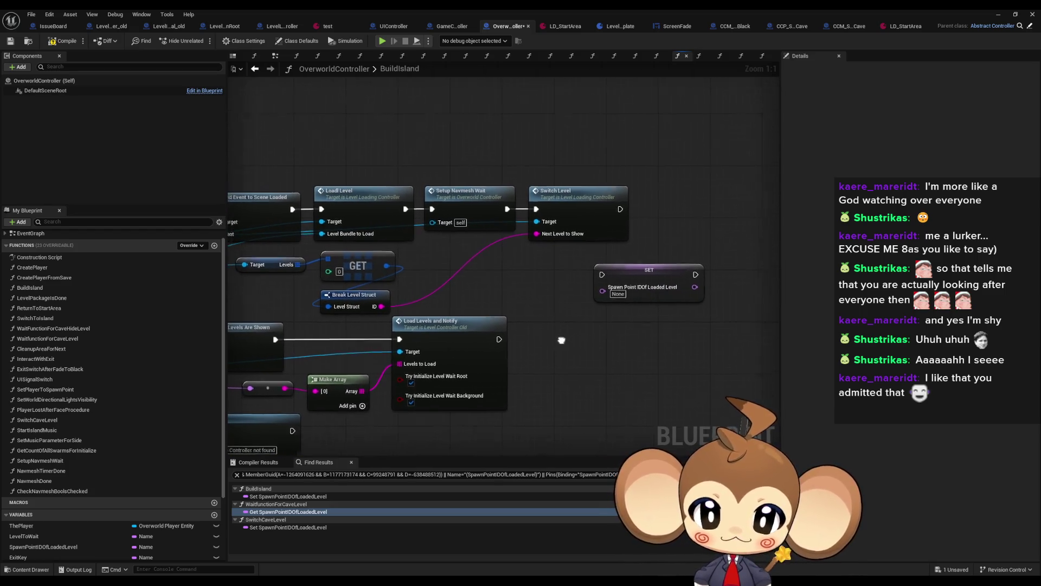
Step: Undo the stray pin link and set BuildIsland's Spawn Point IDOf Loaded Level setter to SpawnpointPlayer
left_click(255, 69)
left_click(255, 70)
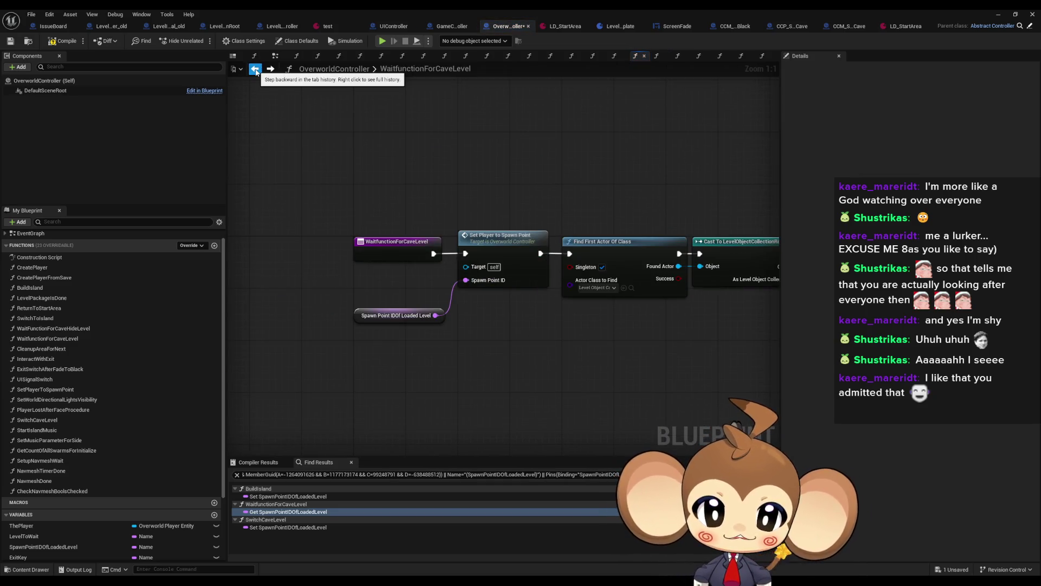
left_click(271, 69)
key("ctrl+z")
key("ctrl+z")
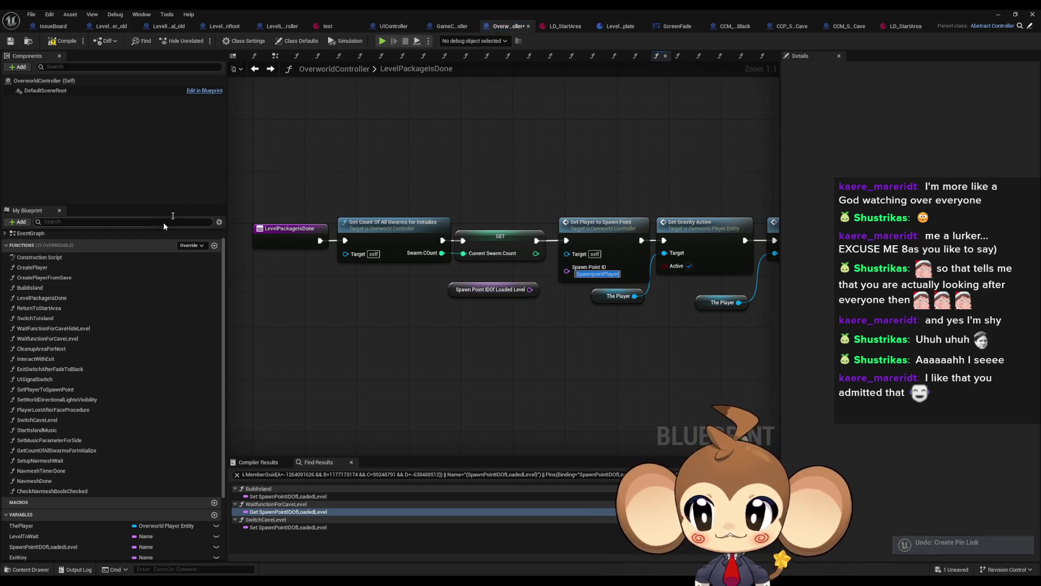
left_click(271, 69)
left_click(603, 251)
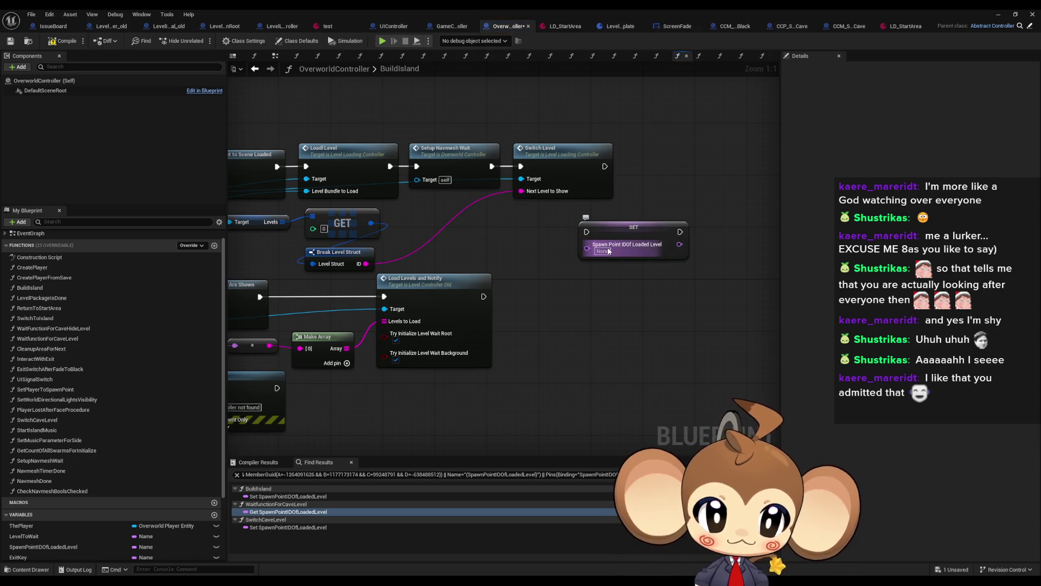
type("SpawnpointPlayer")
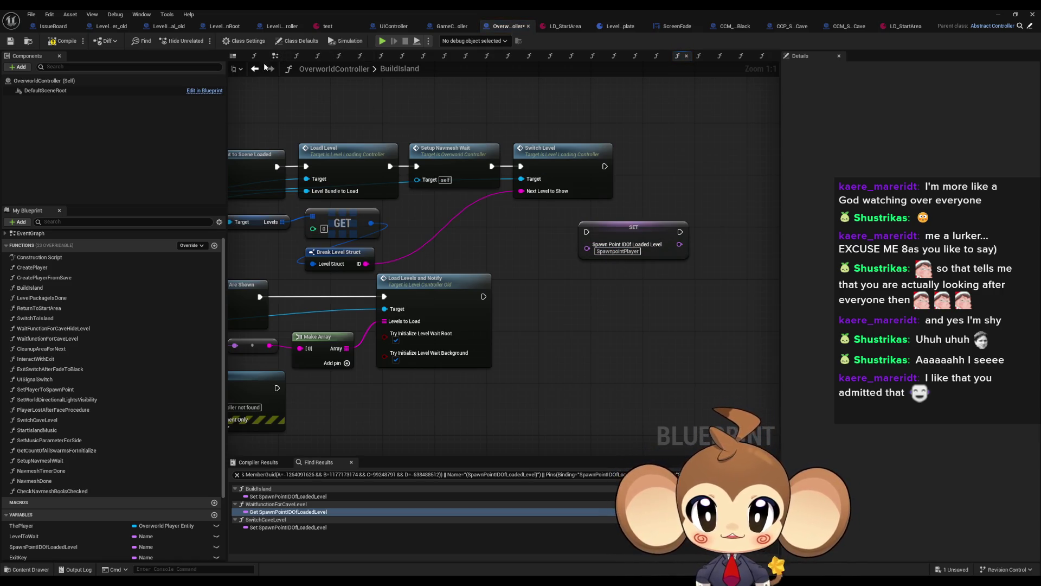
Step: Reconnect Spawn Point IDOf Loaded Level to Spawn Point ID in LevelPackagesIsDone
left_click(255, 69)
left_click_drag(530, 290, 566, 267)
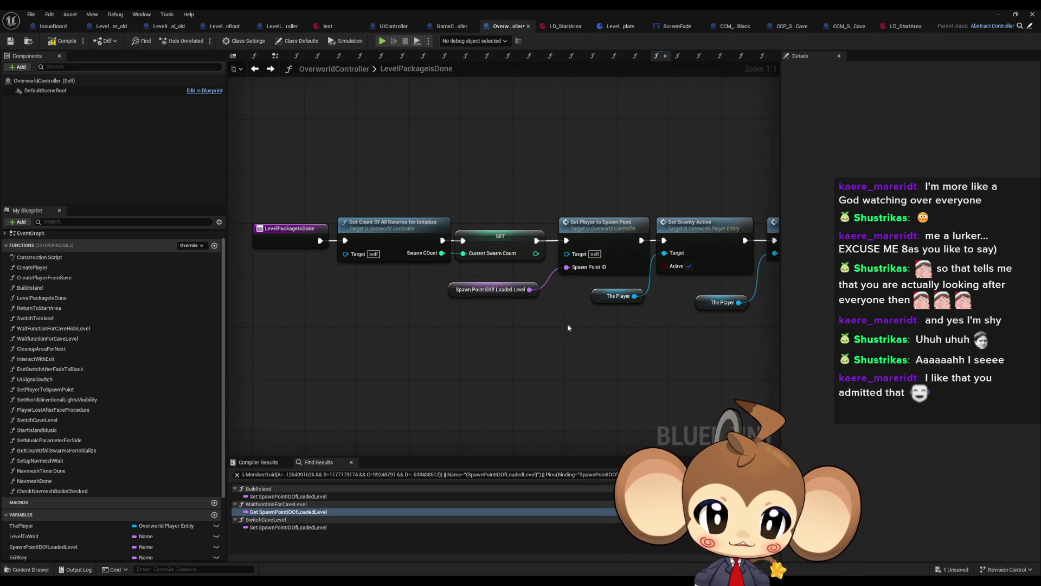
left_click(270, 69)
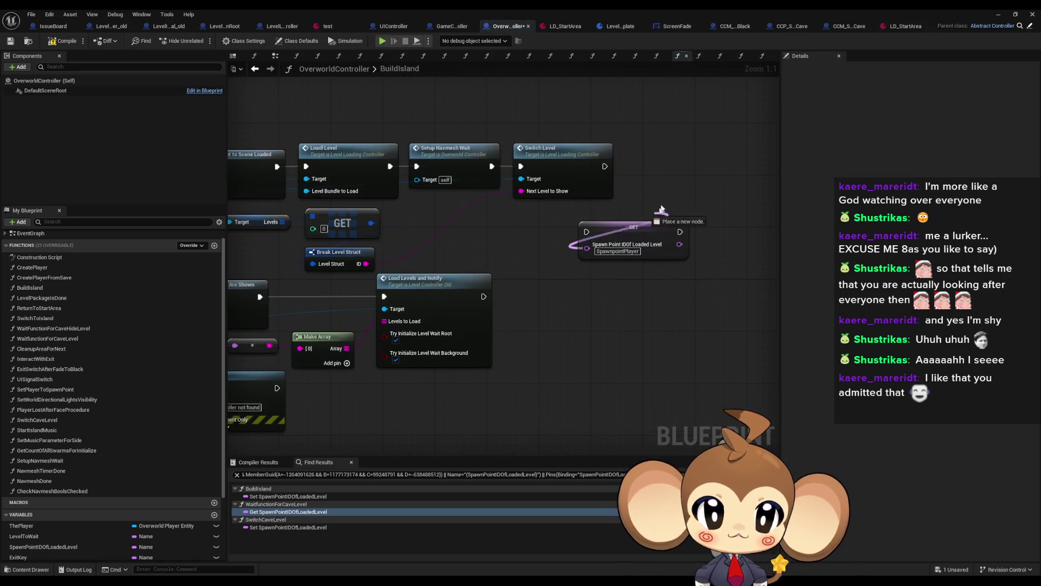
Step: Place the SET node between Load Level and Setup Navmesh Wait, wiring it into Setup Navmesh Wait
left_click_drag(616, 234, 491, 233)
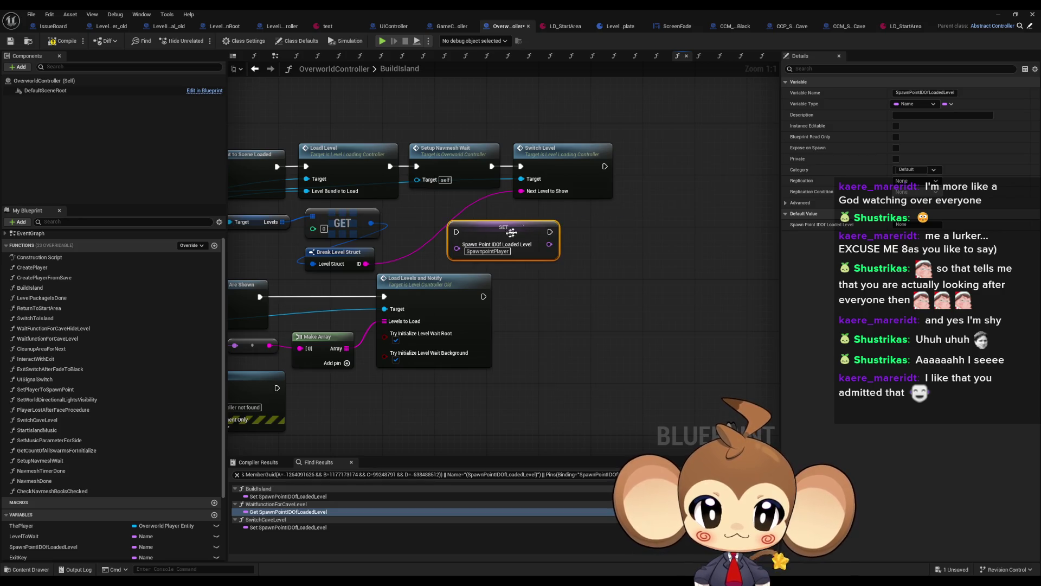
left_click_drag(440, 137, 521, 174)
left_click_drag(448, 165, 572, 166)
mouse_move(472, 245)
left_mouse_down()
mouse_move(455, 179)
mouse_move(432, 180)
left_mouse_up()
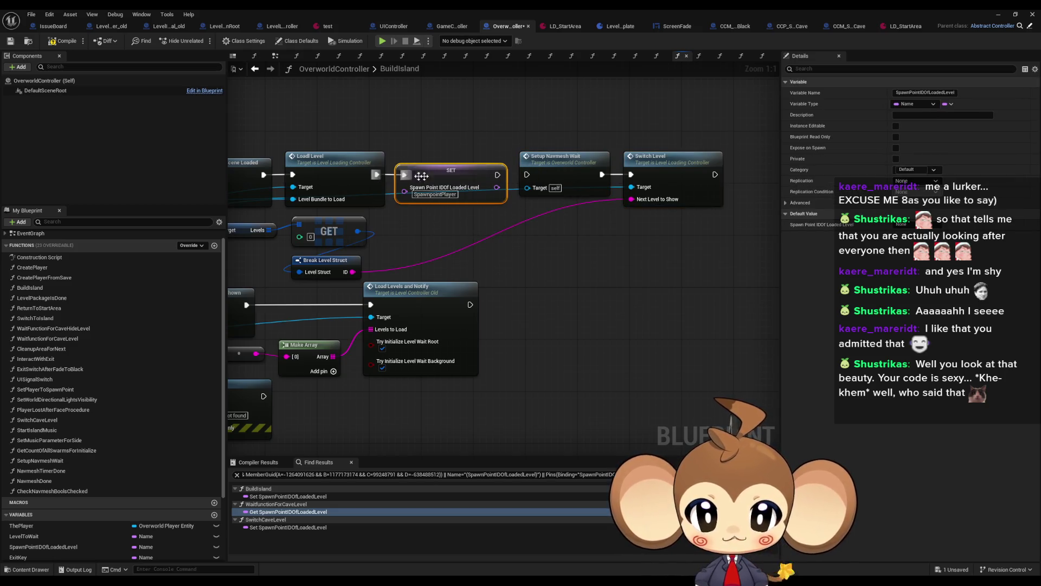
left_click_drag(498, 174, 528, 176)
left_click(583, 232)
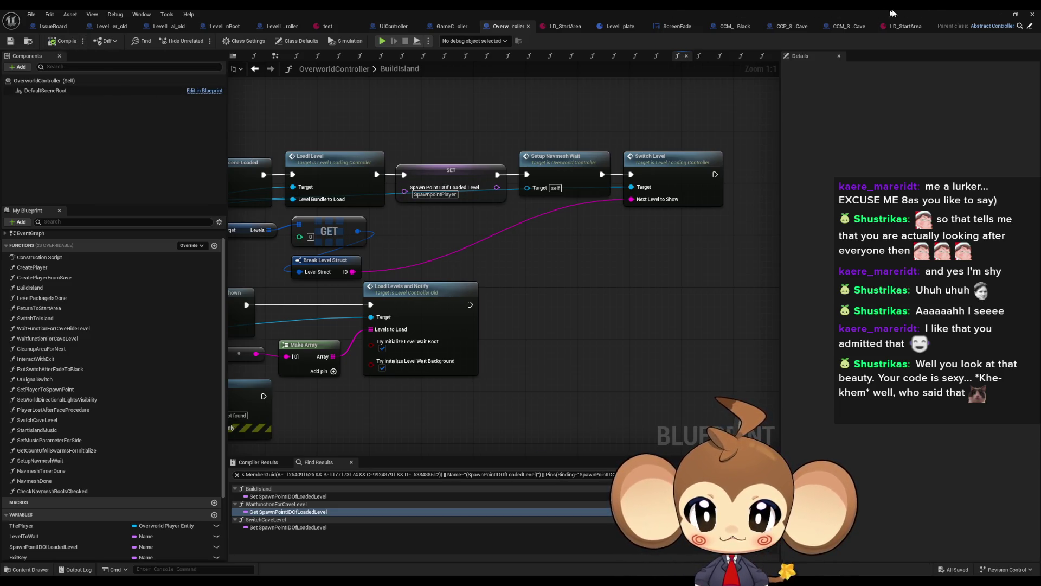
left_click(998, 14)
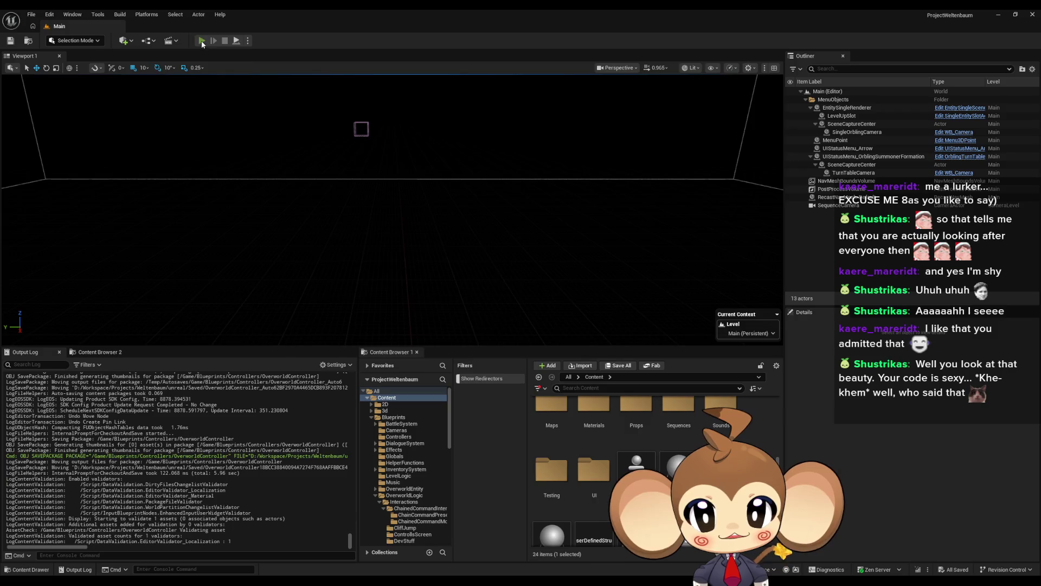
Step: Run a quick Play-in-Editor test of the spawn location, then return to the OverworldController Blueprint
left_click(201, 42)
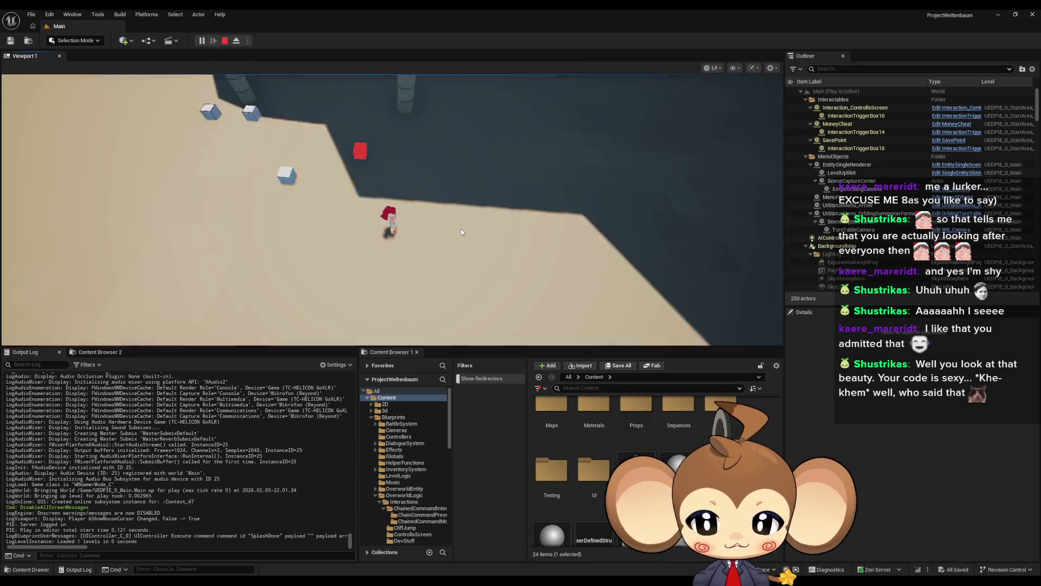
left_click(225, 41)
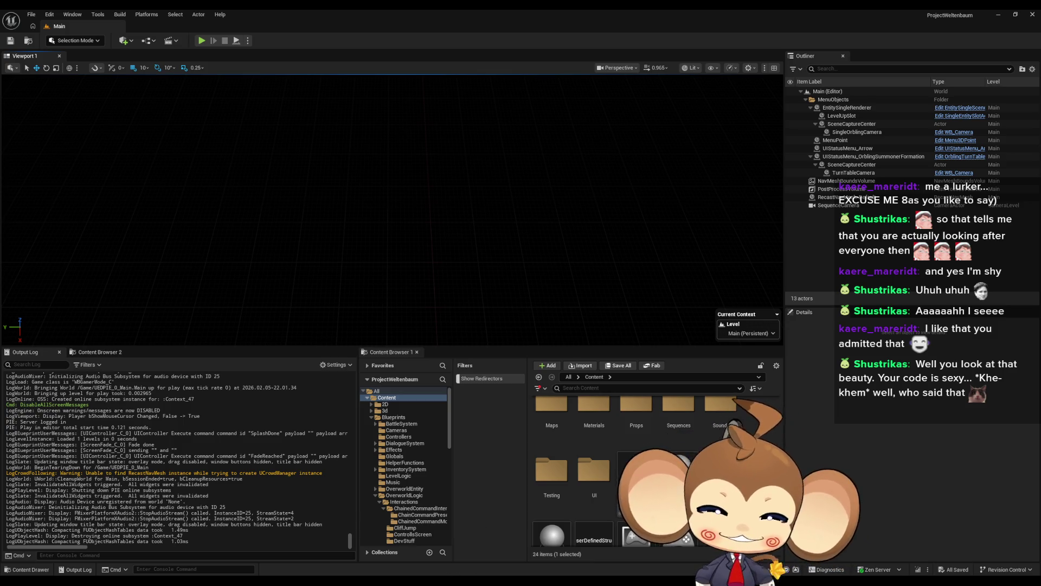
mouse_move(418, 580)
left_click(402, 548)
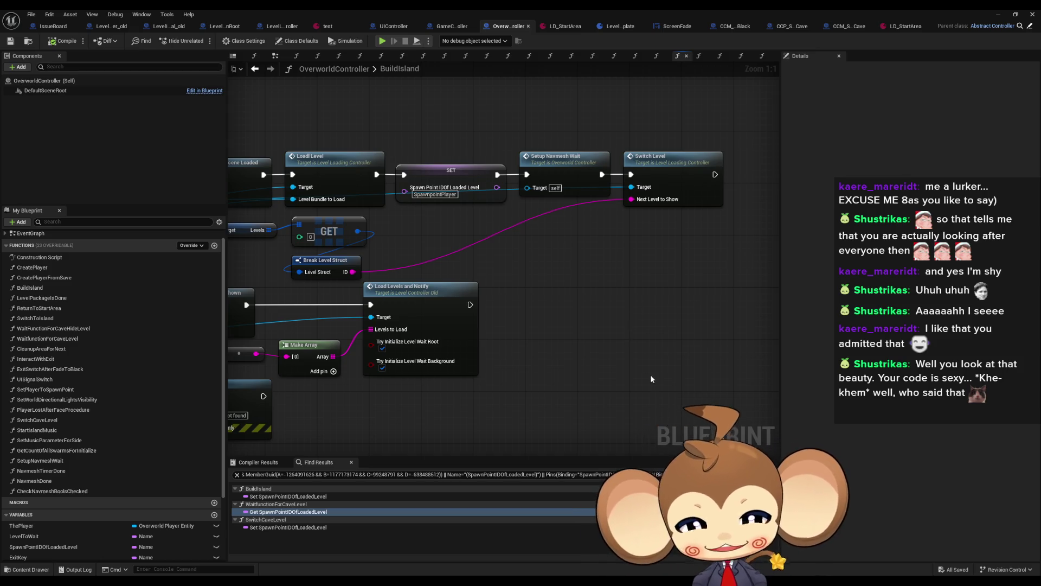
Step: Pan across the zoomed-out BuildIsland nodes, then switch to GameController's ExecuteCommand graph calling Build Island with StartArea
scroll(651, 376, "down", 2)
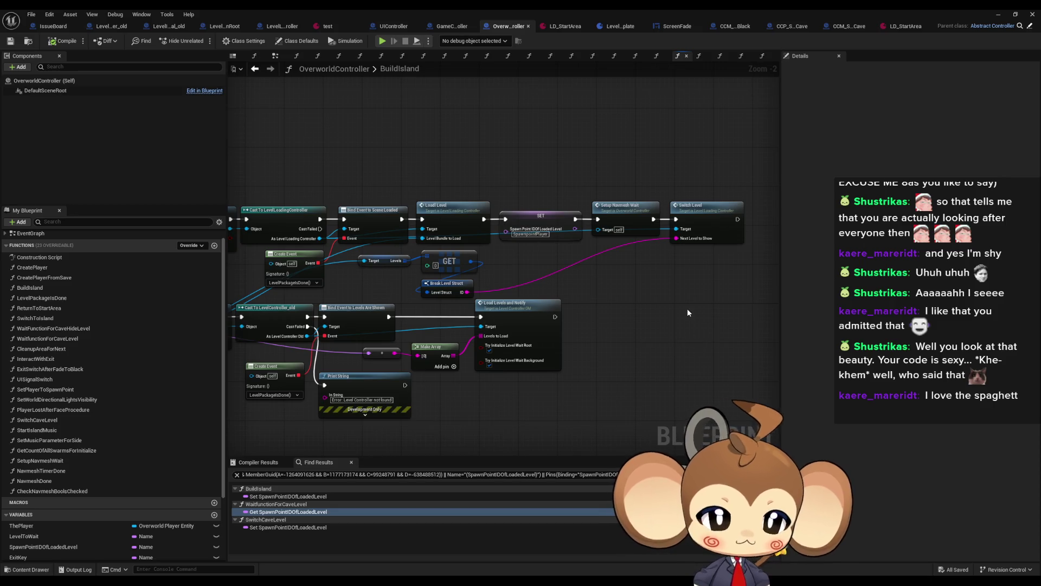
left_click_drag(688, 308, 640, 310)
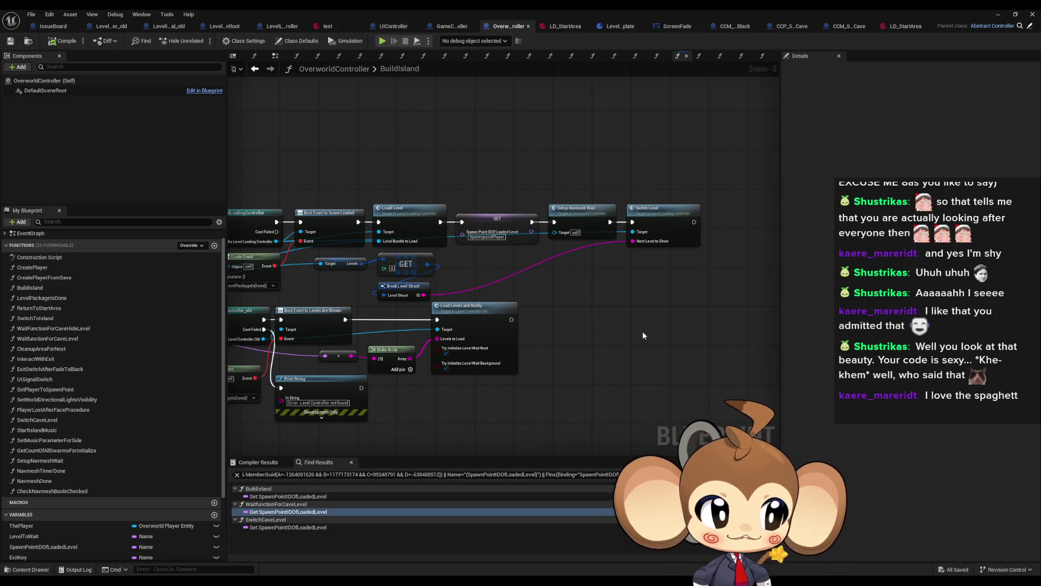
left_click_drag(648, 323, 610, 321)
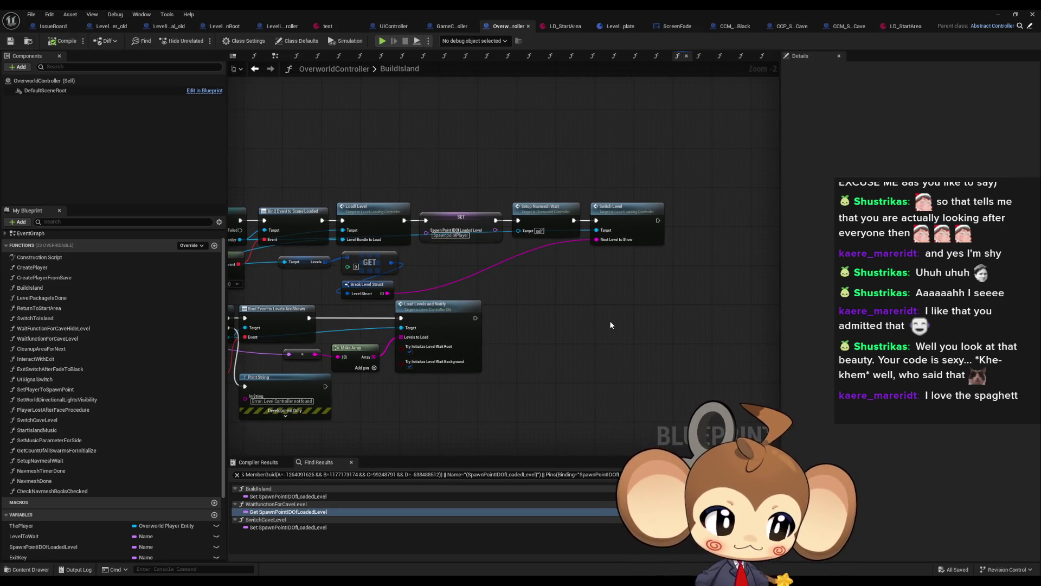
left_click_drag(564, 186, 547, 187)
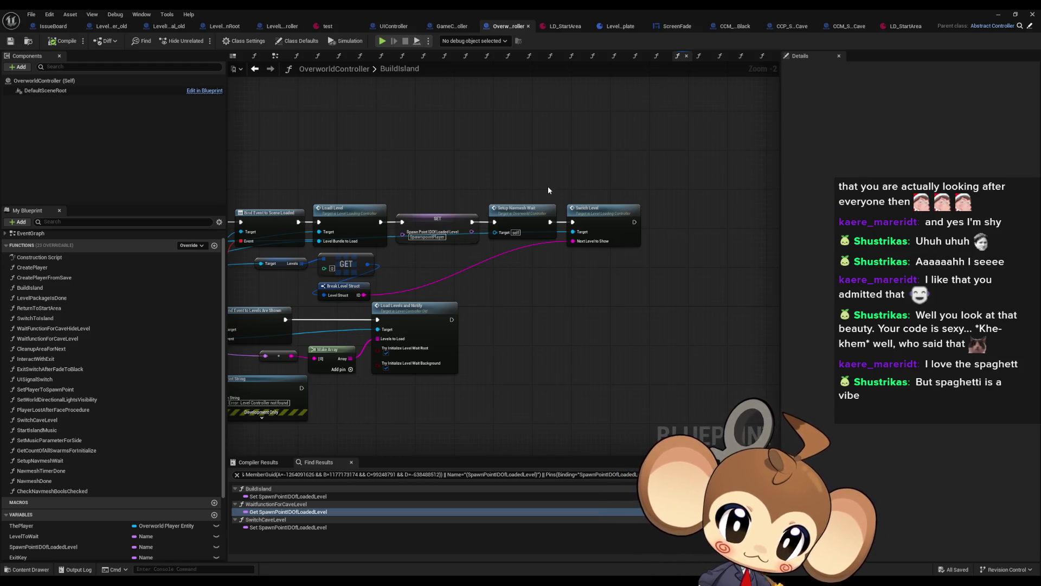
left_click_drag(554, 193, 572, 200)
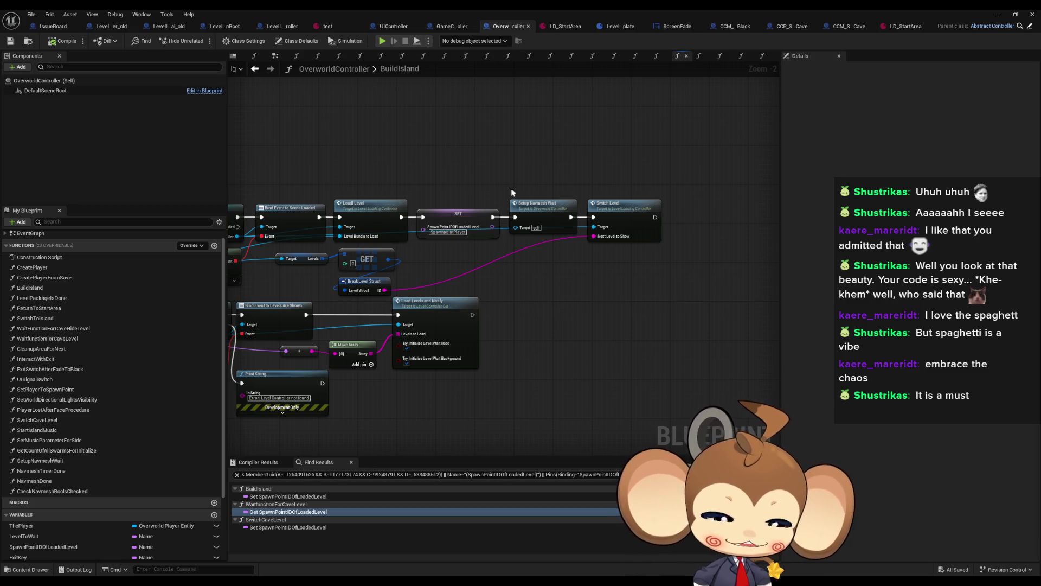
left_click_drag(490, 252, 474, 266)
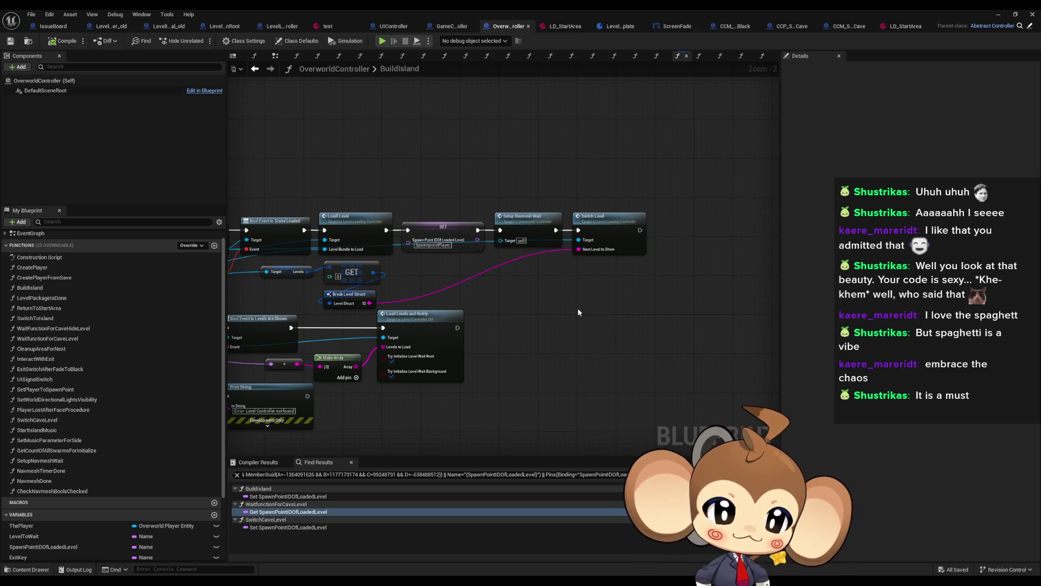
left_click_drag(578, 312, 625, 304)
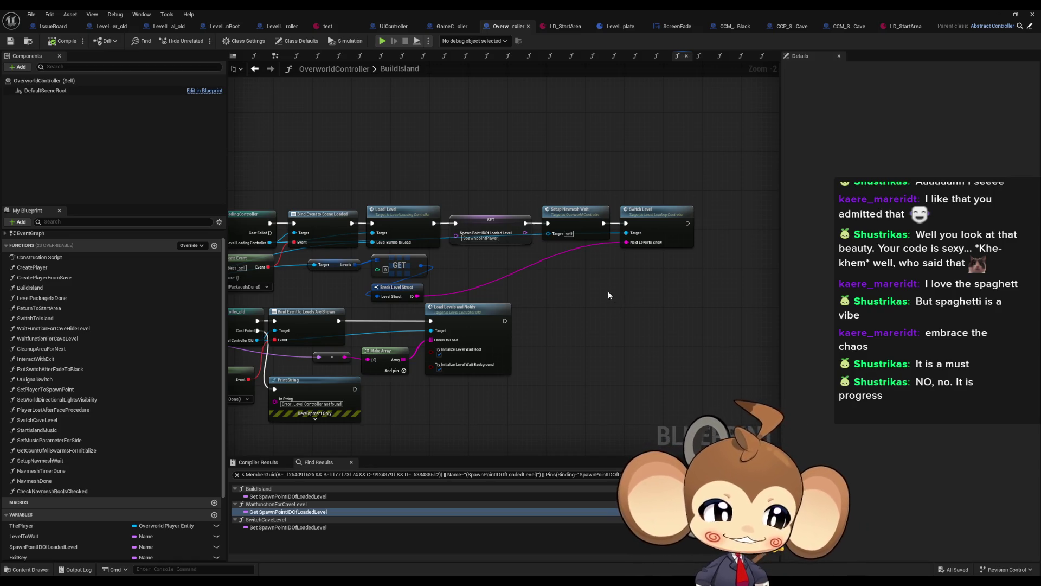
mouse_move(605, 309)
left_mouse_down()
mouse_move(579, 335)
mouse_move(476, 350)
mouse_move(540, 311)
mouse_move(543, 280)
left_mouse_up()
left_click(450, 27)
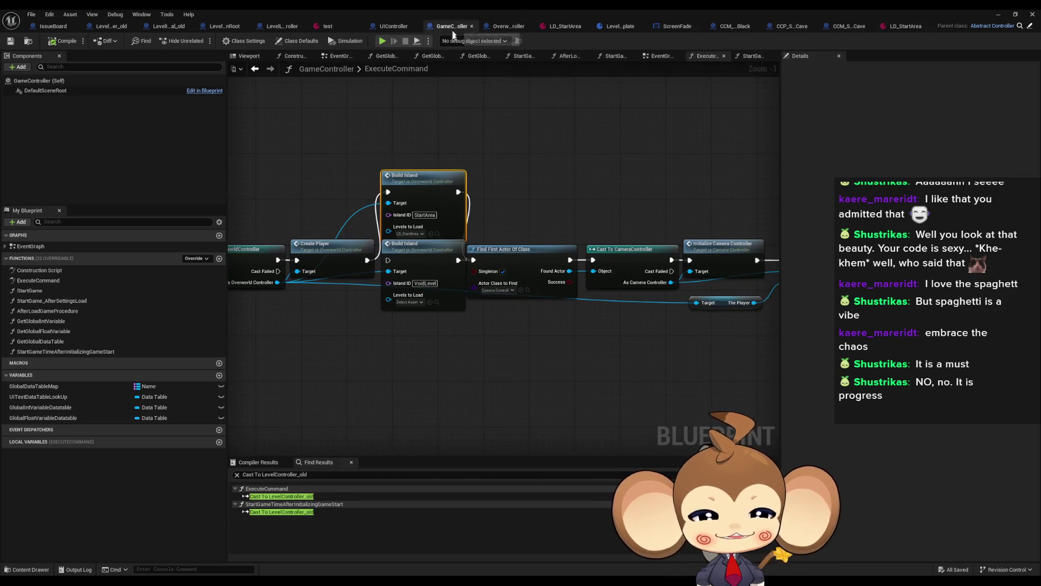
Step: Go back to OverworldController's BuildIsland graph and open SwitchLevel from its Switch Level node
key("ctrl+Tab")
mouse_move(497, 334)
left_mouse_down()
mouse_move(644, 345)
mouse_move(512, 349)
left_mouse_up()
scroll(645, 345, "down", 1)
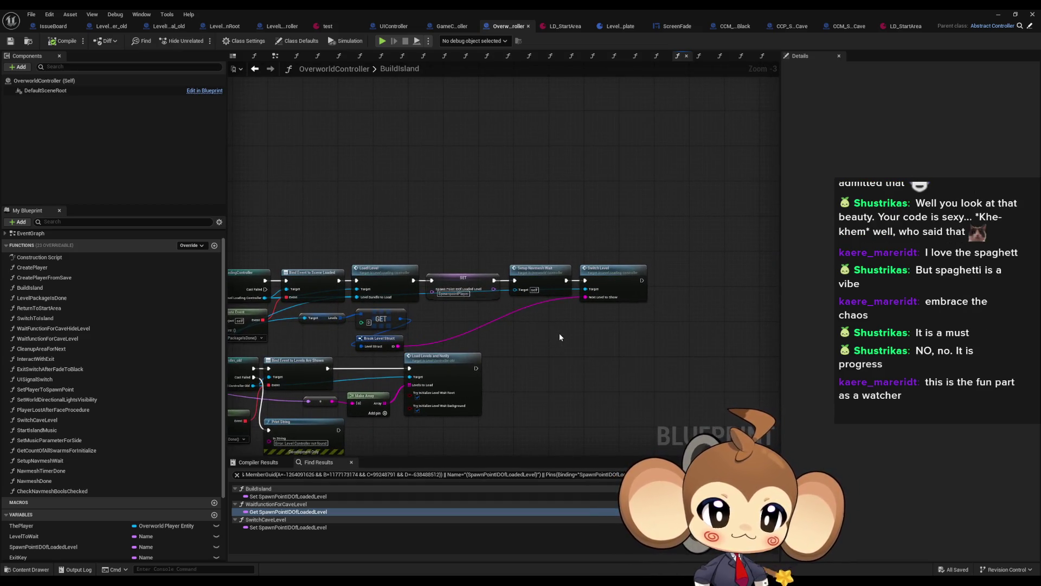
scroll(571, 333, "up", 1)
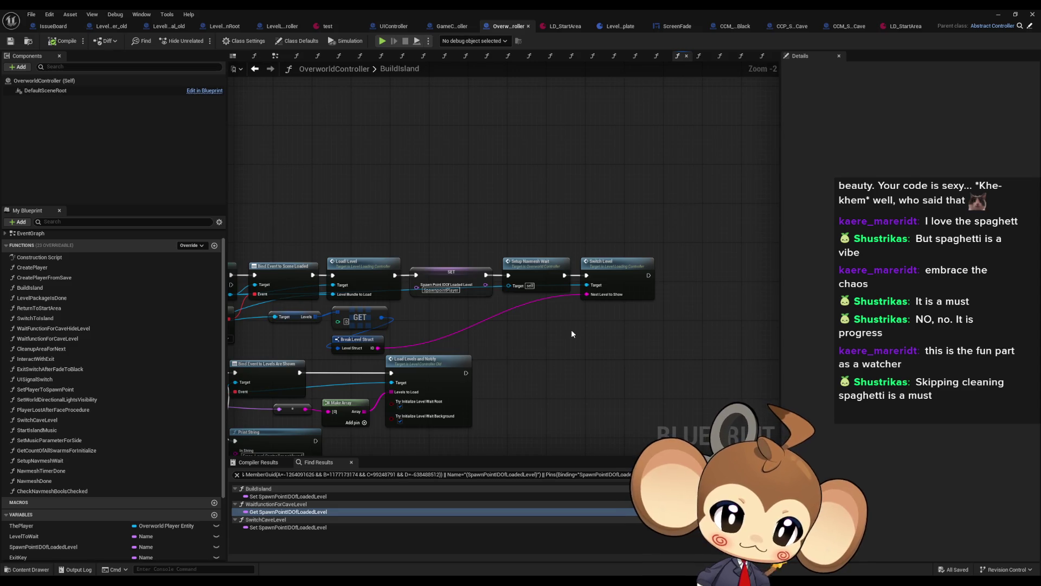
left_click_drag(571, 333, 512, 298)
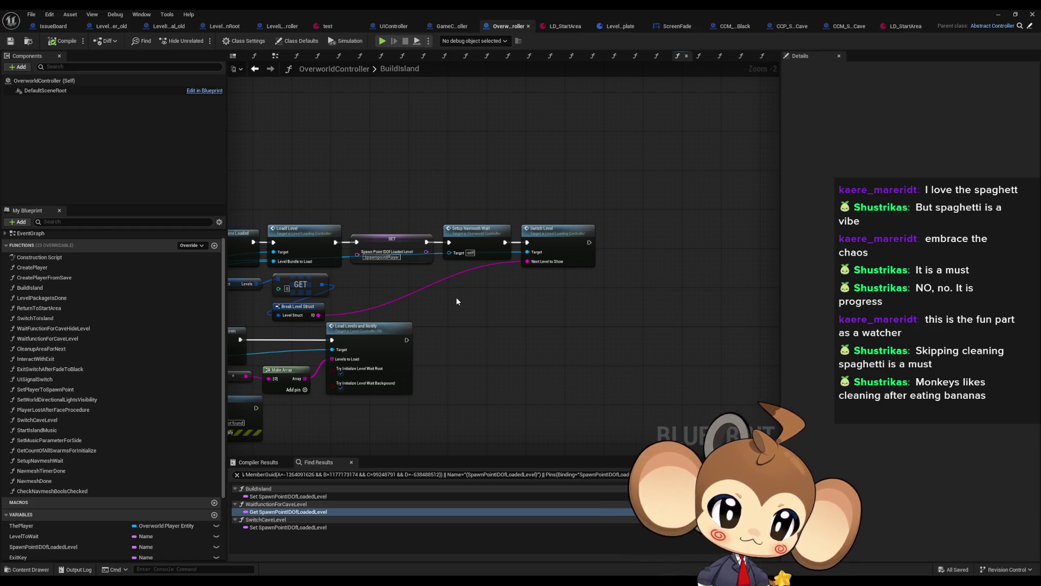
scroll(457, 302, "up", 2)
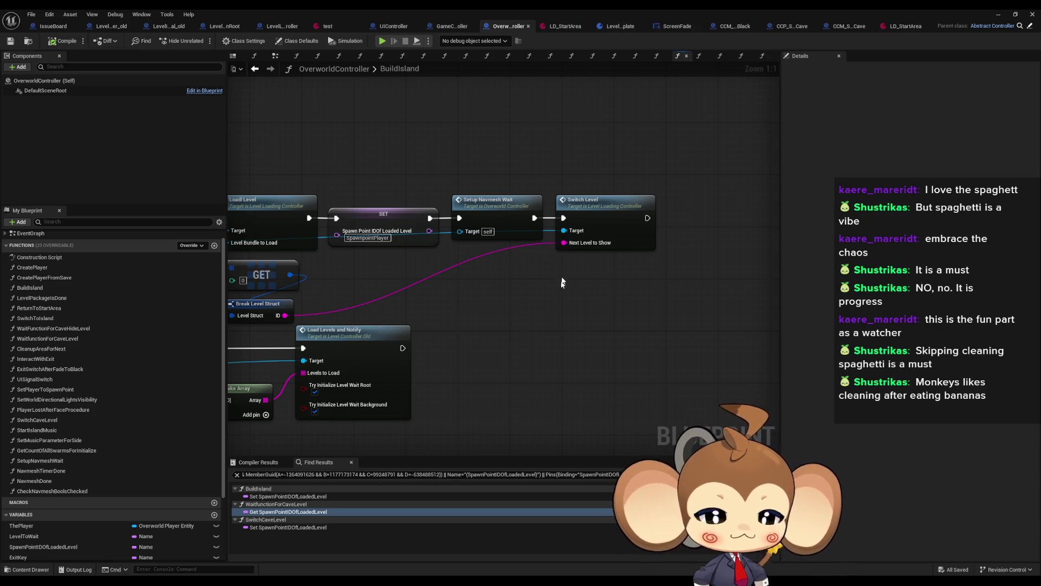
double_click(602, 217)
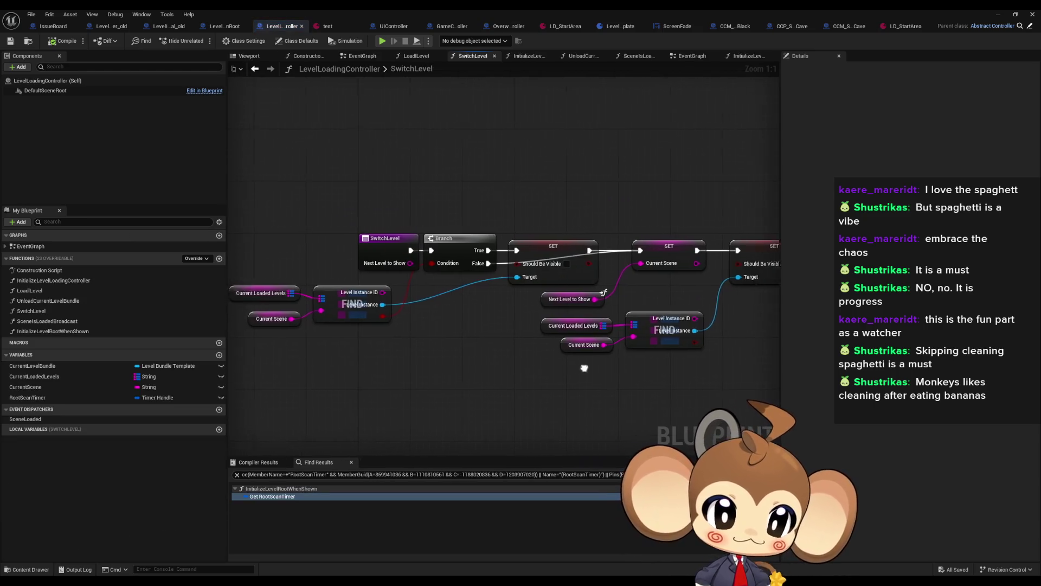
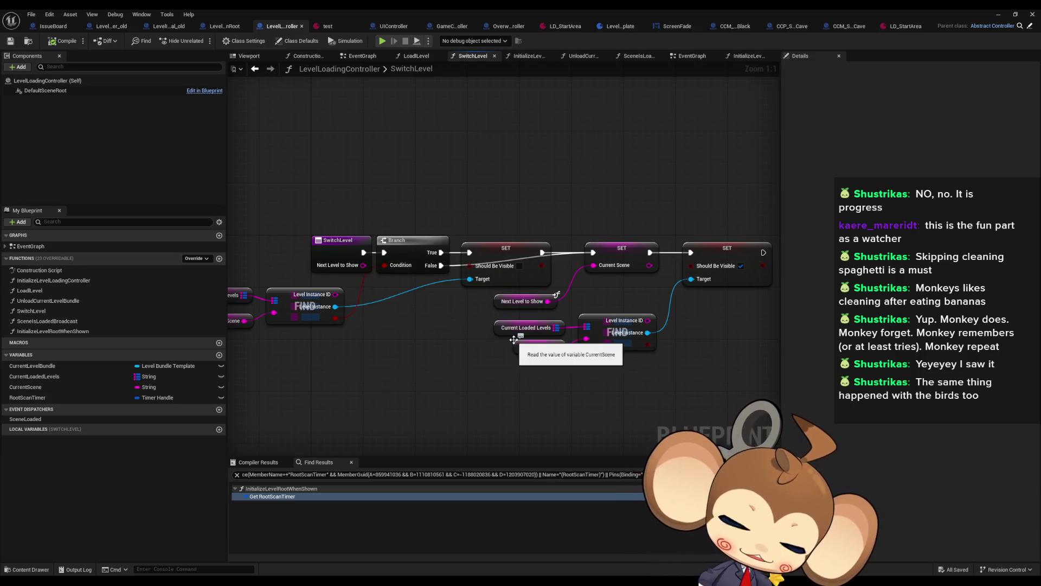
Step: Review SwitchLevel's Current Loaded Levels and Current Scene nodes, then bring up GameController's ExecuteCommand graph
left_click_drag(516, 352, 495, 357)
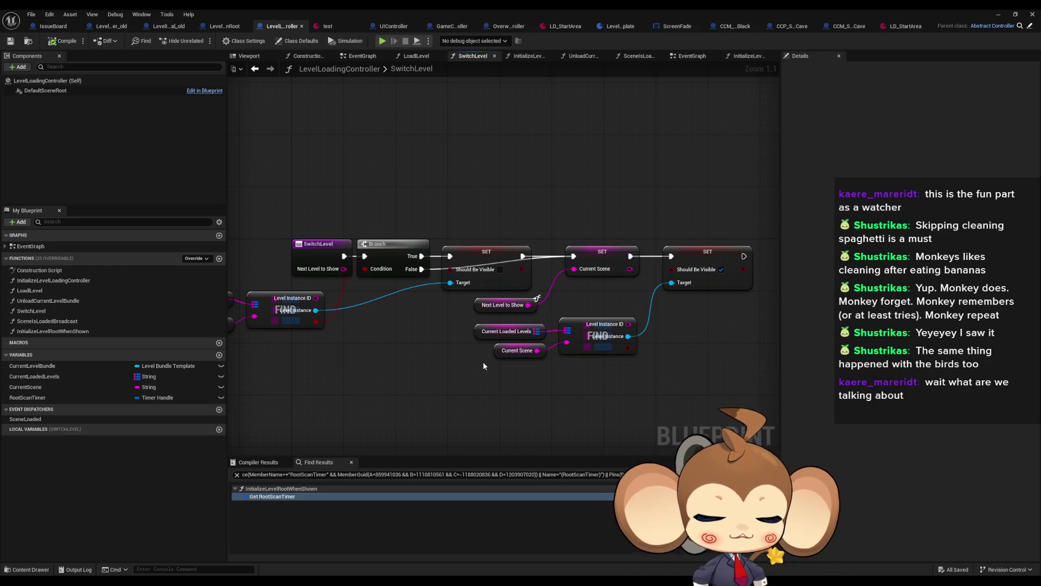
left_click_drag(479, 366, 560, 332)
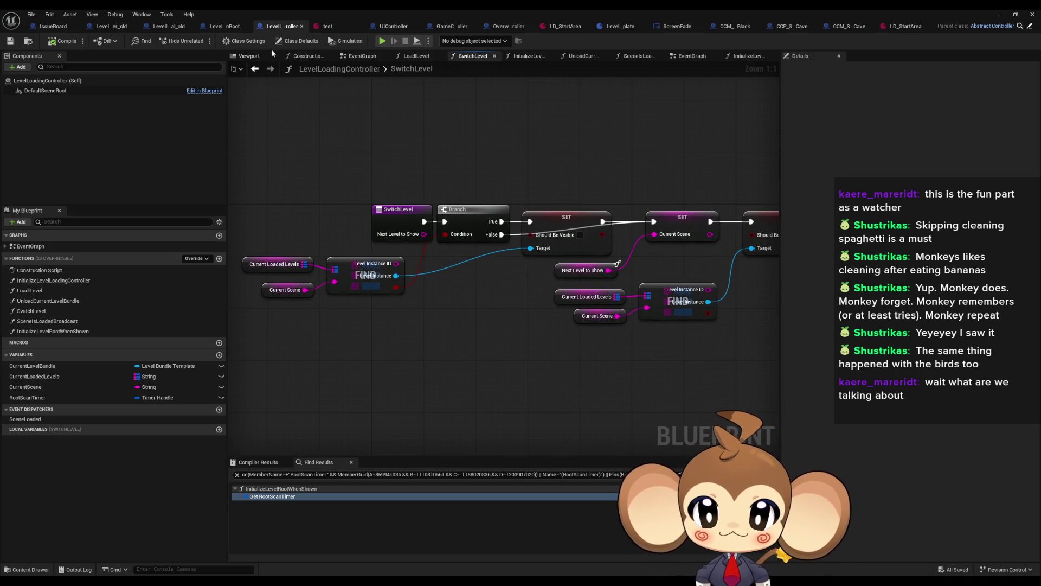
left_click(452, 28)
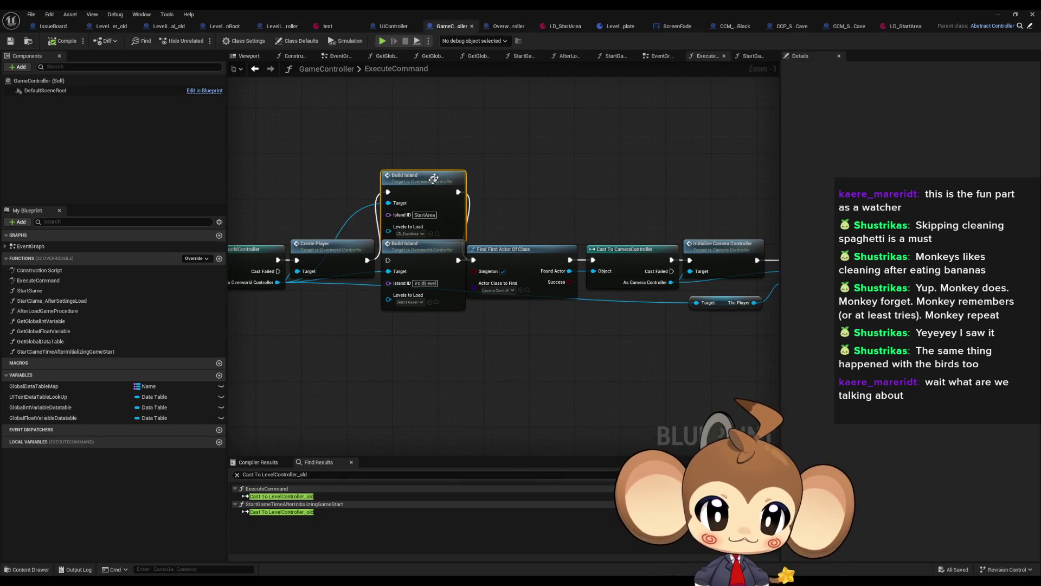
Step: Inspect the overworld controller's BuildIsland function and the SwitchLevel function it calls
double_click(437, 174)
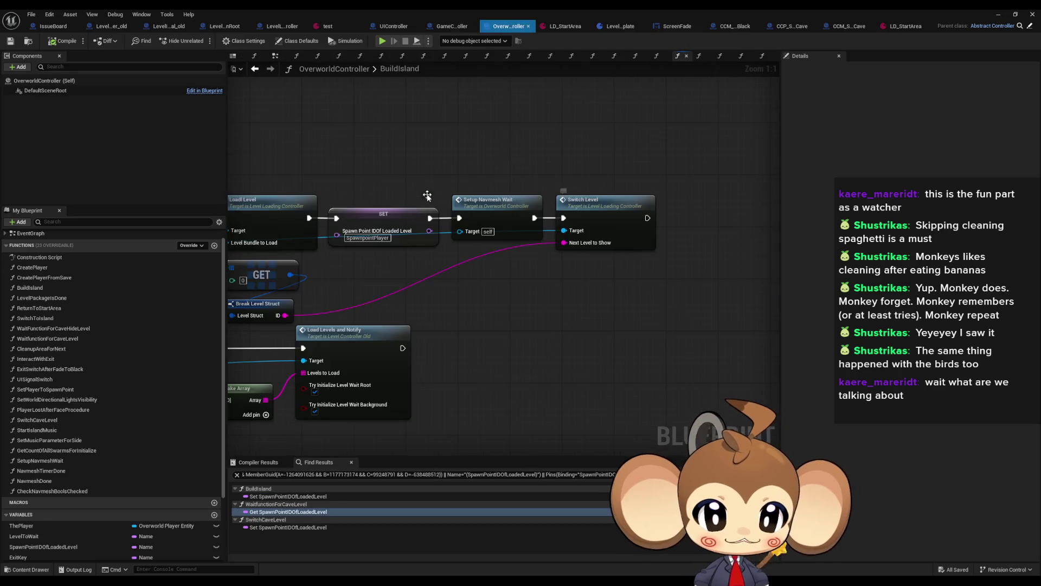
double_click(604, 200)
scroll(494, 335, "down", 1)
left_click_drag(426, 324, 474, 304)
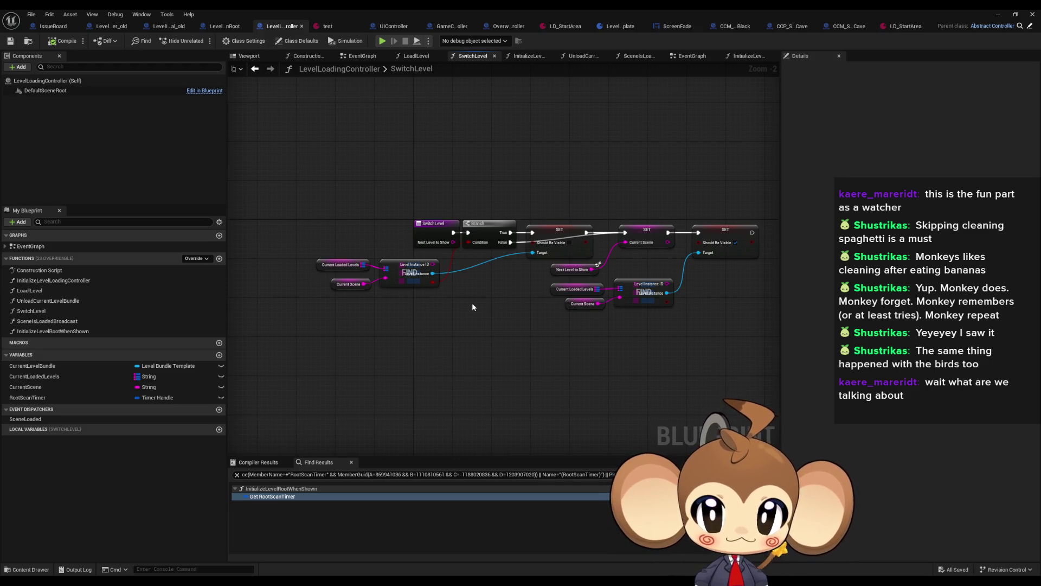
Step: Look over the existing nodes in the CCM_SwitchToCave StartCCM graph
left_click(849, 26)
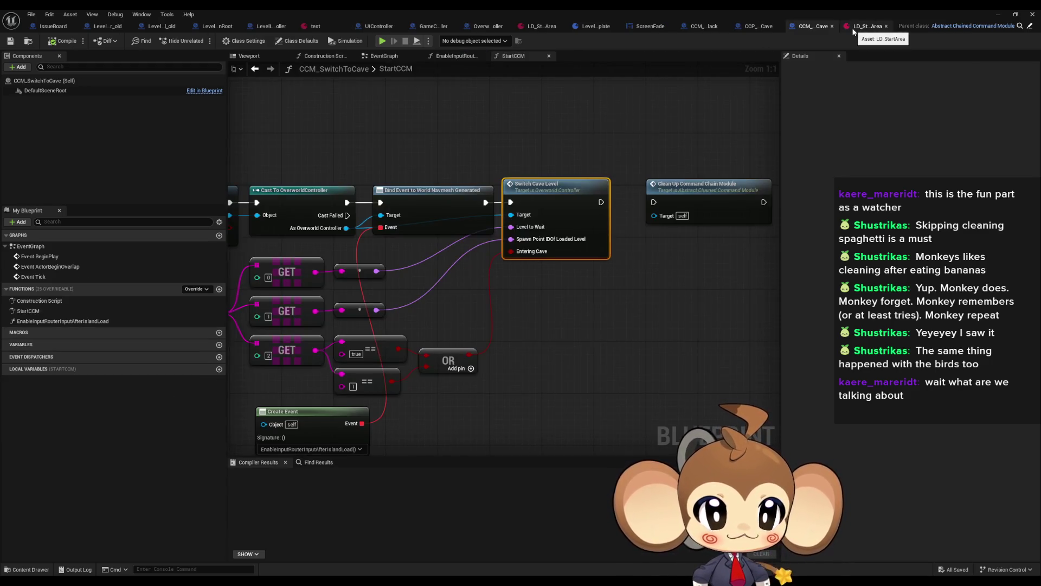
scroll(525, 320, "down", 2)
mouse_move(586, 307)
left_mouse_down()
mouse_move(762, 286)
mouse_move(656, 287)
left_mouse_up()
scroll(654, 288, "up", 2)
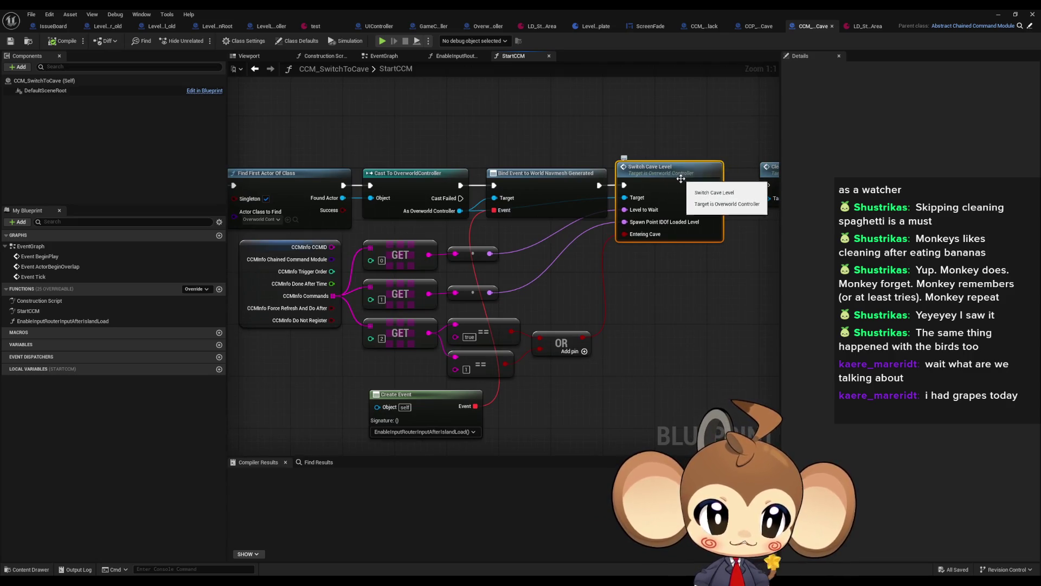
scroll(532, 343, "down", 2)
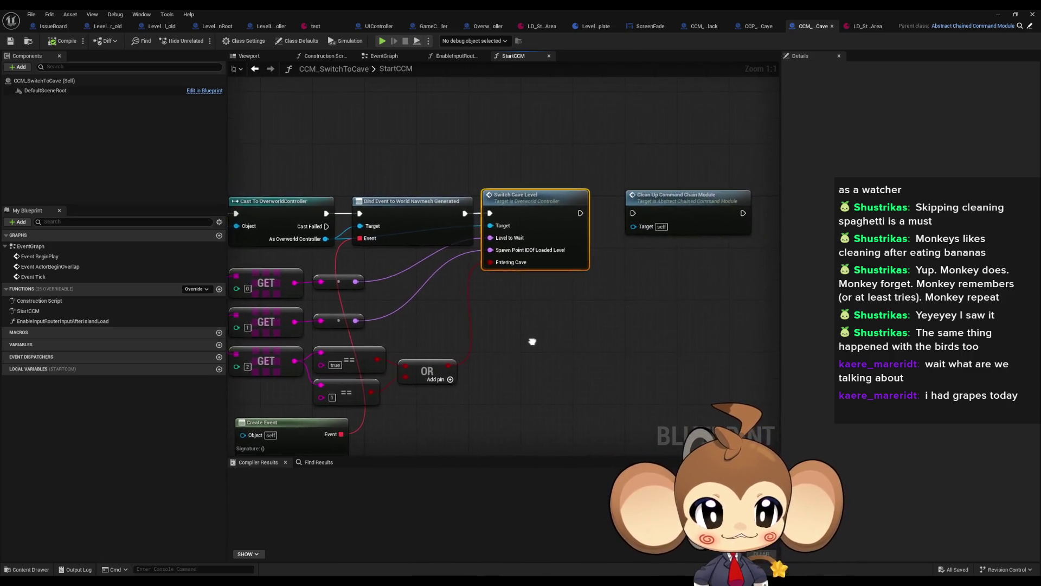
scroll(535, 332, "up", 2)
left_click_drag(535, 332, 564, 332)
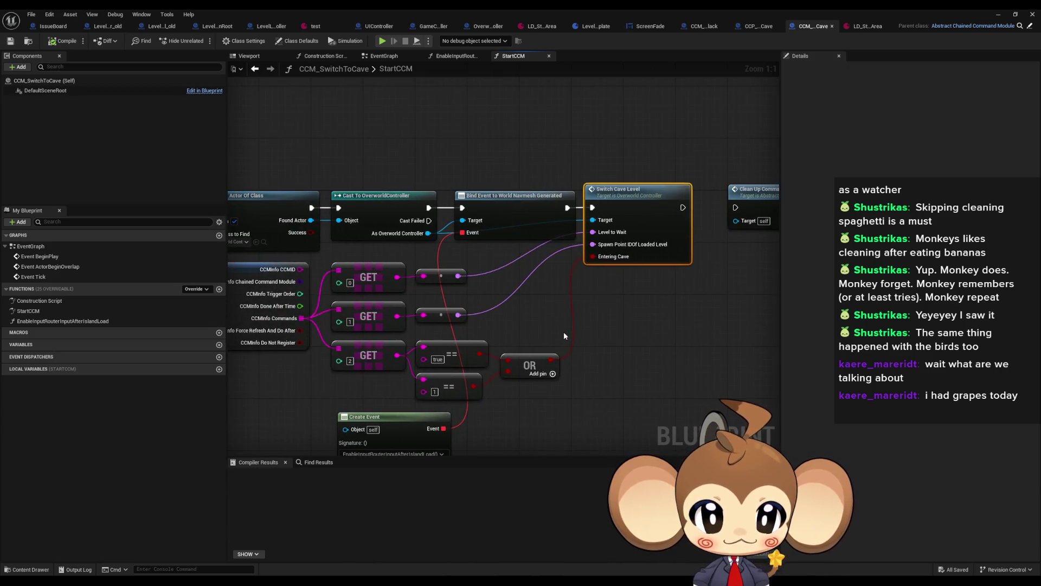
Step: In BuildIsland, select the Find First Actor, Cast and SET Spawn Point IDOf Loaded Level nodes
left_click(474, 22)
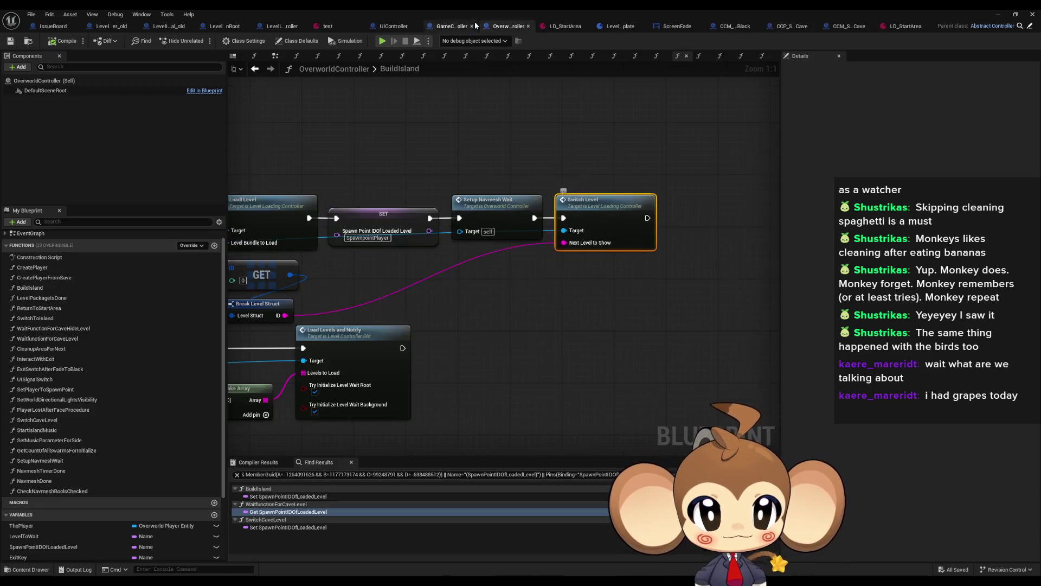
mouse_move(386, 213)
left_mouse_down()
mouse_move(742, 244)
mouse_move(555, 275)
mouse_move(680, 254)
left_mouse_up()
left_click_drag(515, 201, 644, 197)
mouse_move(395, 211)
left_mouse_down()
mouse_move(570, 259)
mouse_move(439, 258)
mouse_move(503, 249)
mouse_move(227, 231)
left_mouse_up()
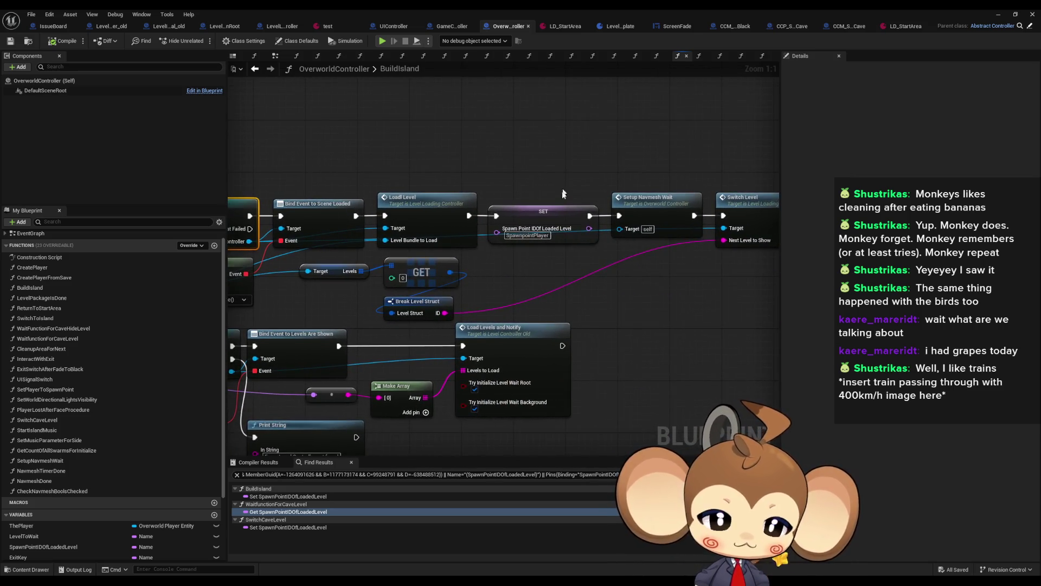
left_click_drag(563, 189, 573, 267)
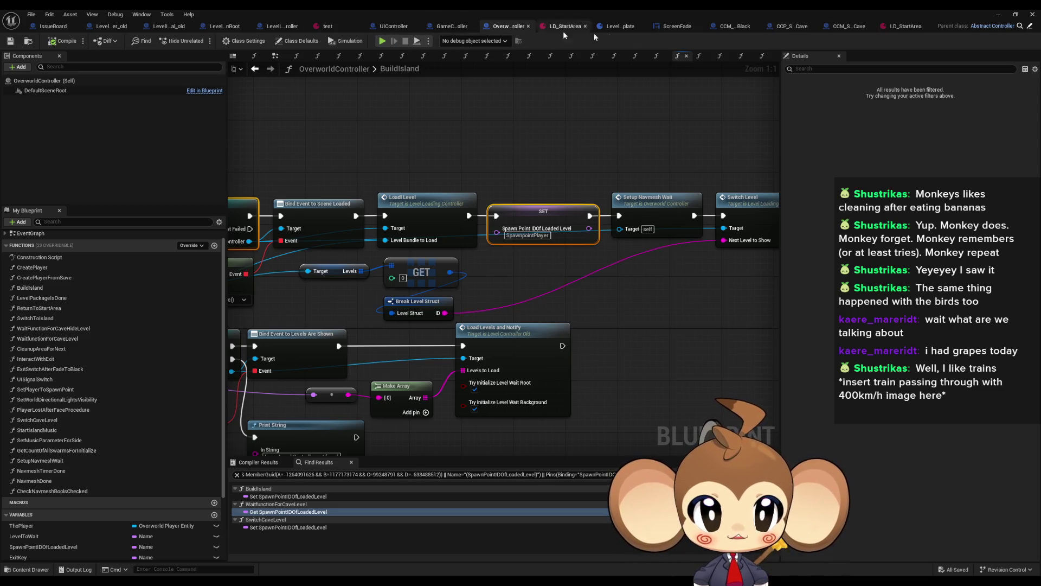
left_click(838, 28)
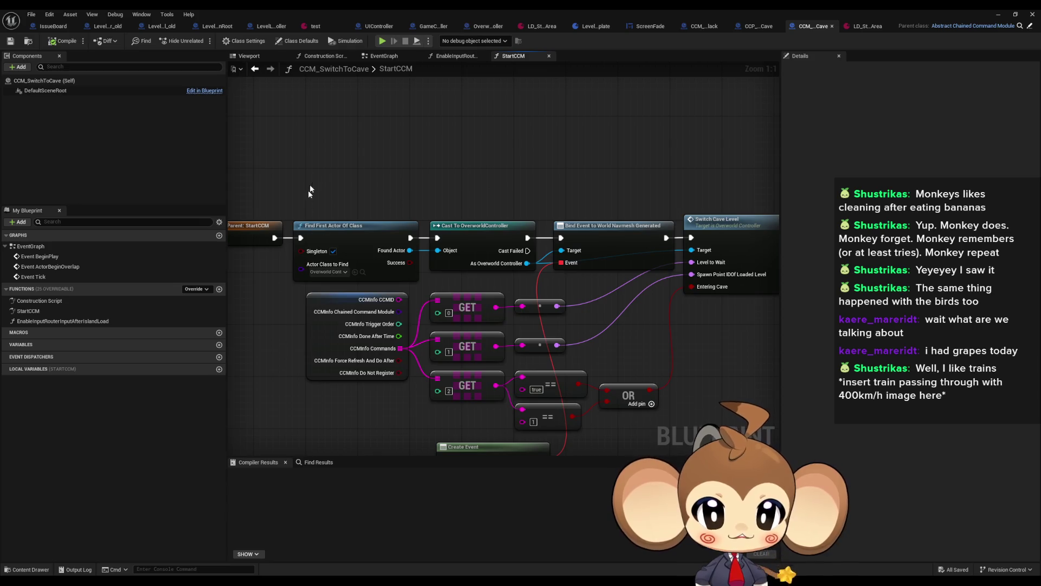
Step: Paste the Find First Actor and Cast nodes into StartCCM above the existing chain
left_click_drag(376, 320, 531, 380)
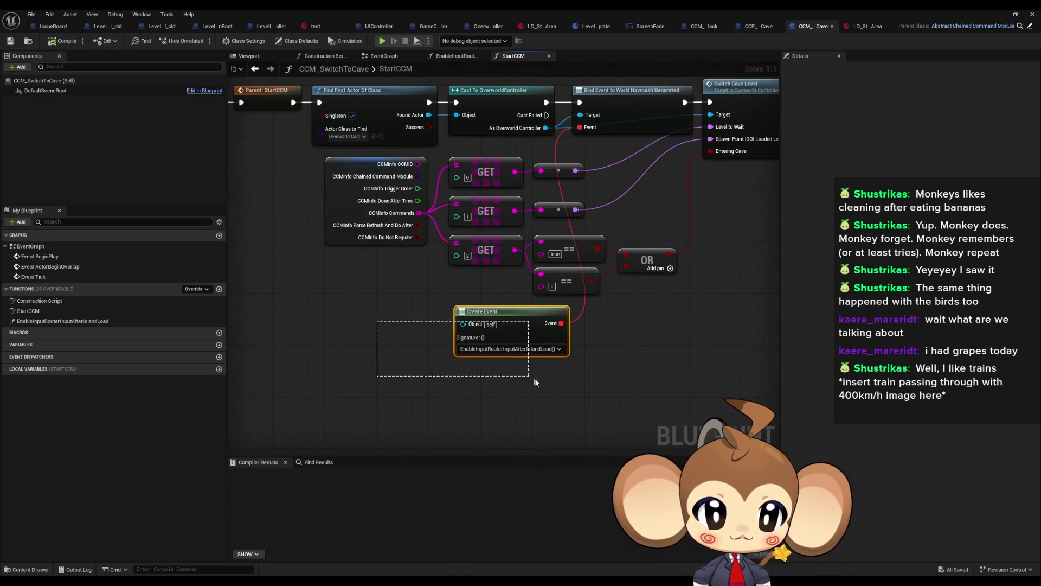
mouse_move(523, 207)
left_mouse_down()
mouse_move(482, 146)
mouse_move(543, 147)
mouse_move(502, 221)
left_mouse_up()
key("ctrl+v")
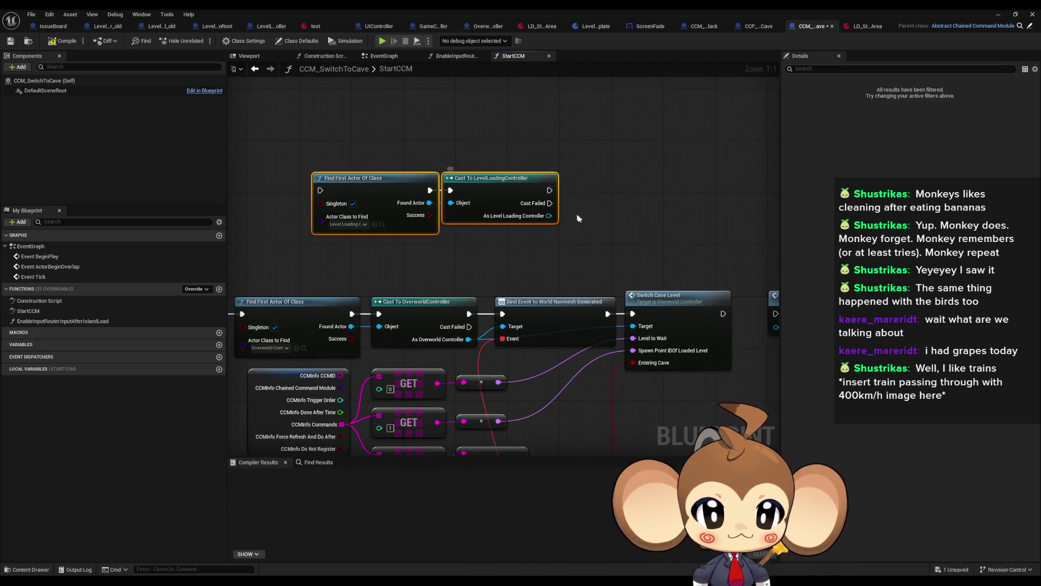
left_click_drag(575, 216, 414, 195)
mouse_move(623, 181)
left_mouse_down()
mouse_move(487, 181)
mouse_move(740, 181)
left_mouse_up()
mouse_move(398, 318)
left_mouse_down()
mouse_move(436, 293)
mouse_move(596, 293)
mouse_move(520, 288)
left_mouse_up()
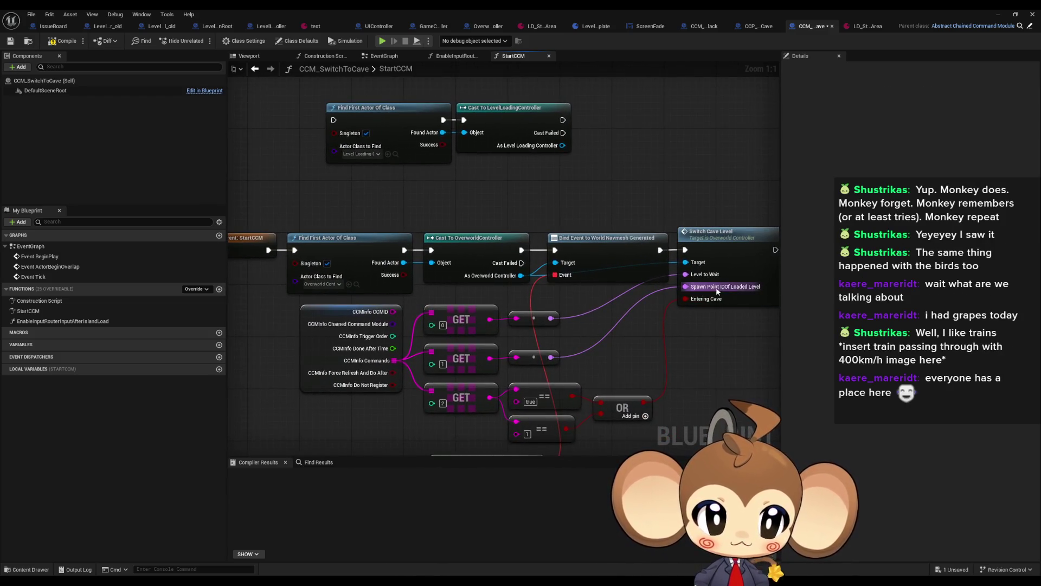
Step: Add SET Spawn Point IDOf Loaded Level from As Overworld Controller, fed by the command's level ID
left_click_drag(716, 291, 600, 358)
left_click_drag(430, 329, 568, 235)
type("set sp")
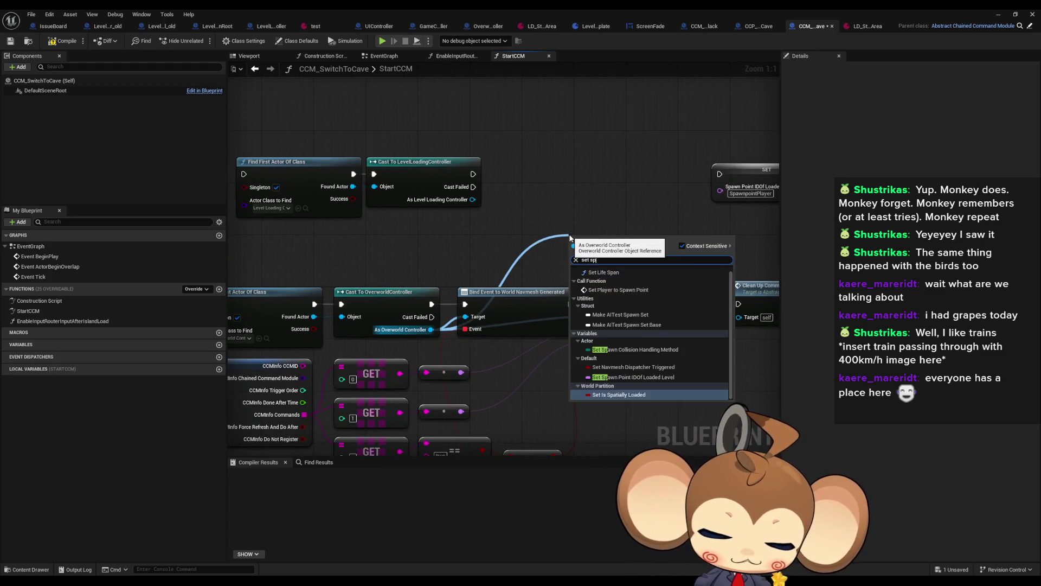
type("aw")
key("Down")
key("Down")
key("Down")
key("Return")
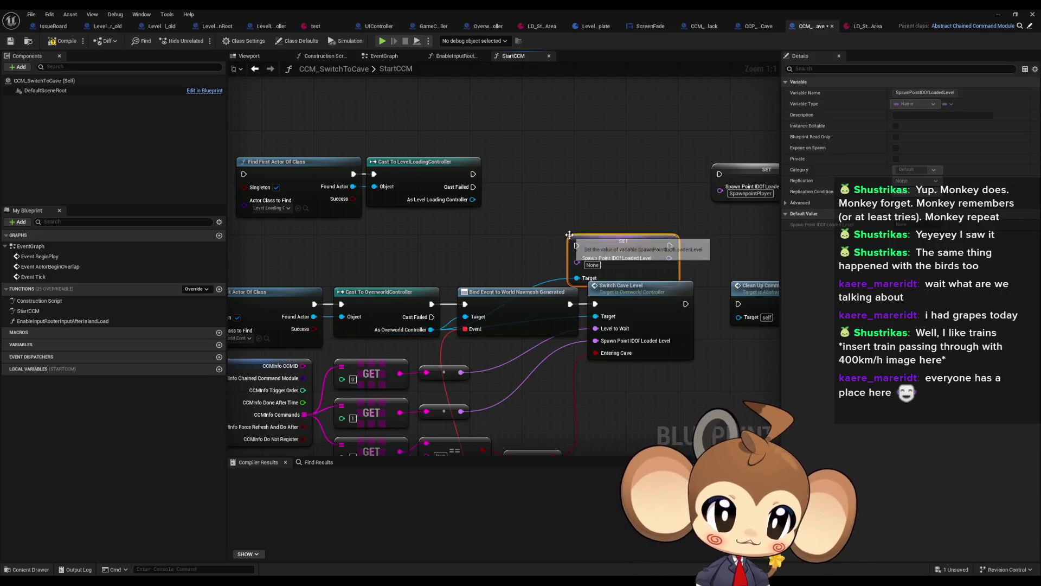
left_click_drag(629, 253, 610, 215)
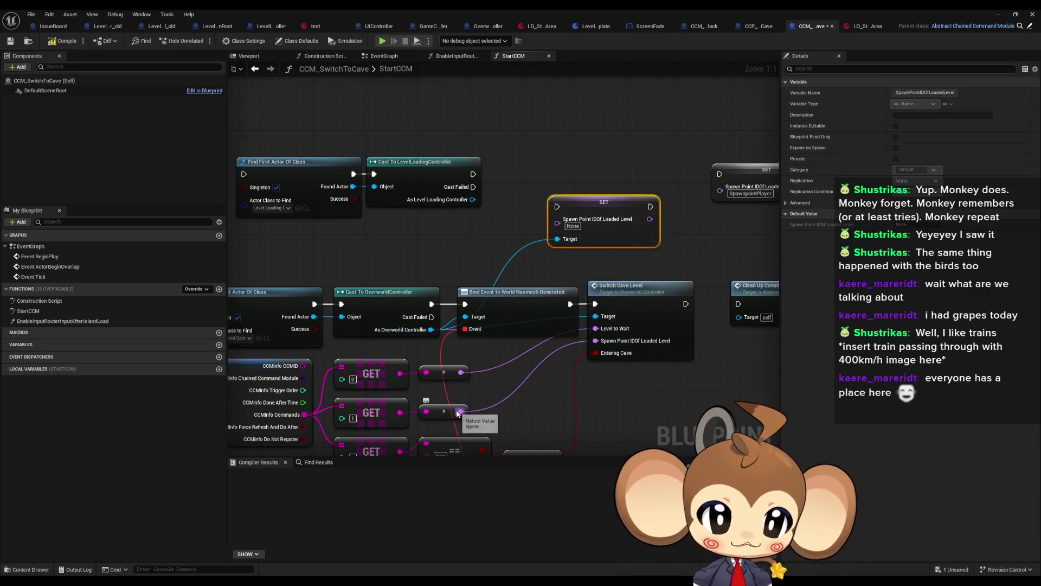
left_click_drag(461, 411, 557, 219)
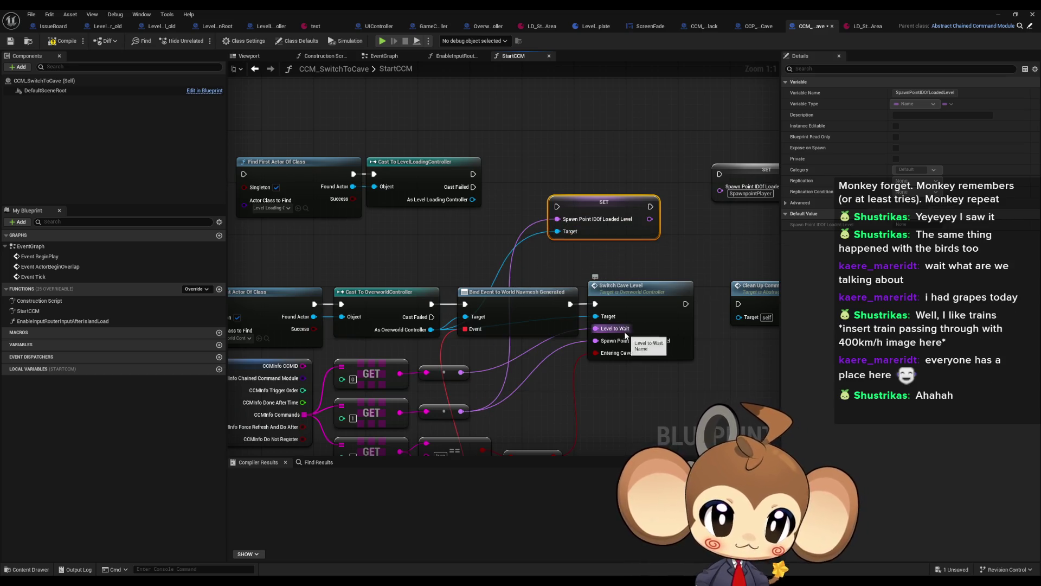
Step: Add a Switch Level call on the level loading controller and wire the level ID to it
left_click_drag(472, 199, 533, 128)
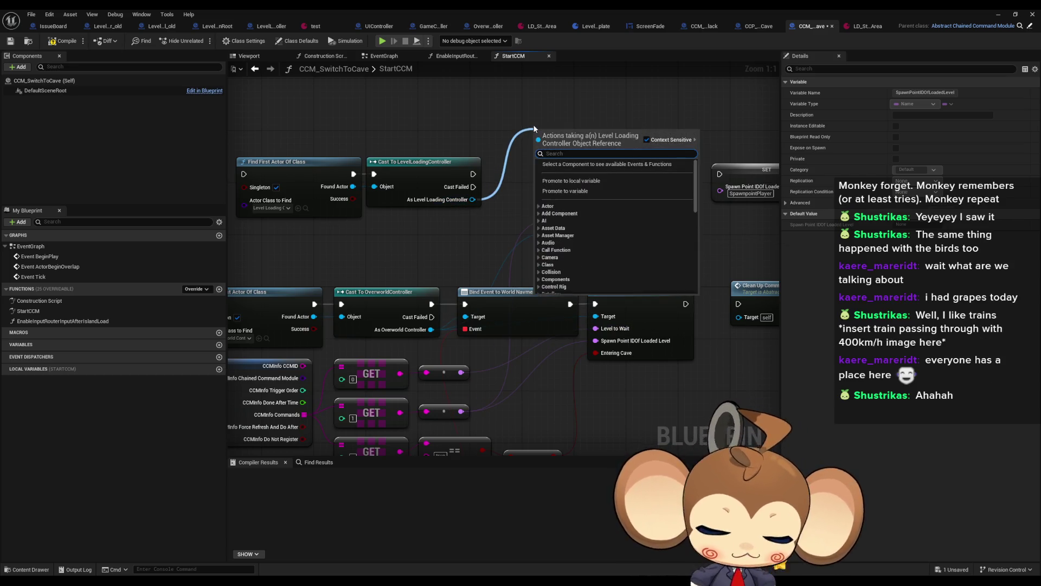
type("swi")
key("Return")
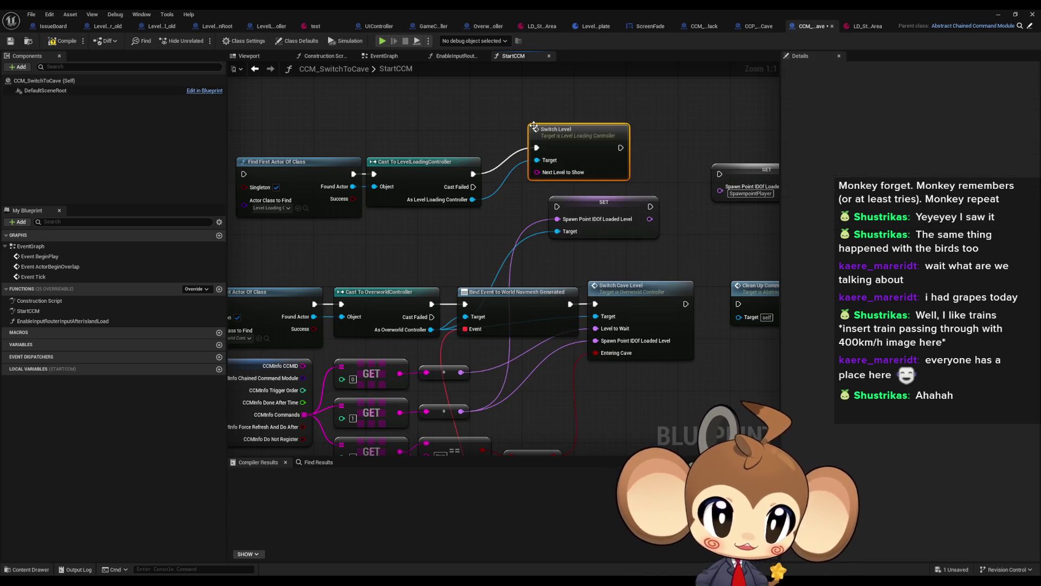
mouse_move(461, 372)
left_mouse_down()
mouse_move(530, 143)
mouse_move(470, 349)
mouse_move(405, 365)
mouse_move(543, 176)
left_mouse_up()
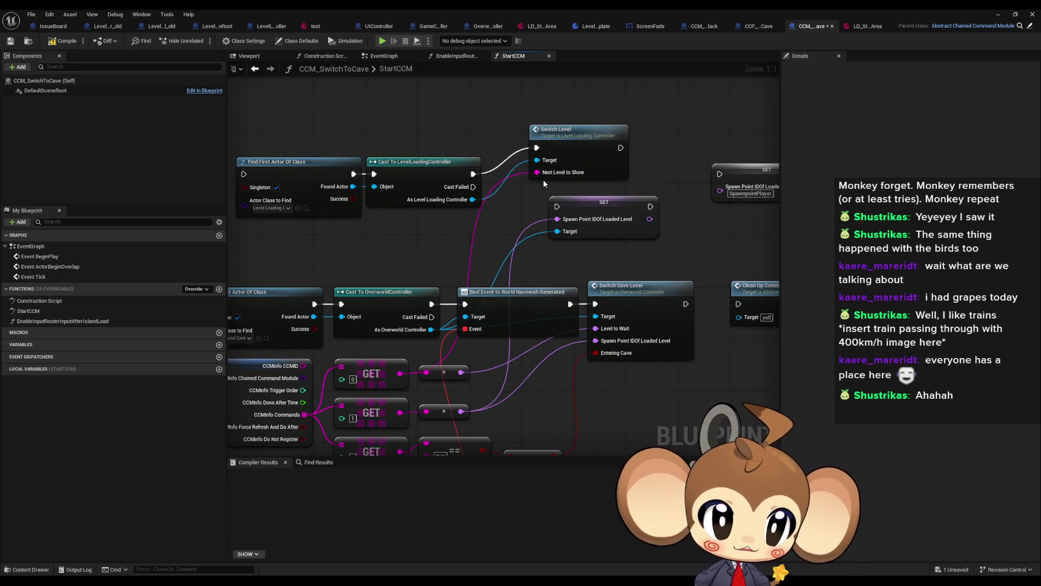
left_click(618, 301)
mouse_move(663, 372)
left_mouse_down()
mouse_move(532, 363)
mouse_move(689, 340)
left_mouse_up()
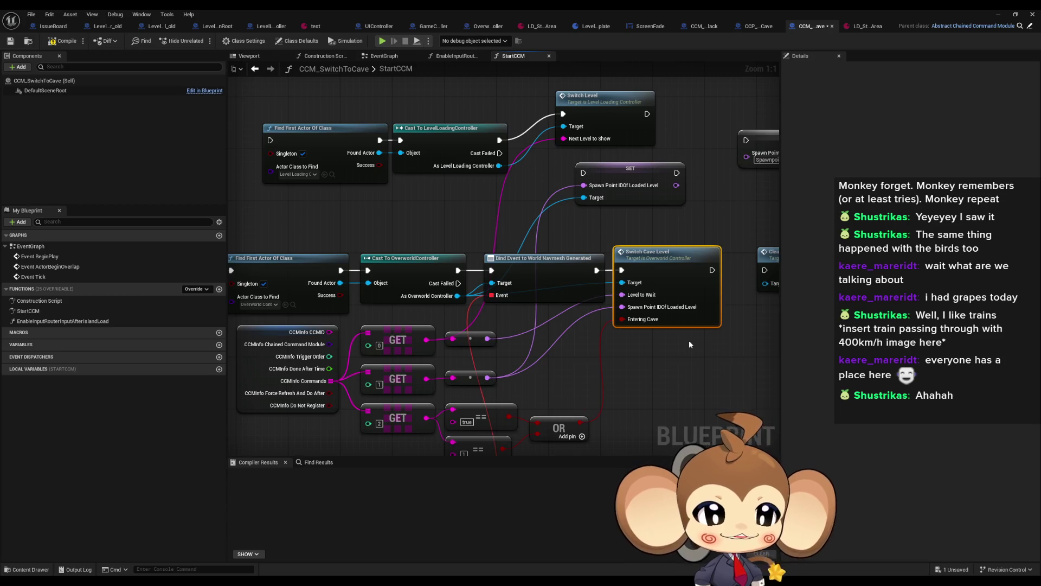
Step: Rearrange StartCCM so the SET node sits before the Find First Actor lookup
mouse_move(607, 240)
left_mouse_down()
mouse_move(523, 242)
mouse_move(558, 163)
mouse_move(526, 188)
mouse_move(614, 206)
left_mouse_up()
left_click(523, 243)
left_click_drag(629, 254, 609, 256)
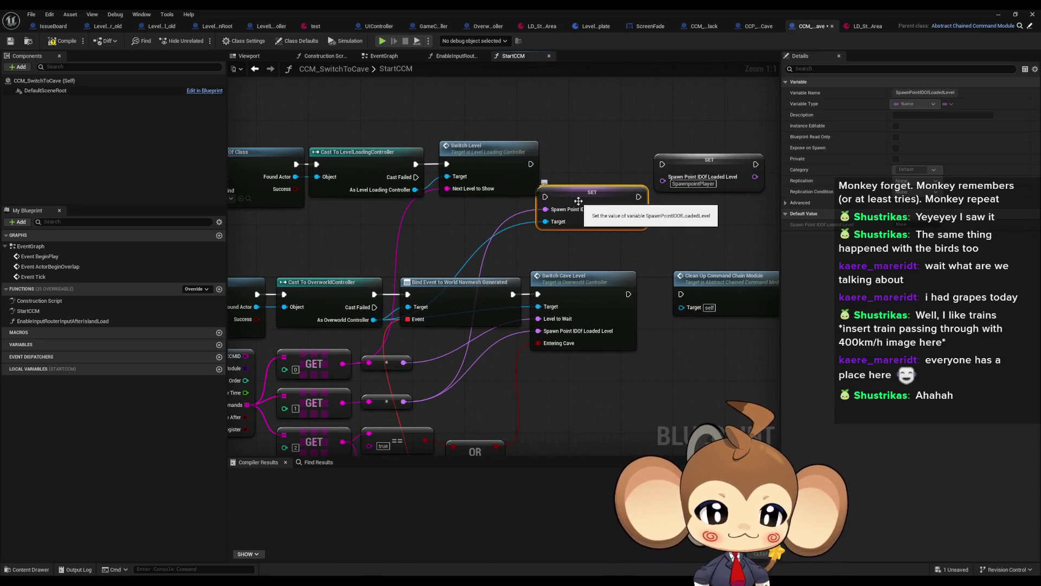
mouse_move(579, 201)
left_mouse_down()
mouse_move(531, 218)
mouse_move(660, 186)
mouse_move(590, 199)
mouse_move(568, 166)
left_mouse_up()
left_click(681, 158)
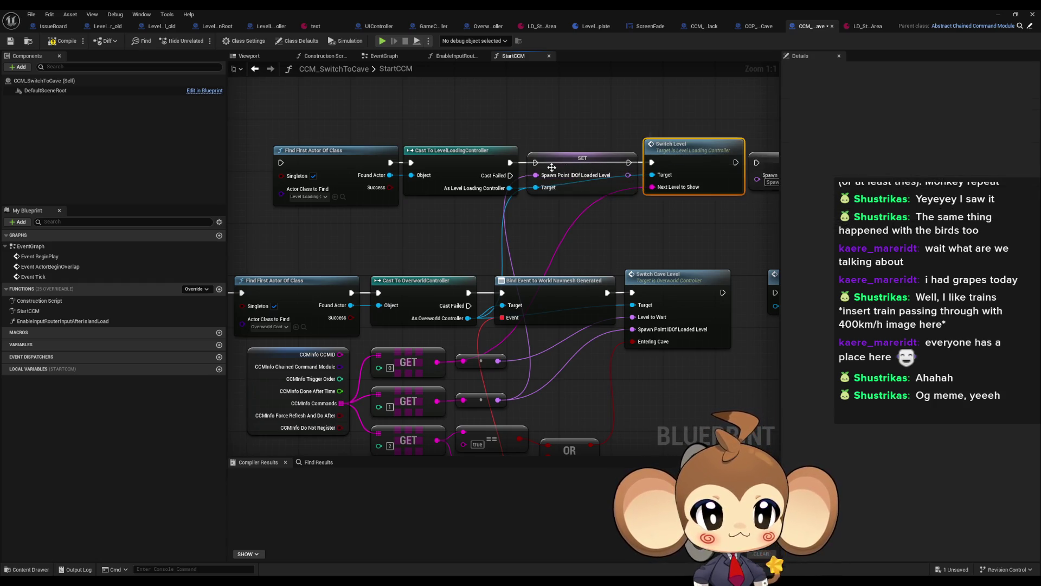
left_click(567, 176)
left_click_drag(568, 176, 377, 246)
left_click_drag(272, 132, 521, 208)
left_click_drag(465, 156, 578, 156)
left_click_drag(440, 234, 421, 185)
Step: Wire Bind Event's execution into the SET node, lift the level-loading nodes, and open Switch Cave Level
left_click(511, 281)
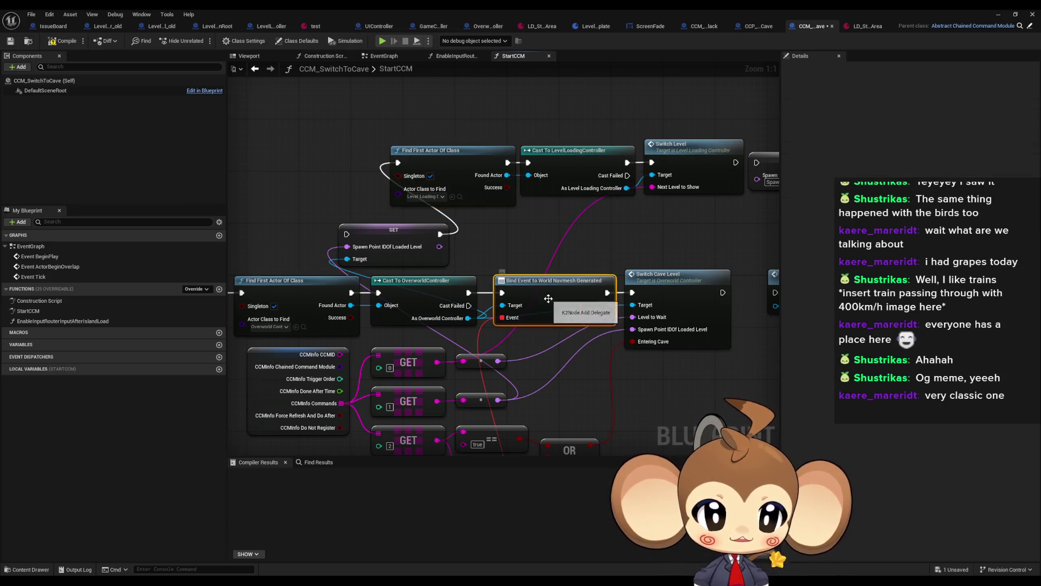
mouse_move(347, 234)
left_mouse_down()
mouse_move(408, 260)
mouse_move(605, 293)
left_mouse_up()
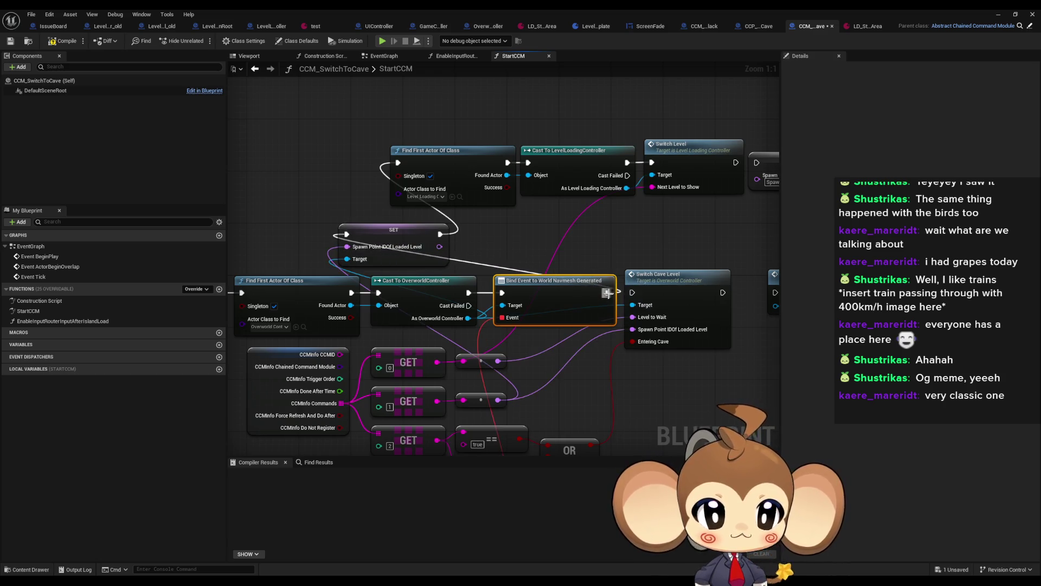
mouse_move(326, 116)
left_mouse_down()
mouse_move(599, 259)
mouse_move(618, 250)
left_mouse_up()
left_click_drag(665, 186, 666, 116)
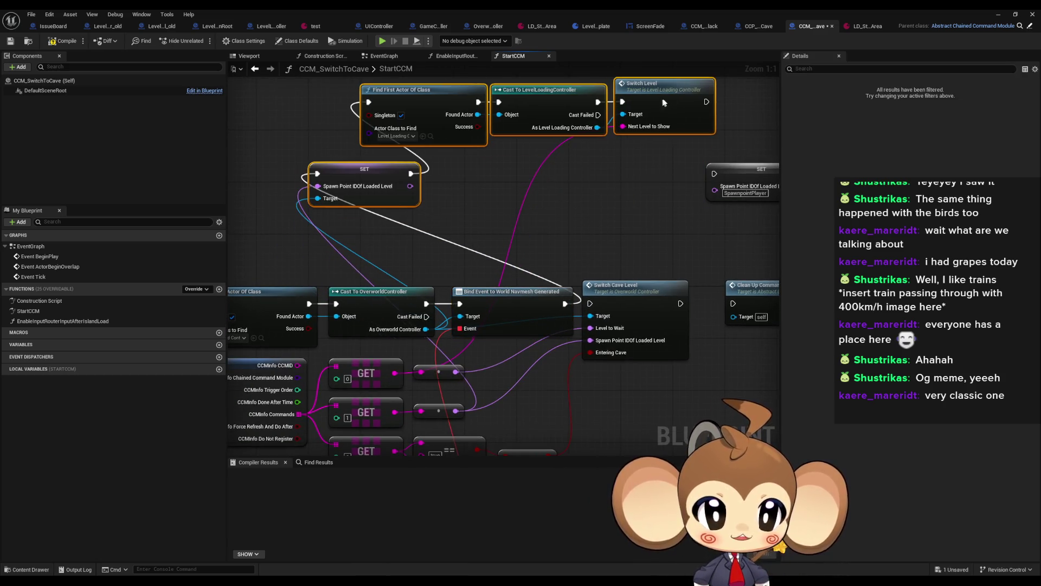
double_click(638, 302)
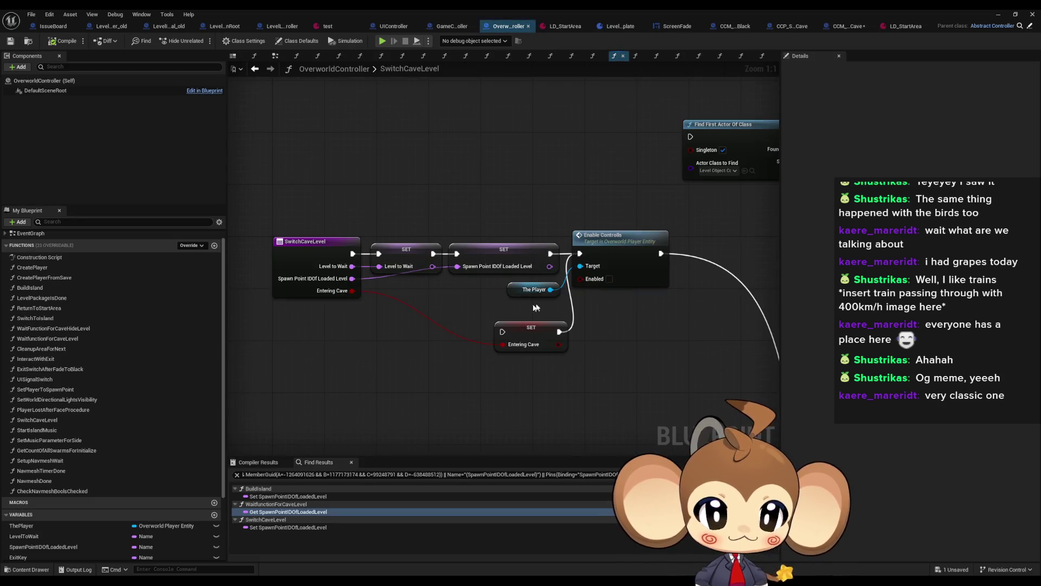
Step: Inspect SwitchCaveLevel's Level to Wait SET node and Enable Controlls wiring, then return to StartCCM
mouse_move(431, 216)
left_mouse_down()
mouse_move(483, 277)
mouse_move(430, 220)
left_mouse_up()
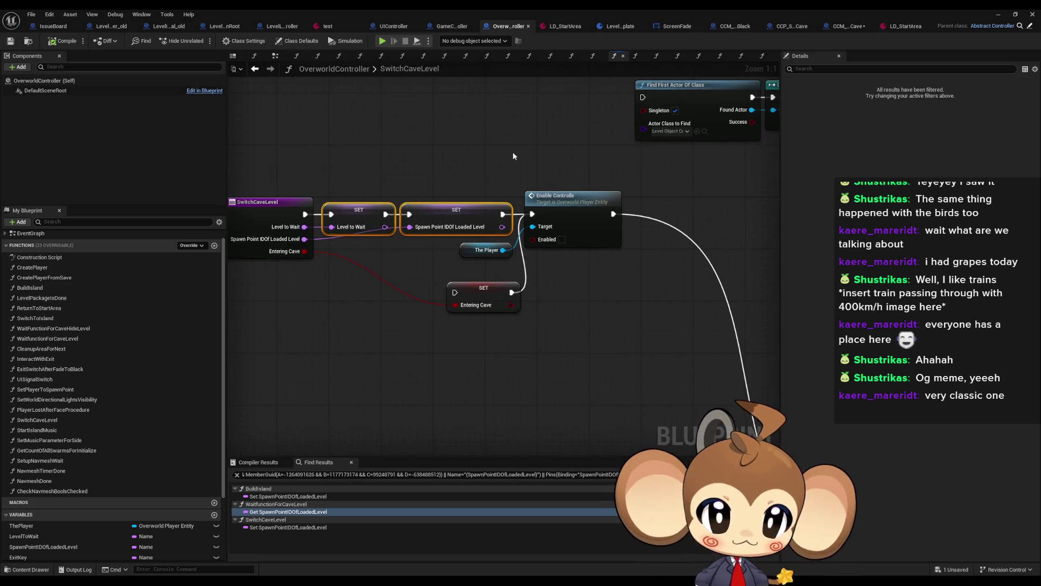
mouse_move(353, 168)
left_mouse_down()
mouse_move(376, 293)
mouse_move(317, 289)
left_mouse_up()
mouse_move(480, 147)
left_mouse_down()
mouse_move(545, 271)
mouse_move(380, 121)
mouse_move(250, 50)
left_mouse_up()
mouse_move(684, 233)
left_mouse_down()
mouse_move(561, 226)
mouse_move(561, 201)
left_mouse_up()
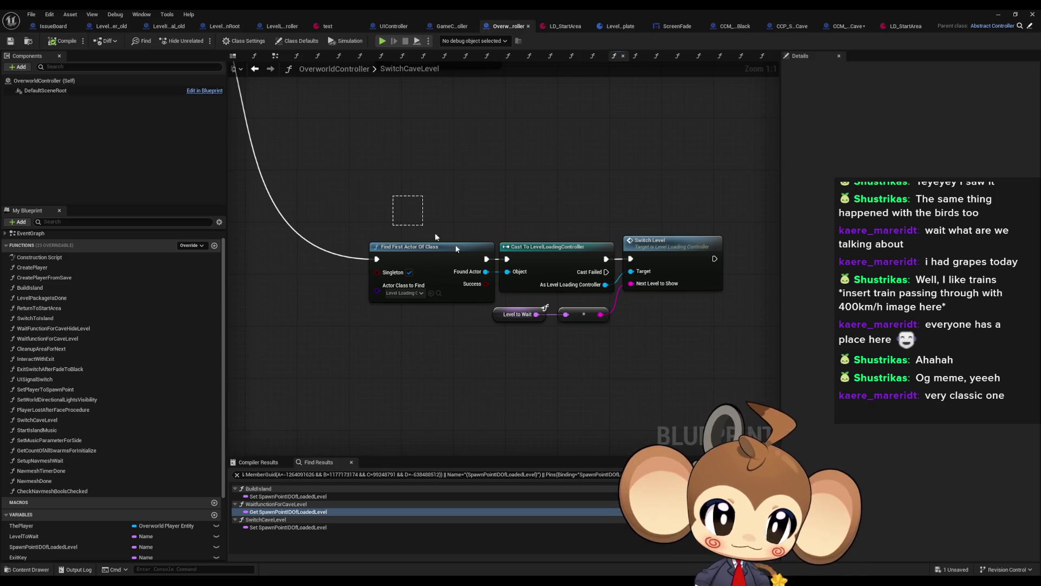
left_click_drag(414, 220, 803, 311)
left_click_drag(430, 209, 653, 223)
left_click_drag(705, 351, 699, 356)
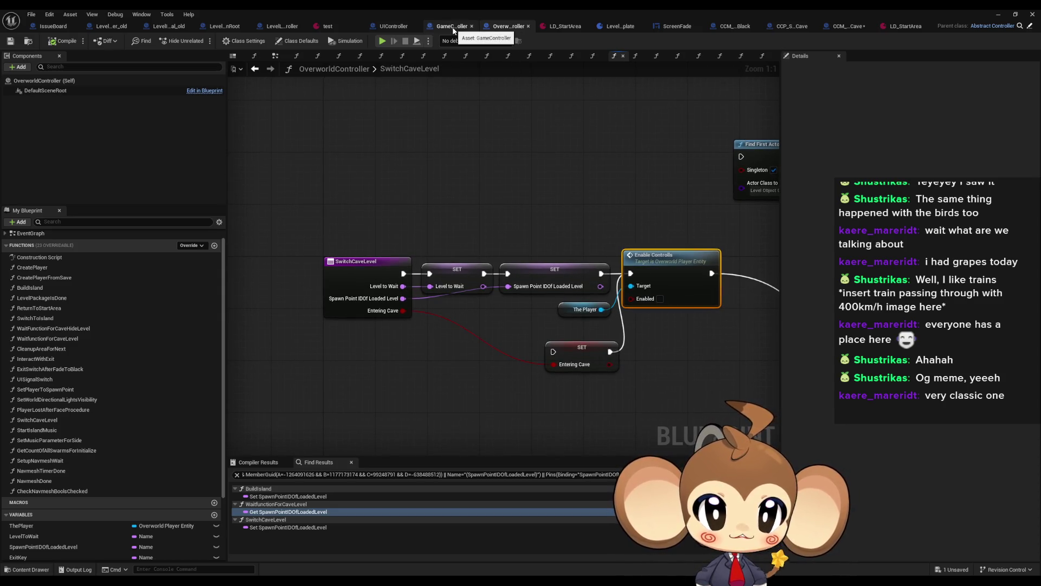
left_click(826, 30)
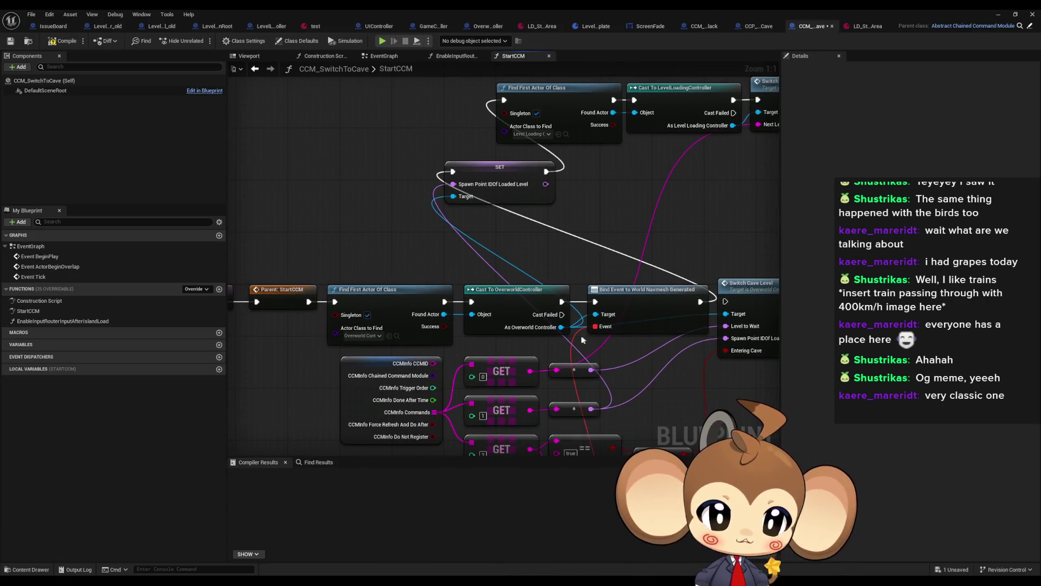
Step: Try searching for Enable Controlls from the As Overworld Controller wire, cancelling the first attempt
left_click_drag(560, 327, 593, 216)
type("ene cont")
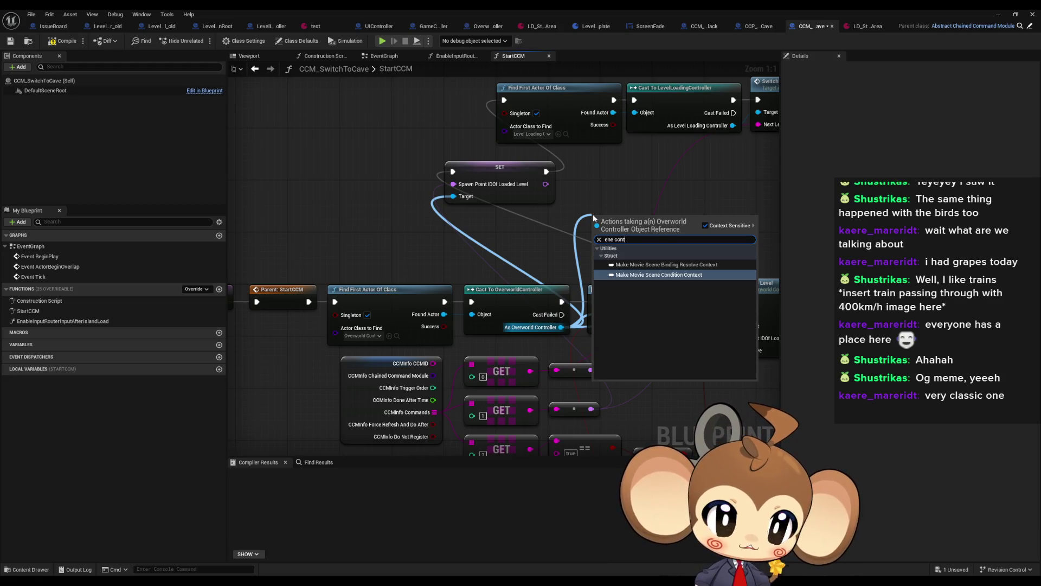
key("Escape")
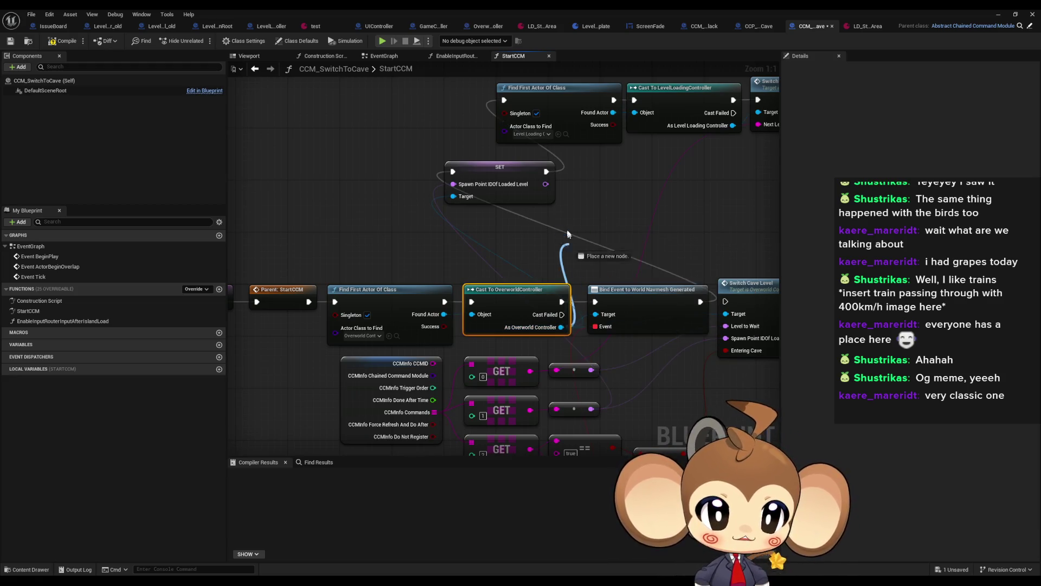
left_click_drag(569, 241, 569, 233)
type("enable")
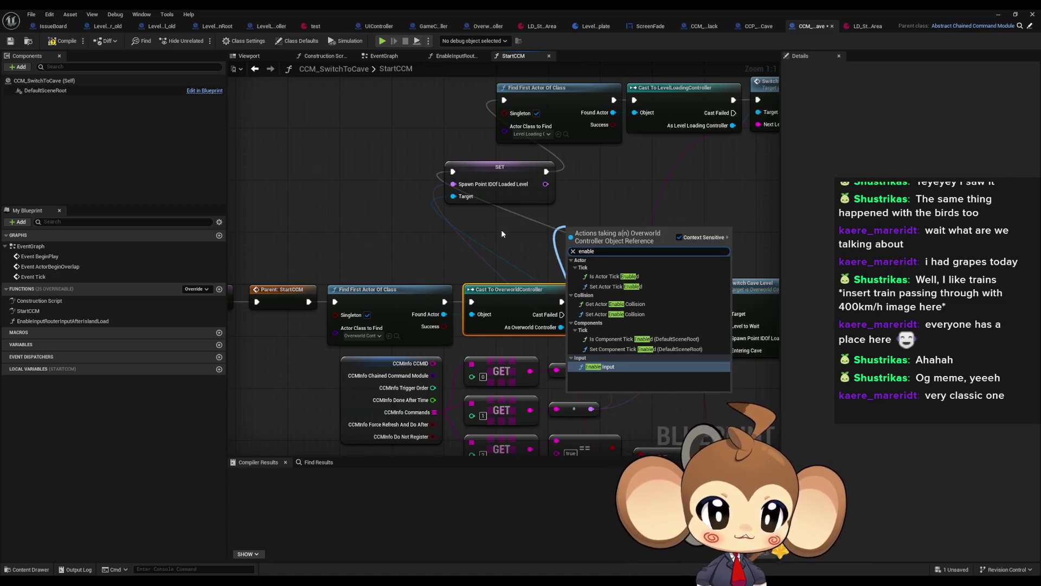
Step: Check The Player variable's details in SwitchCaveLevel, then come back to StartCCM
left_click(486, 26)
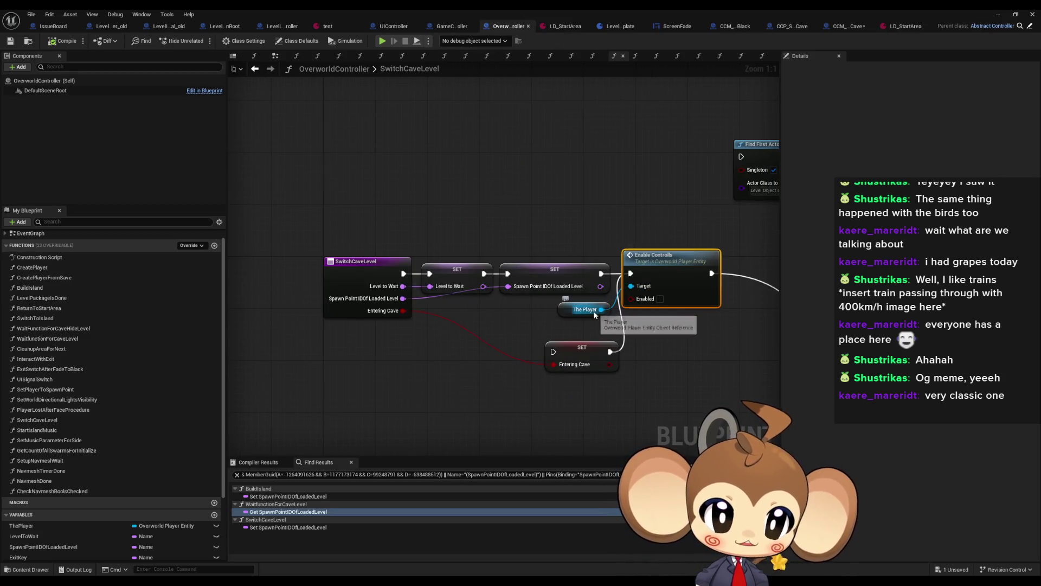
left_click_drag(571, 312, 471, 310)
left_click(471, 311)
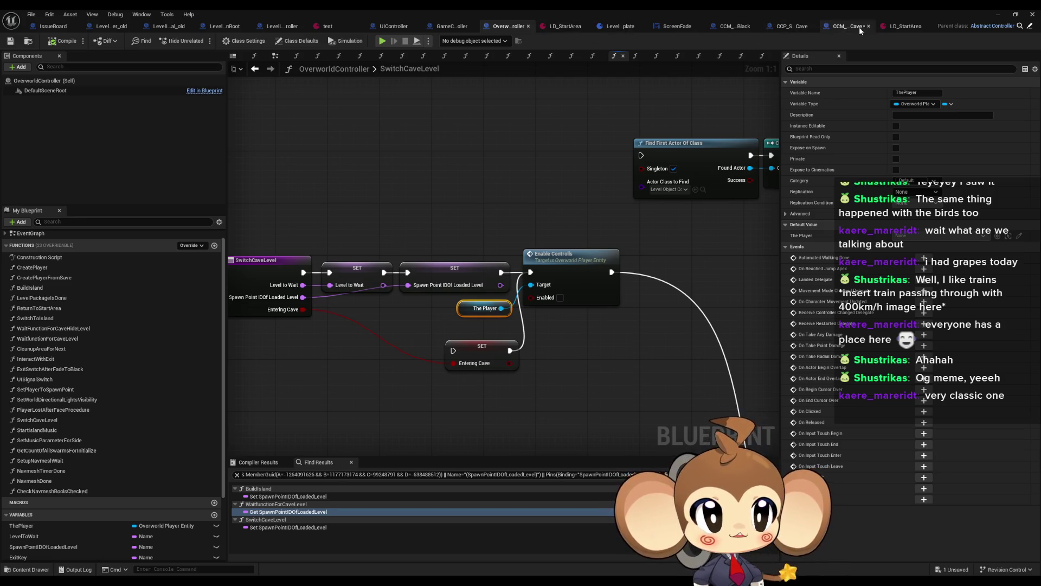
left_click(836, 28)
mouse_move(452, 224)
left_mouse_down()
mouse_move(519, 257)
mouse_move(562, 346)
left_mouse_up()
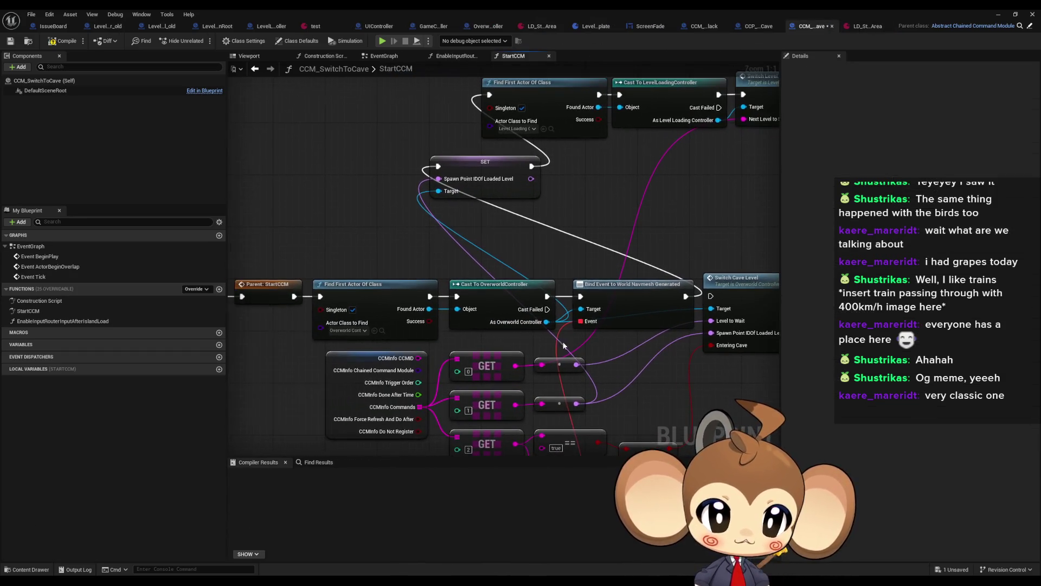
Step: Add a Get Player Actor node and an Enable Controlls call on its Player Object
right_click(337, 198)
type("get player")
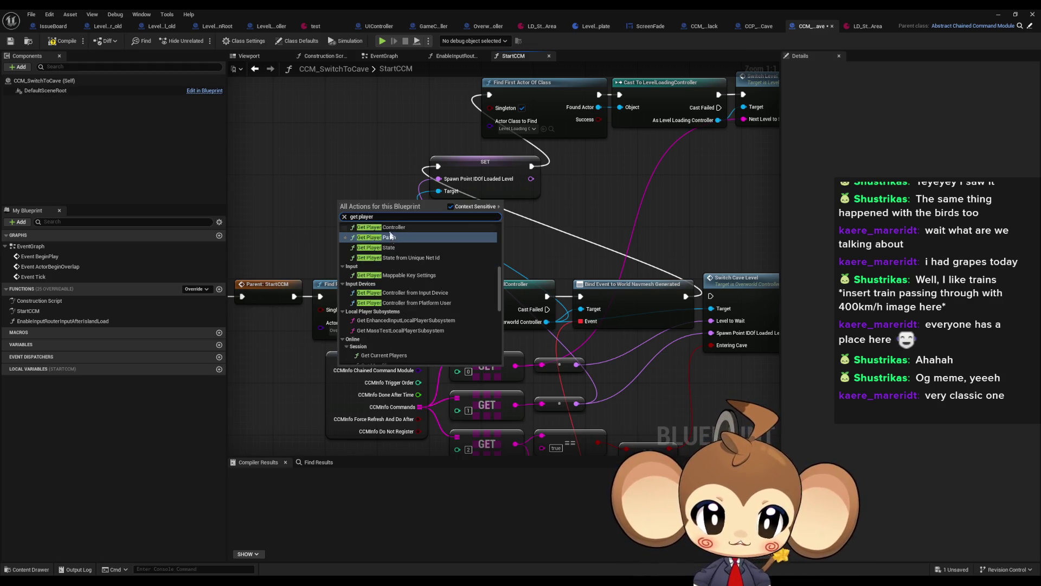
scroll(424, 286, "up", 5)
scroll(436, 303, "up", 4)
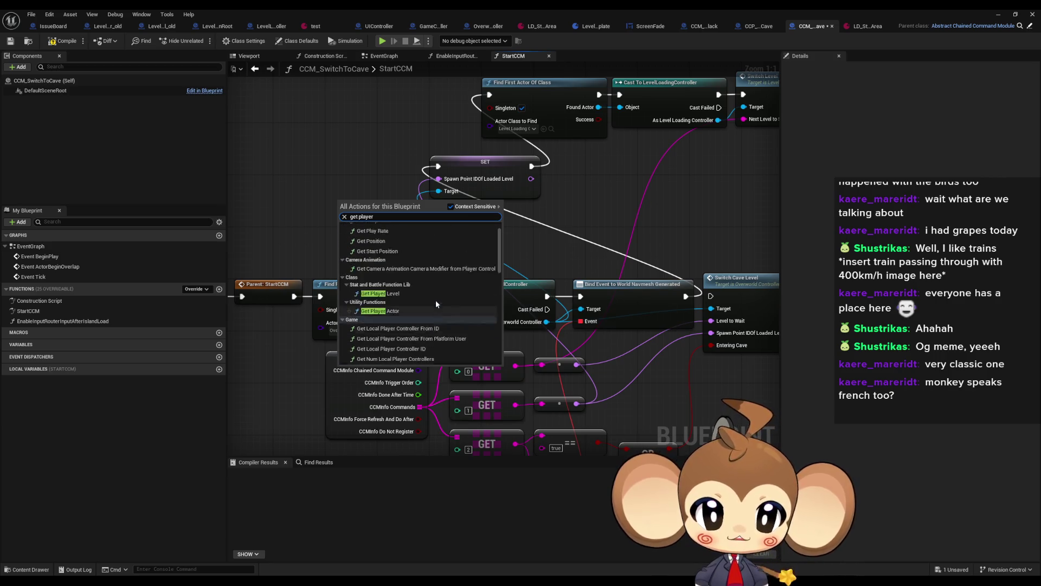
left_click(390, 324)
mouse_move(365, 199)
left_mouse_down()
mouse_move(312, 187)
mouse_move(373, 207)
left_mouse_up()
type("enab con")
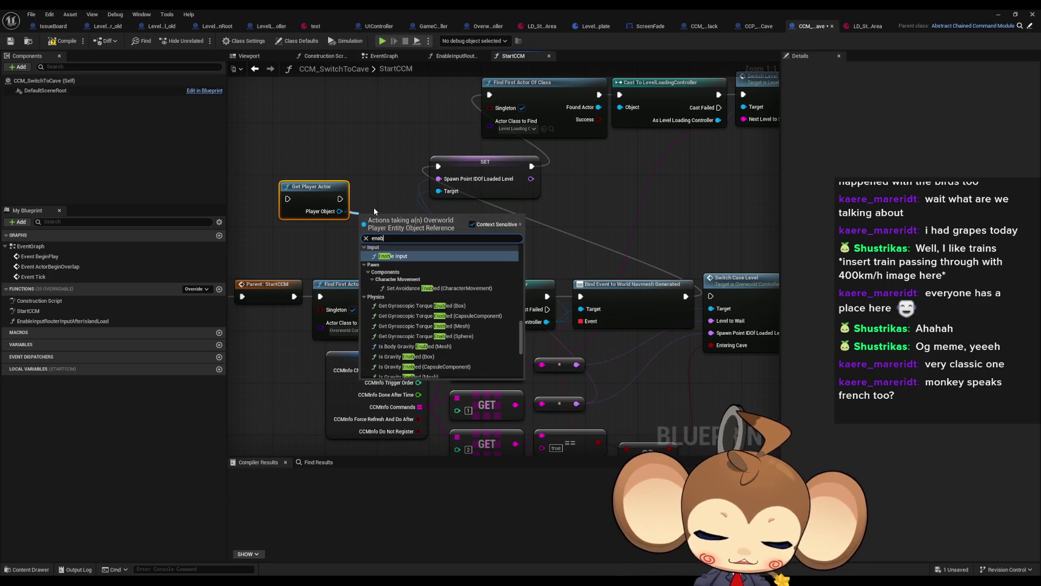
key("Return")
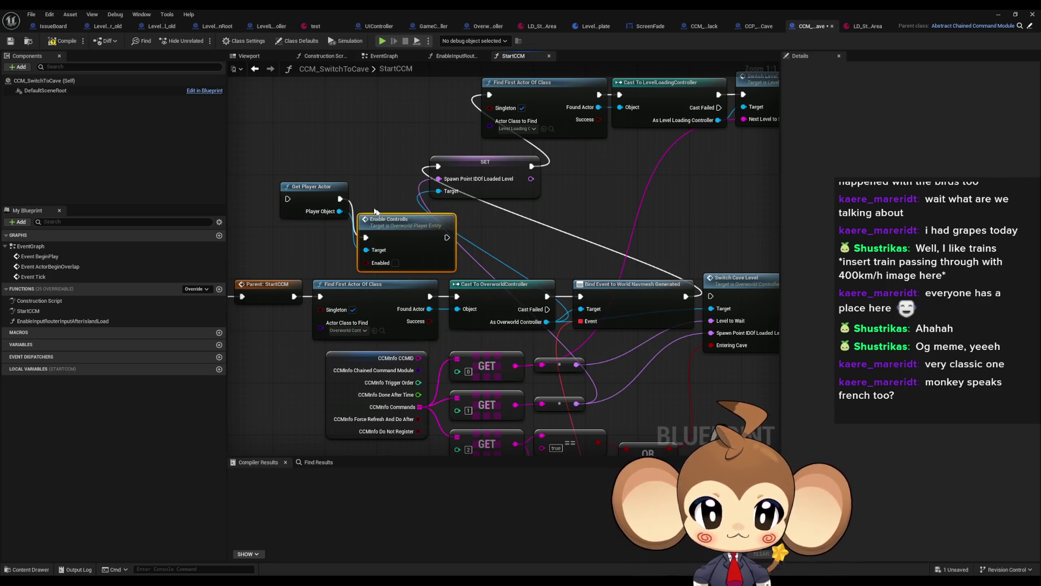
Step: Compare with SwitchCaveLevel and position the Enable Controlls and Get Player Actor nodes
left_click(501, 28)
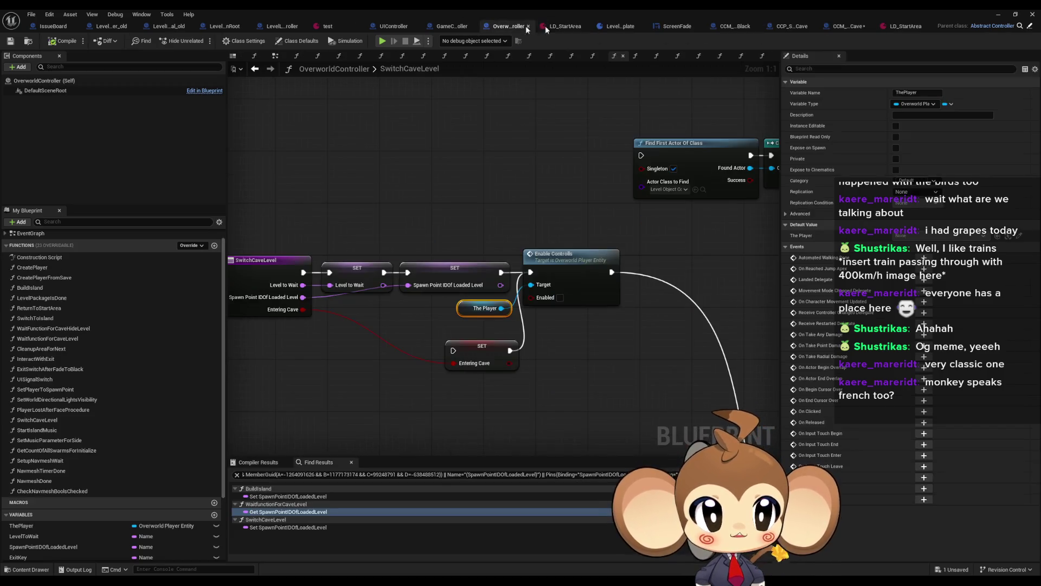
left_click(850, 27)
left_click_drag(403, 264, 403, 224)
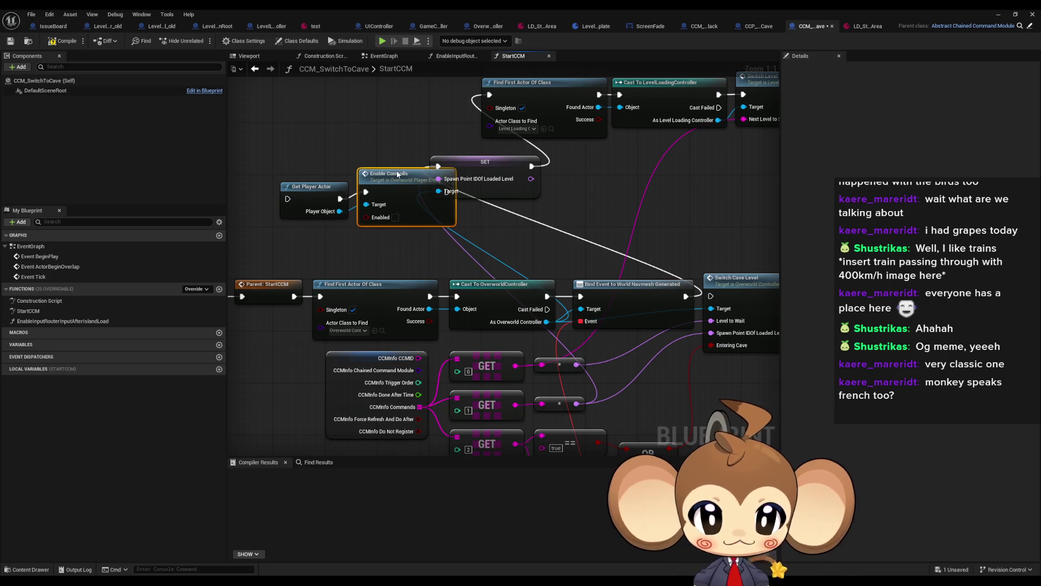
mouse_move(333, 166)
left_mouse_down()
mouse_move(450, 193)
mouse_move(345, 194)
left_mouse_up()
mouse_move(710, 297)
left_mouse_down()
mouse_move(730, 291)
mouse_move(295, 235)
mouse_move(343, 190)
mouse_move(333, 193)
mouse_move(593, 232)
mouse_move(587, 159)
left_mouse_up()
Step: Wire Bind Event → SET → Get Player Actor → Enable Controlls → Find First Actor
left_click_drag(369, 131, 279, 163)
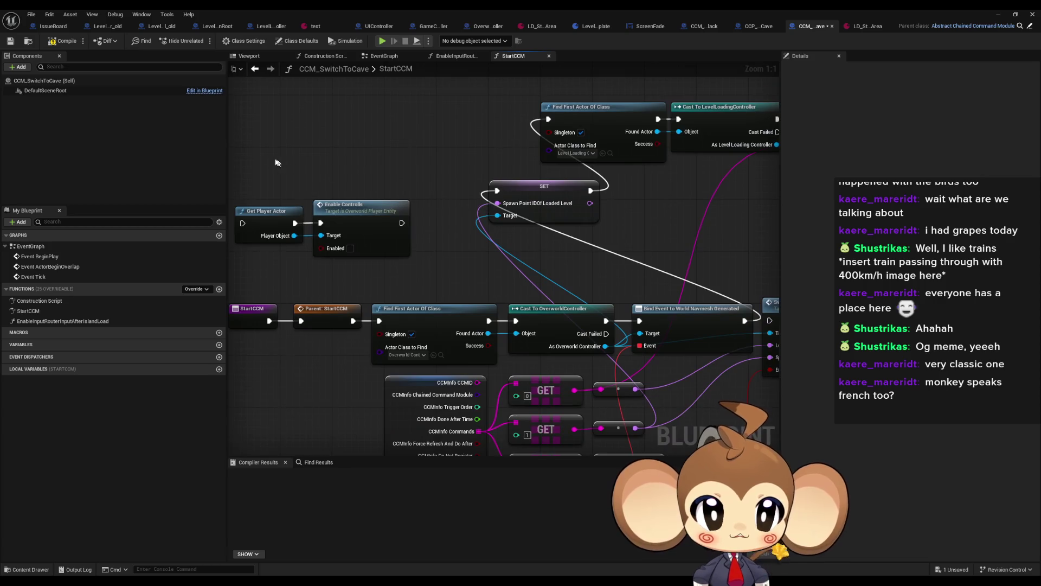
left_click_drag(590, 191, 249, 223)
left_click_drag(408, 223, 555, 119)
left_click_drag(389, 168, 304, 239)
left_click_drag(376, 230, 468, 126)
left_click(666, 223)
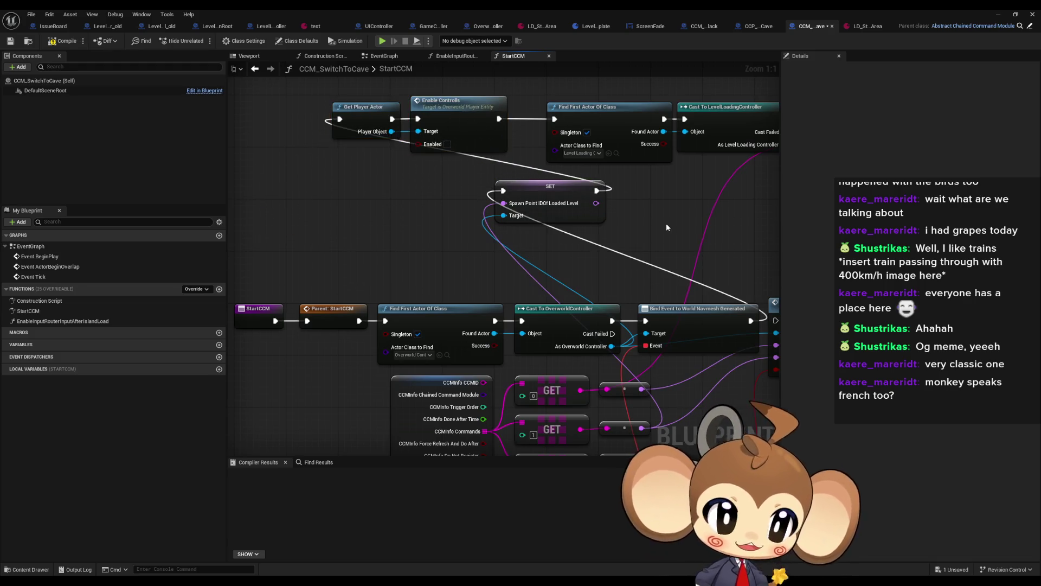
left_click_drag(639, 232, 580, 248)
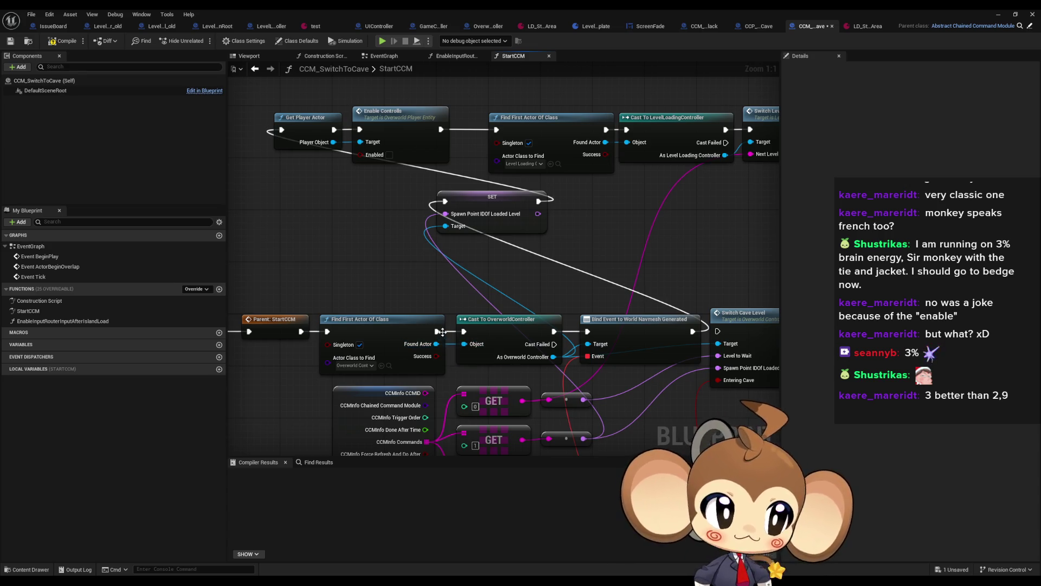
scroll(460, 251, "down", 1)
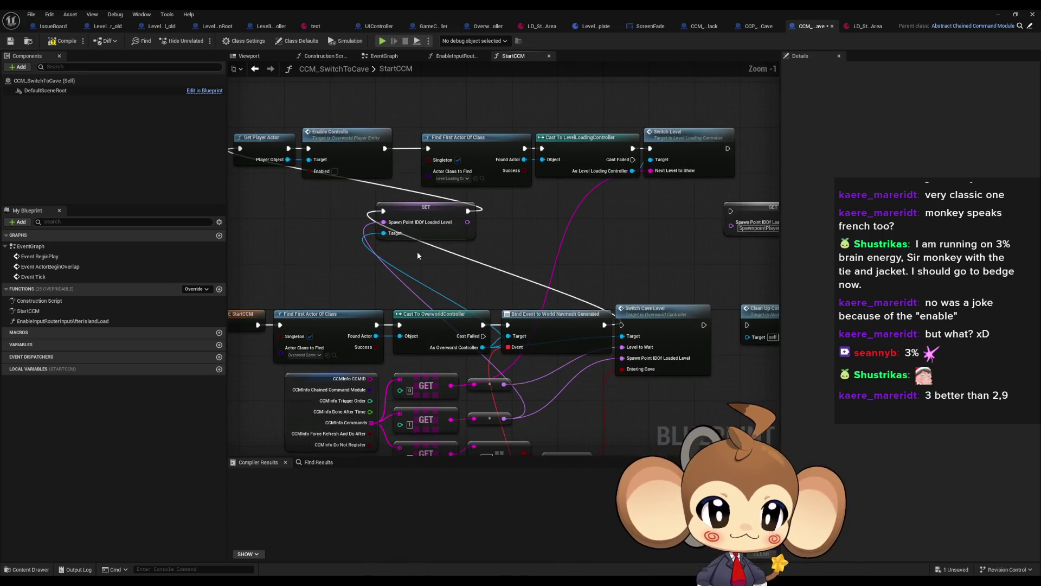
left_click_drag(544, 253, 456, 256)
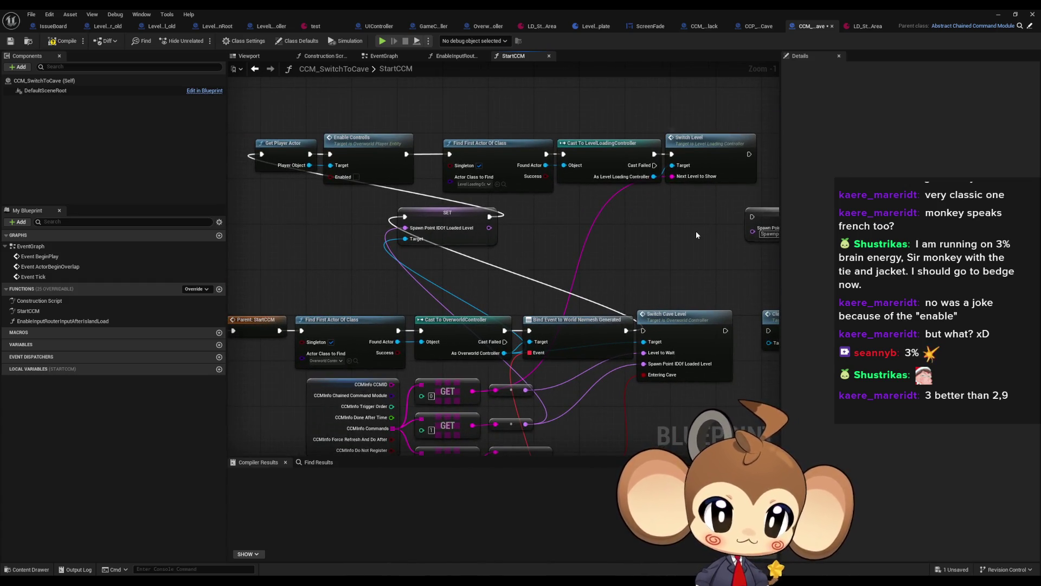
left_click(999, 14)
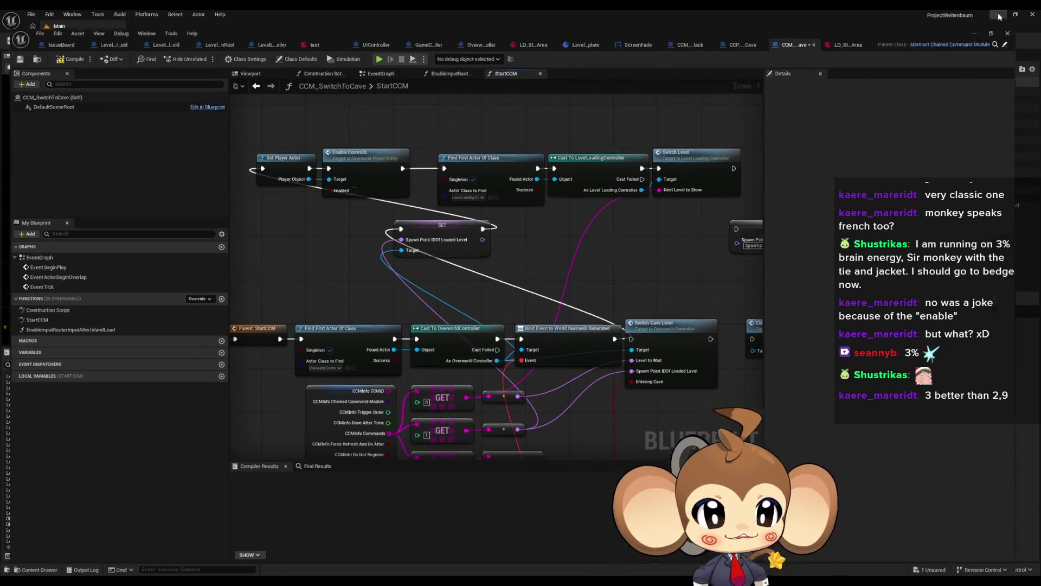
Step: Playtest Main in the editor, stop it, and dismiss the Accessed None error message log
left_click(202, 42)
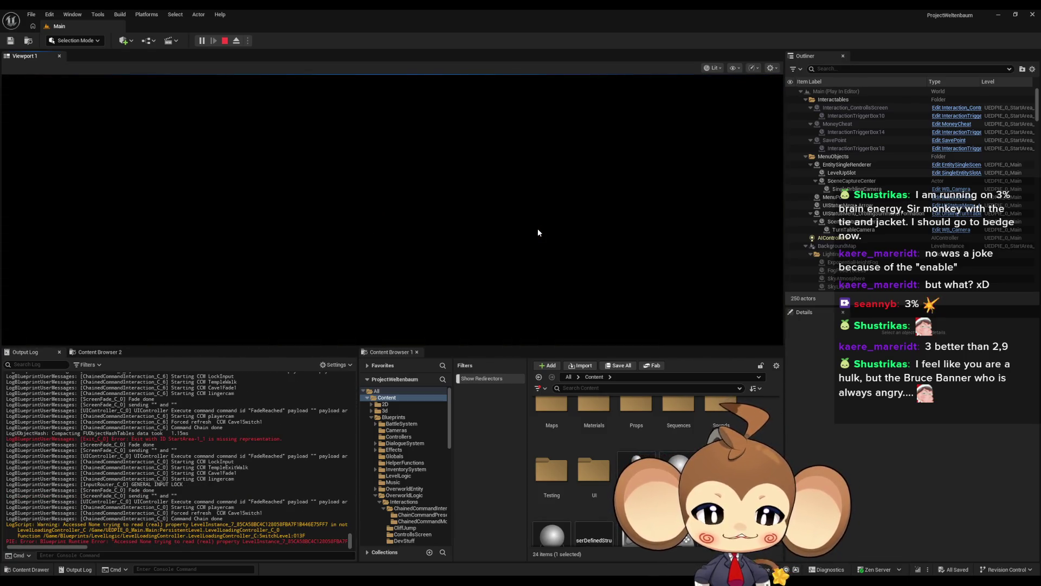
left_click(225, 41)
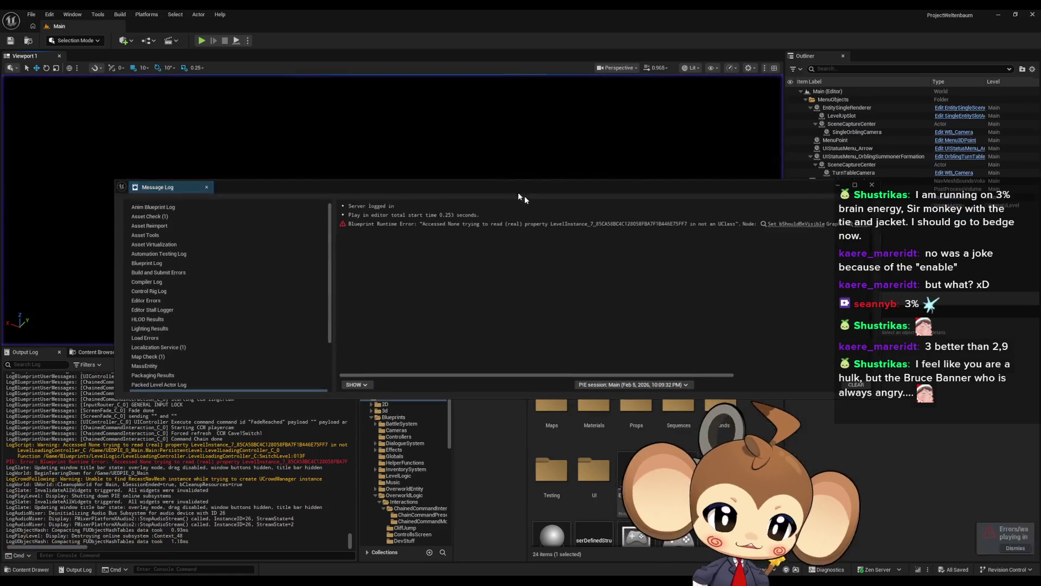
left_click(871, 185)
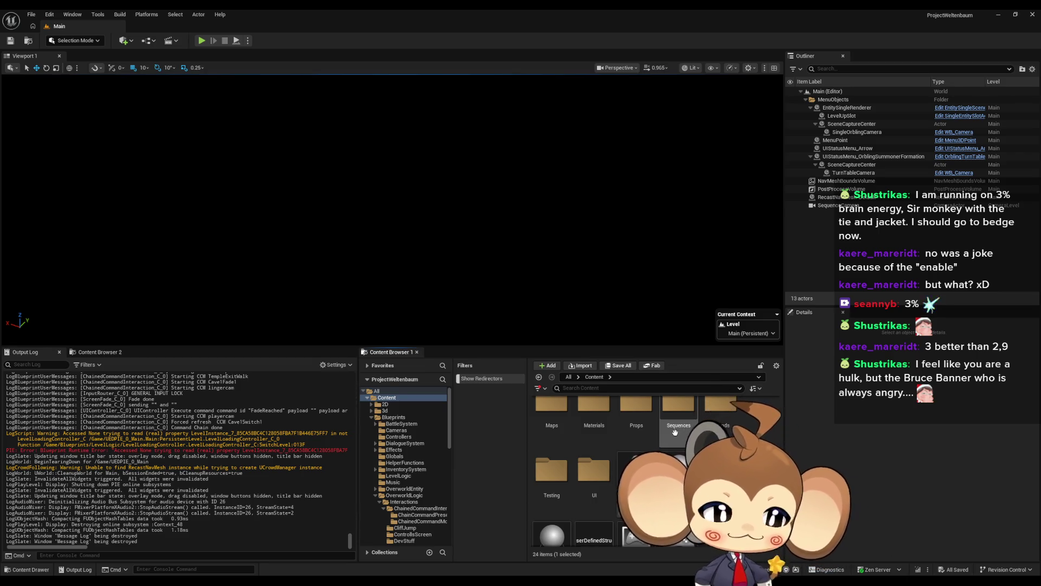
Step: Browse the Content Browser to Maps/Dummy/StartArea and load the StartArea map
scroll(728, 402, "up", 1)
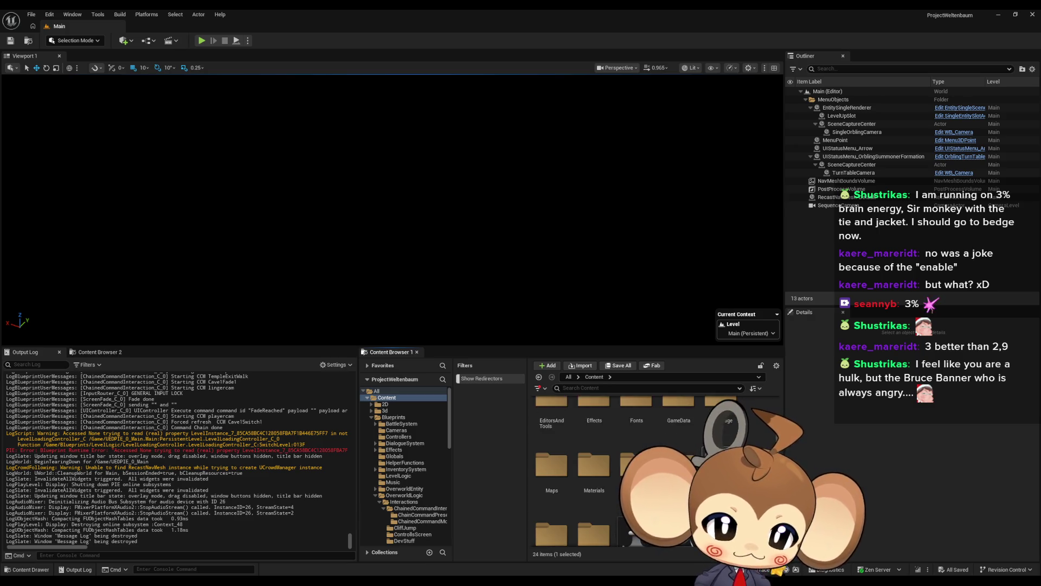
scroll(729, 412, "up", 3)
scroll(728, 412, "up", 1)
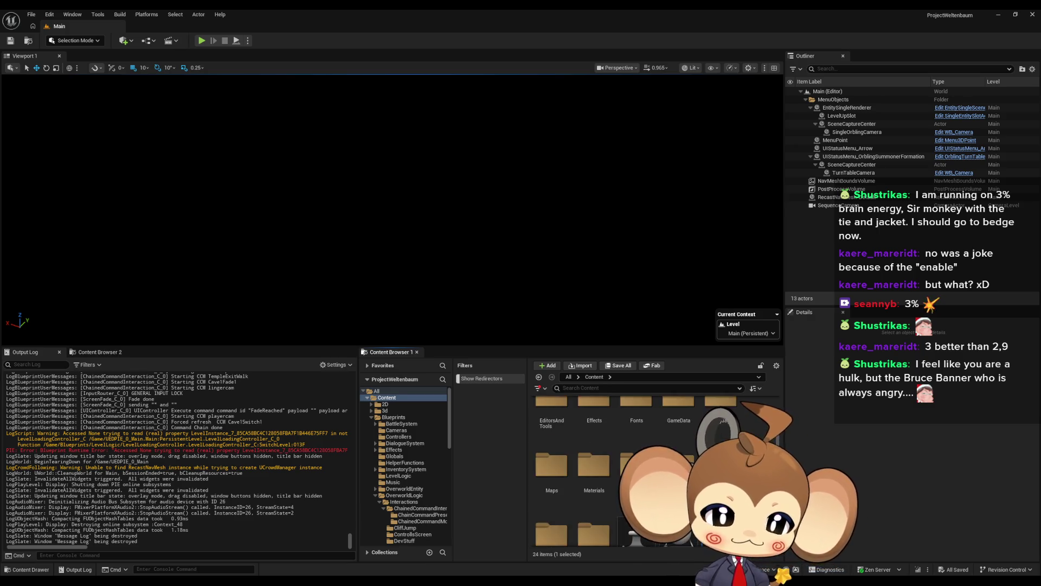
scroll(728, 412, "up", 1)
scroll(728, 412, "down", 6)
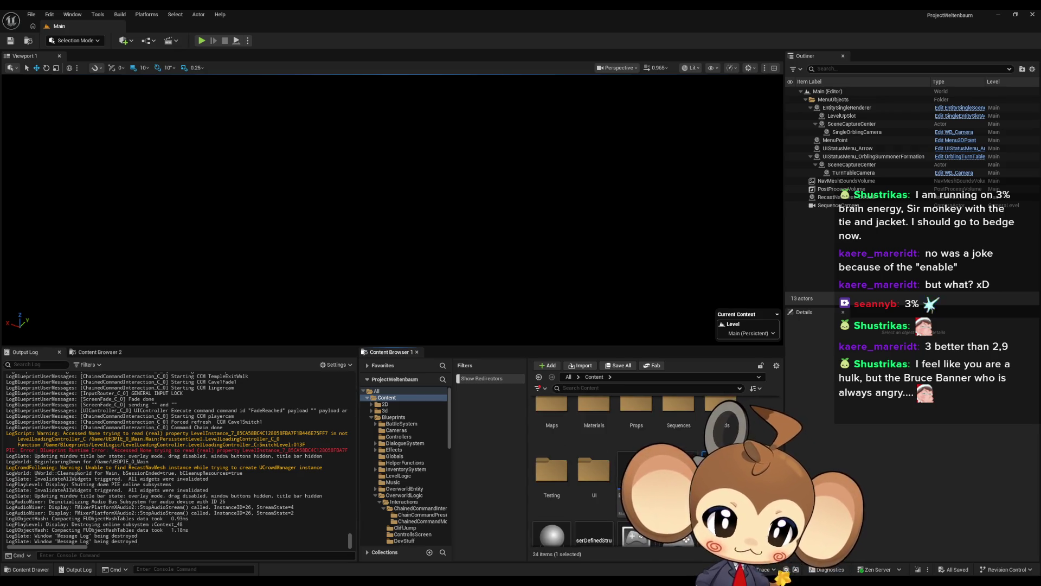
scroll(729, 412, "up", 1)
double_click(551, 426)
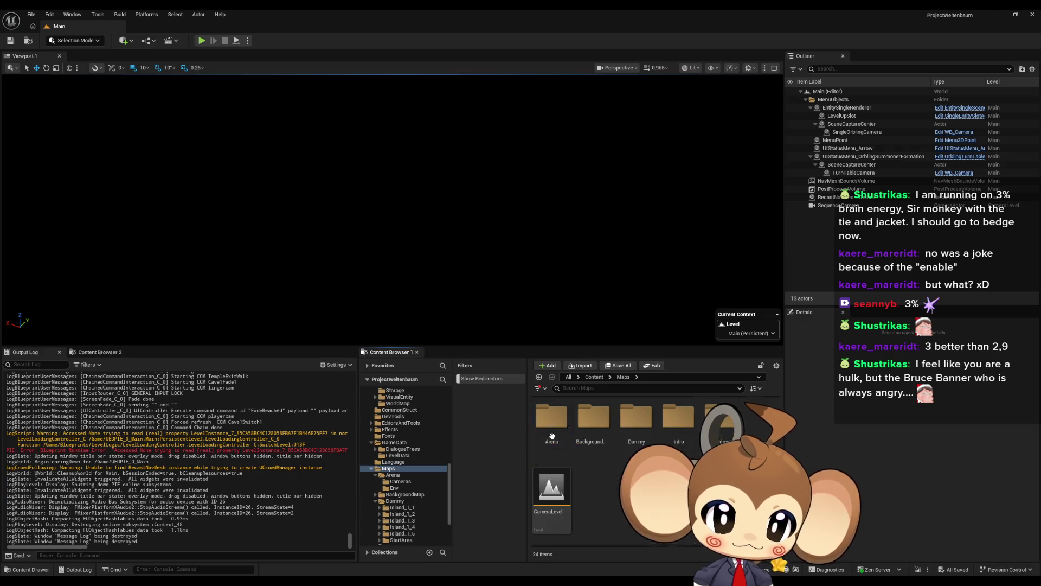
double_click(636, 425)
double_click(551, 485)
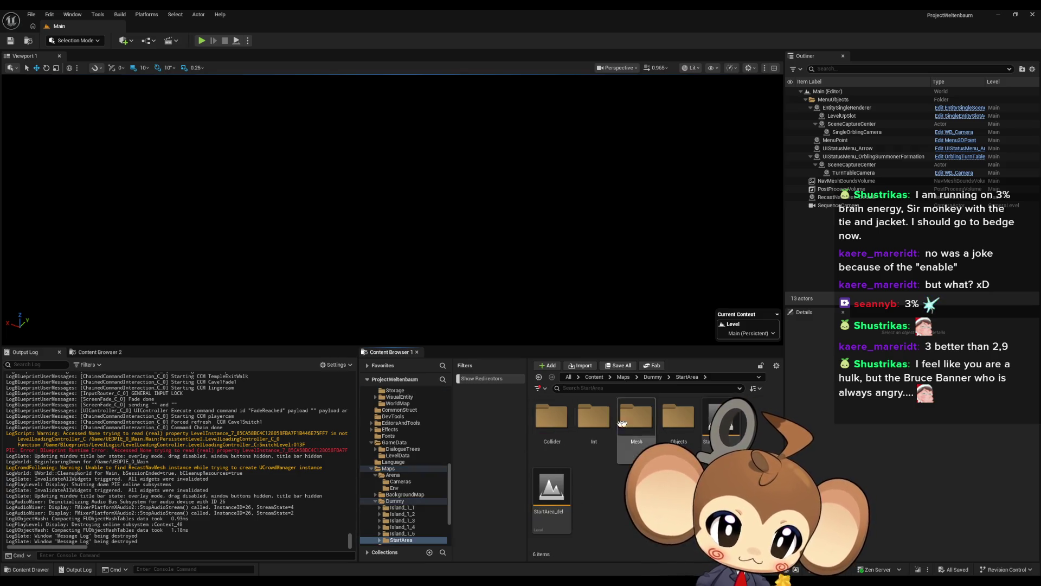
double_click(725, 428)
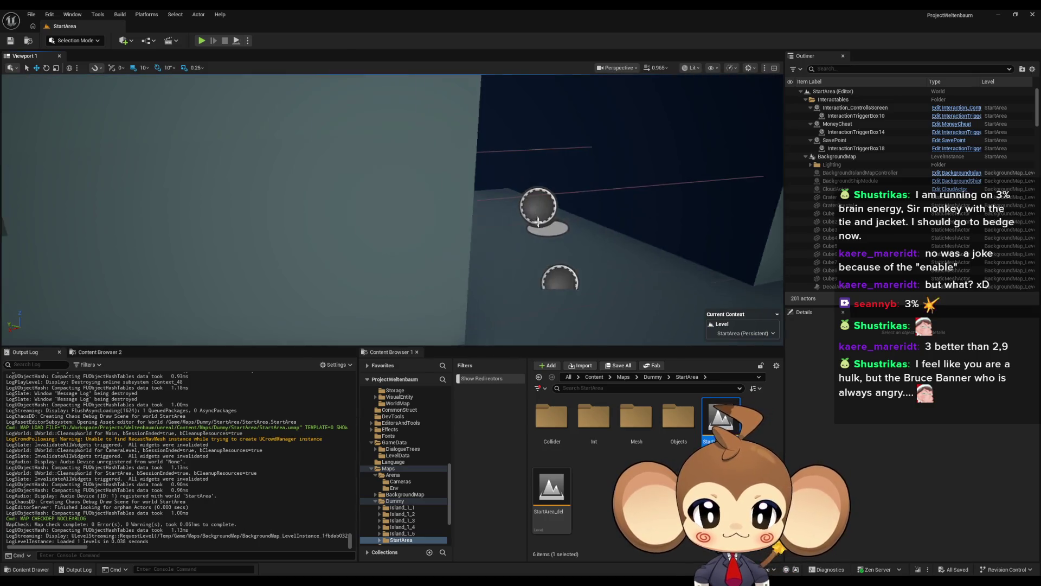
left_click(348, 248)
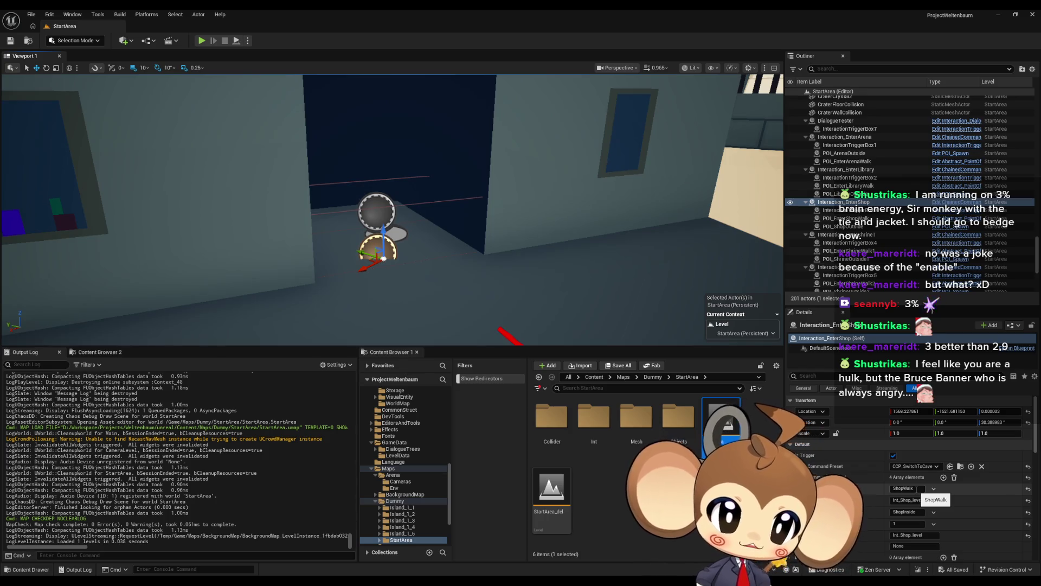
Step: Copy the ItemShop level ID from the LD_StartArea level bundle's entries
mouse_move(427, 581)
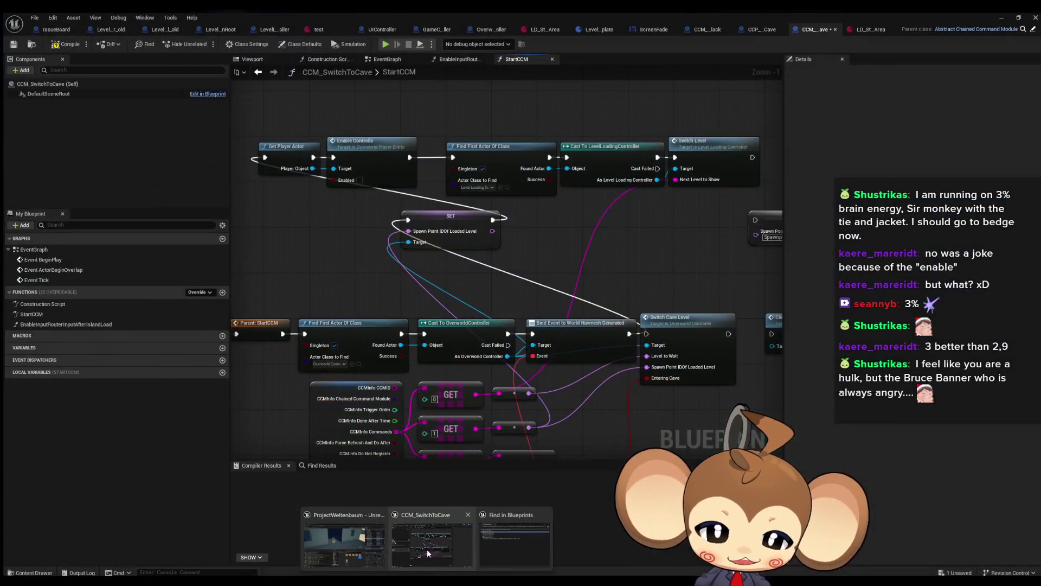
left_click(427, 549)
left_click(540, 27)
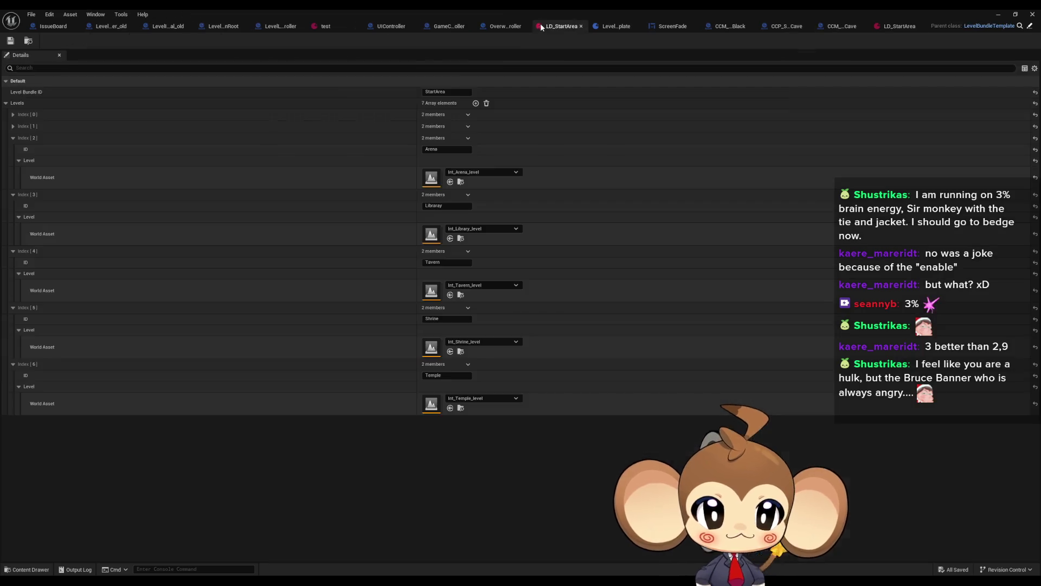
left_click(13, 125)
left_click(13, 114)
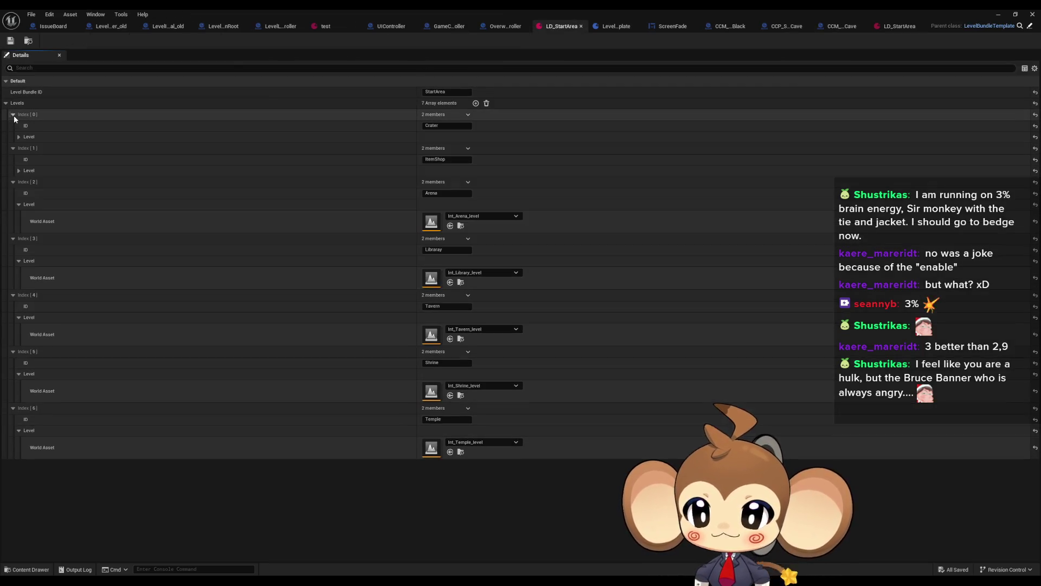
left_click(455, 160)
left_click(999, 18)
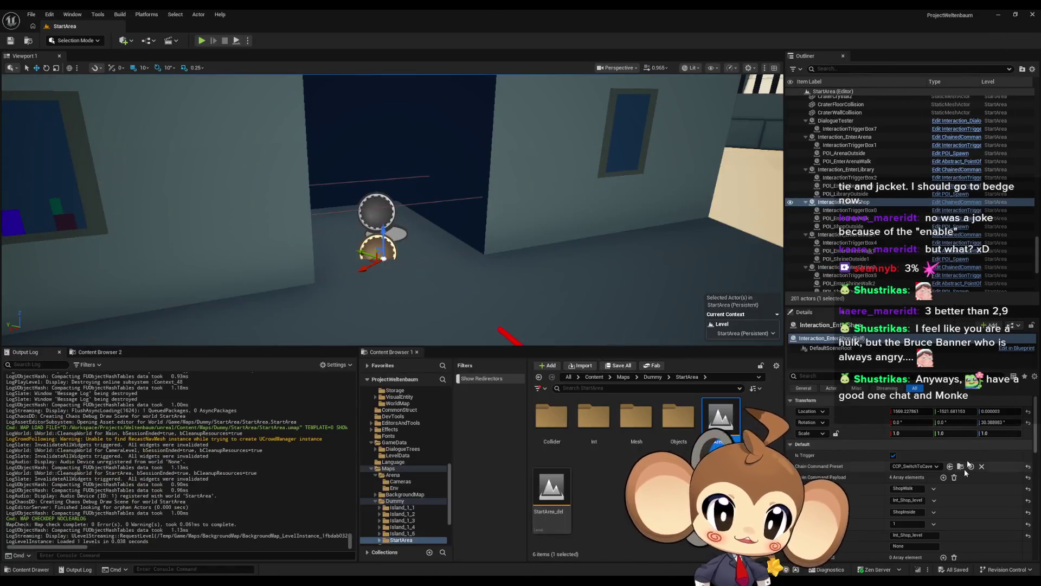
Step: Paste ItemShop over both Int_Shop_level payload values and frame the shop doorway trigger
left_click(908, 500)
type("ItemShop")
left_click(909, 535)
type("ItemShop")
mouse_move(548, 228)
left_mouse_down()
mouse_move(548, 195)
mouse_move(599, 217)
left_mouse_up()
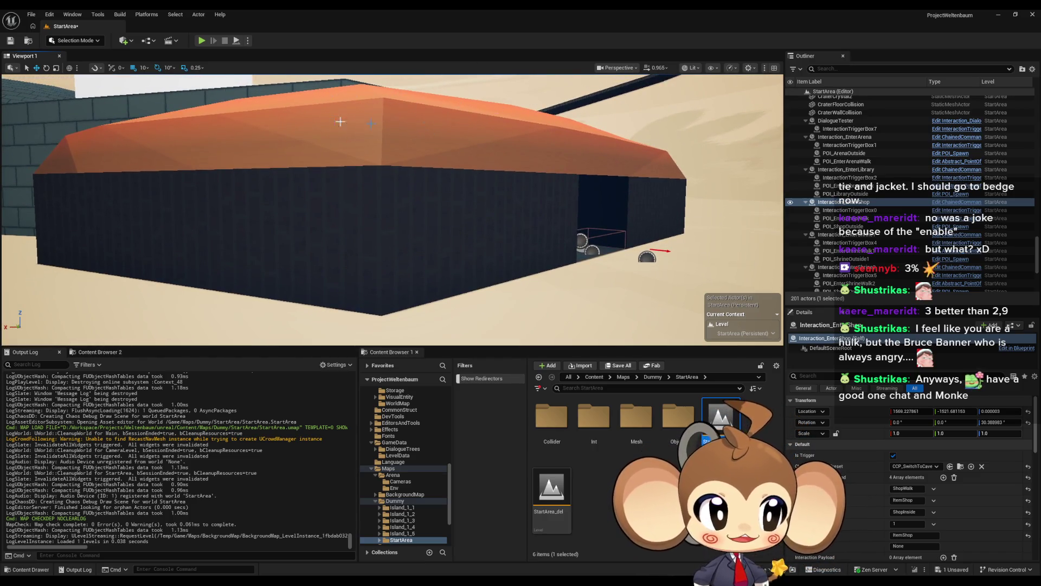
key("f")
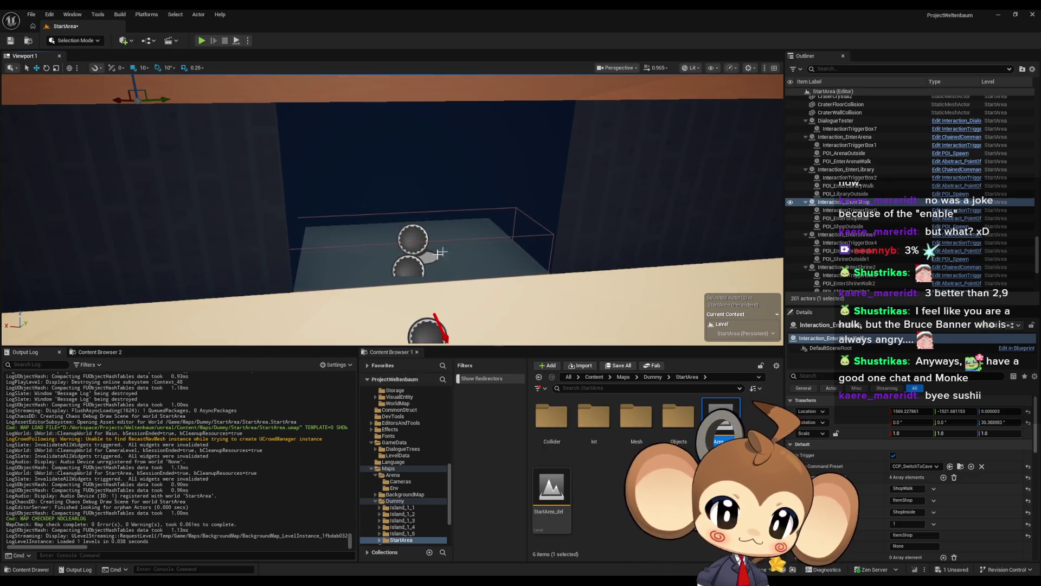
left_click(421, 241)
Step: Replace both Int_Arena_level payload values on Interaction_EnterArena with Arena
left_click(844, 137)
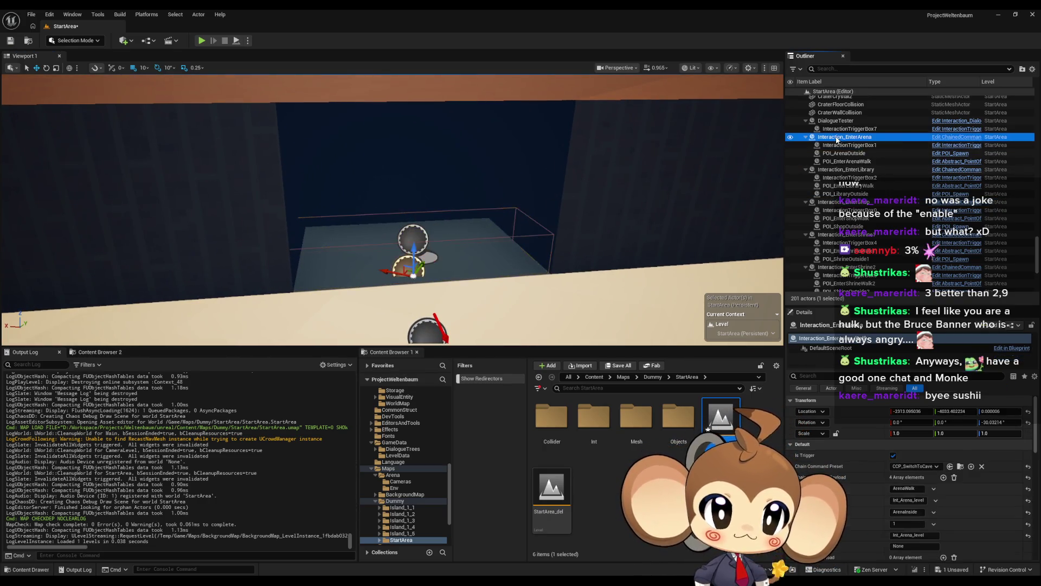
left_click(908, 500)
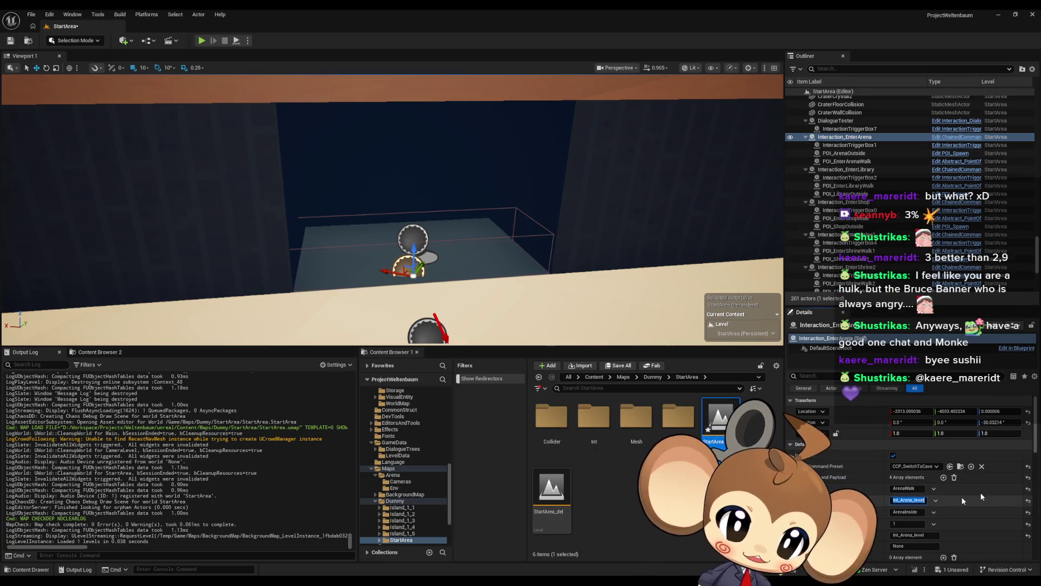
type("Arena")
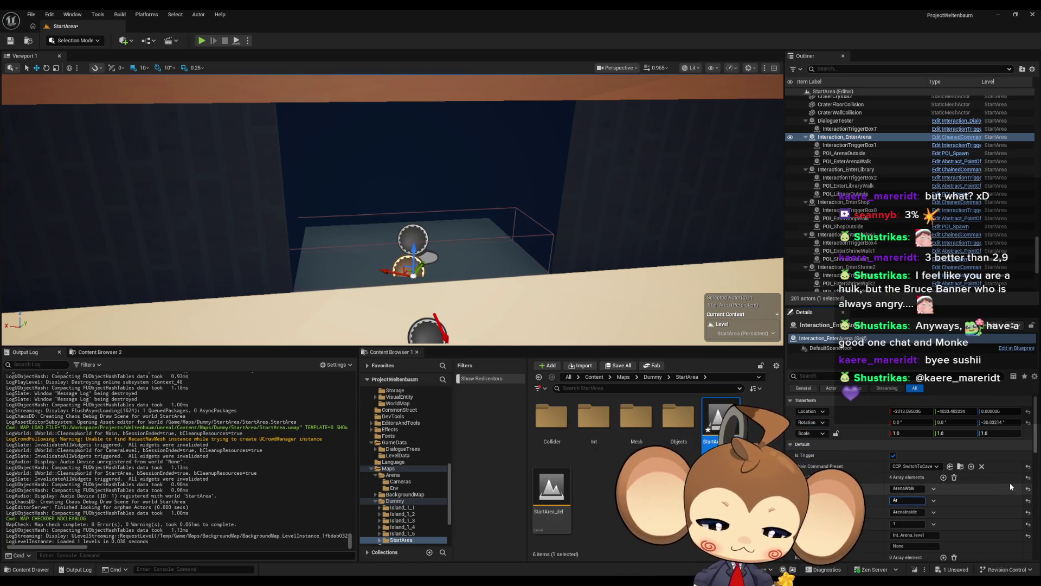
left_click(914, 534)
type("Arena")
key("Return")
Step: Select the doorway trigger sphere and review the LD_StartArea level bundle
left_click_drag(596, 276, 595, 277)
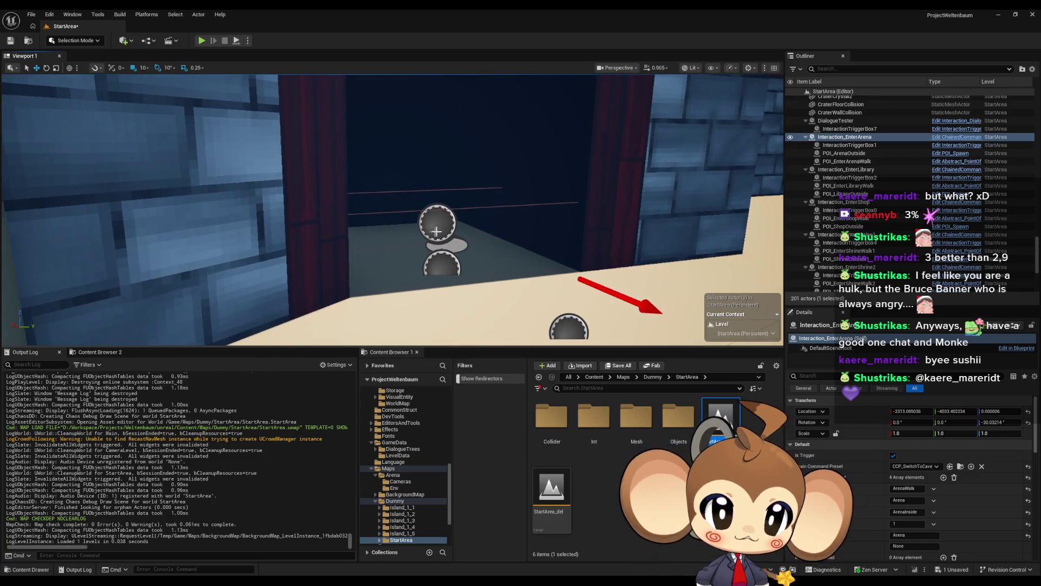
left_click(439, 228)
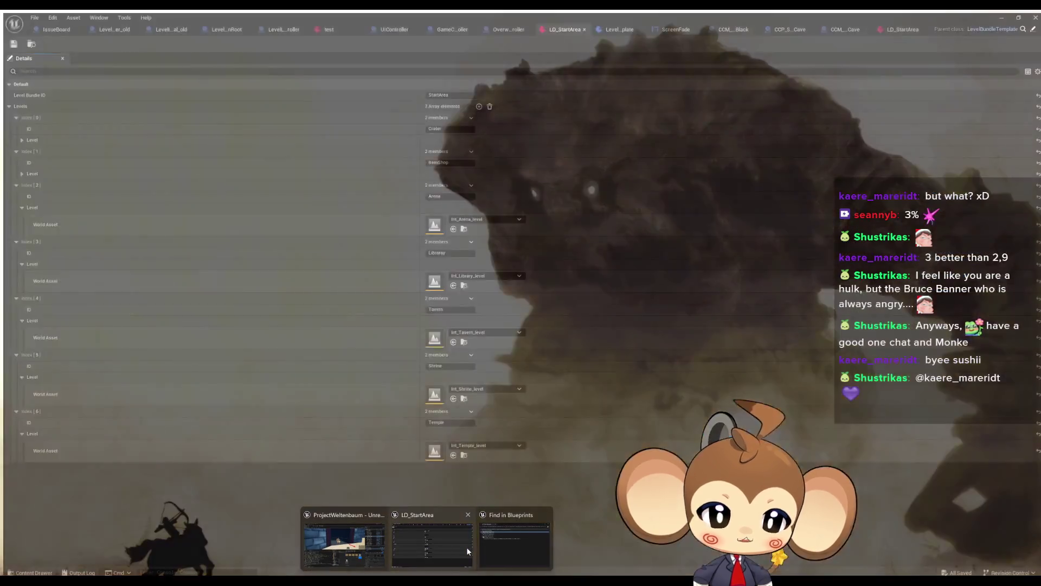
left_click(467, 547)
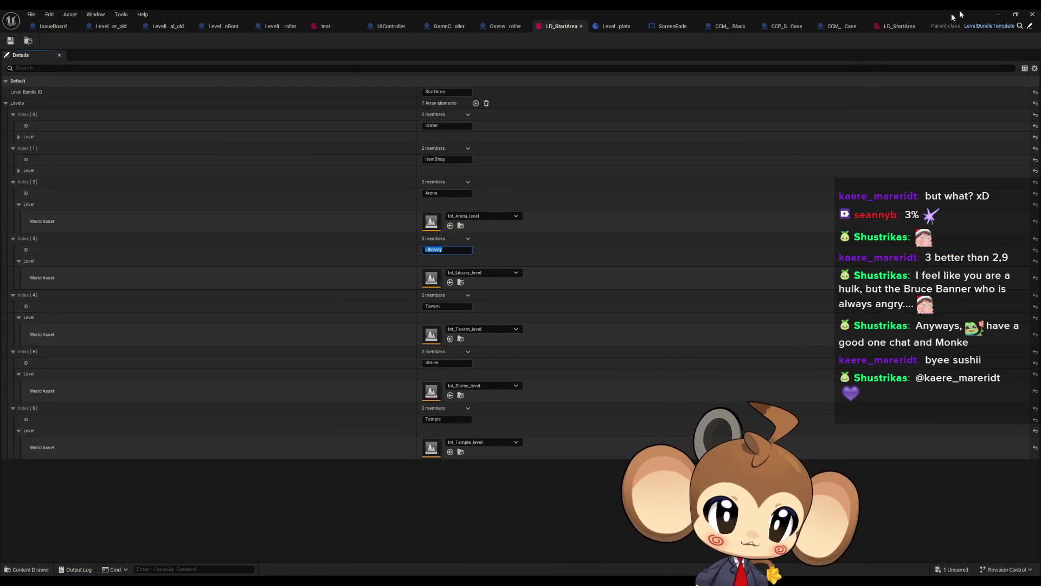
key("alt+Tab")
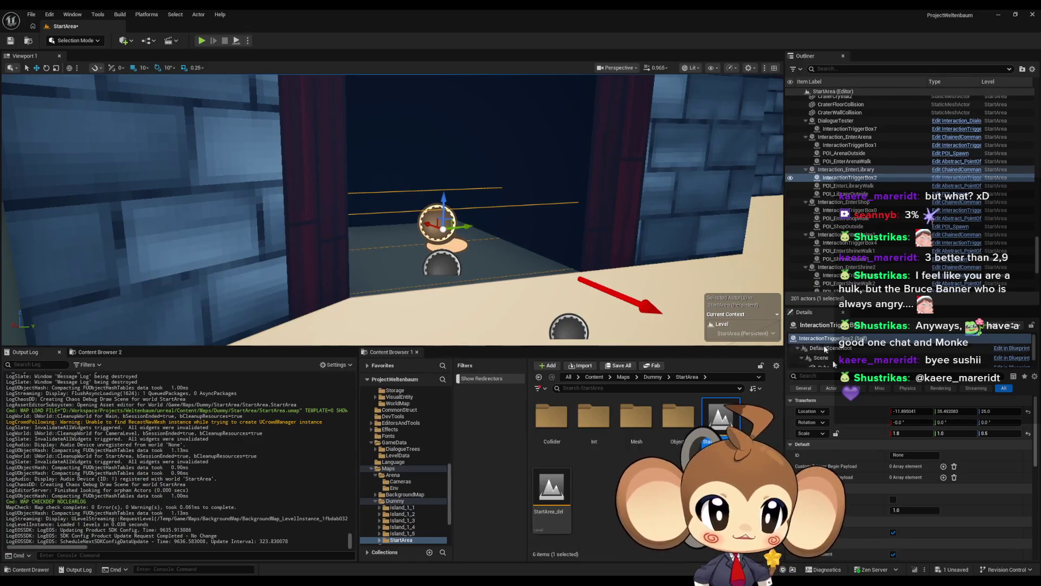
Step: Set both level payload entries of the tavern entrance interaction to Tavern
left_click(847, 169)
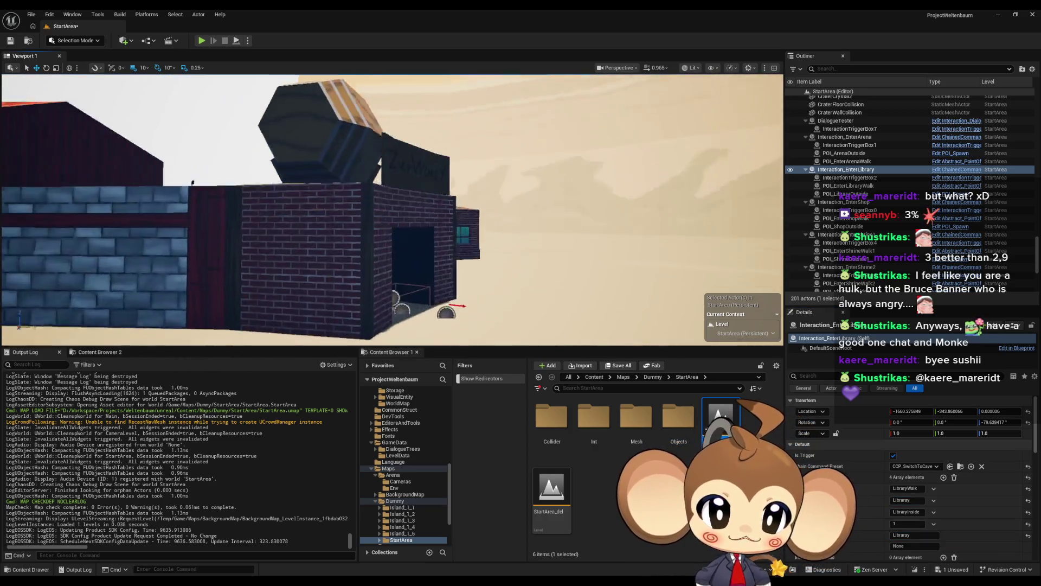
scroll(868, 190, "down", 5)
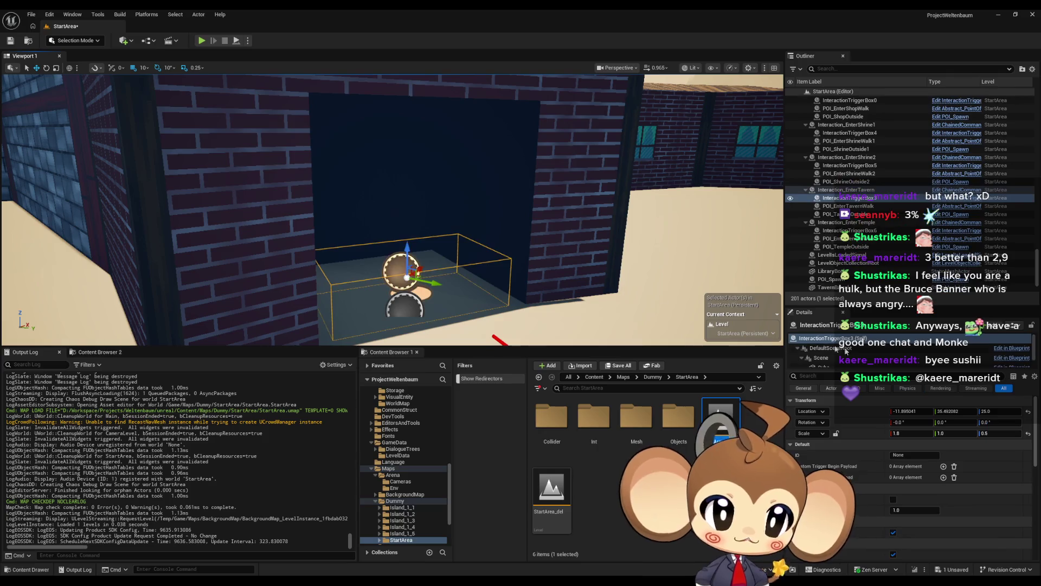
left_click(846, 190)
scroll(402, 217, "down", 10)
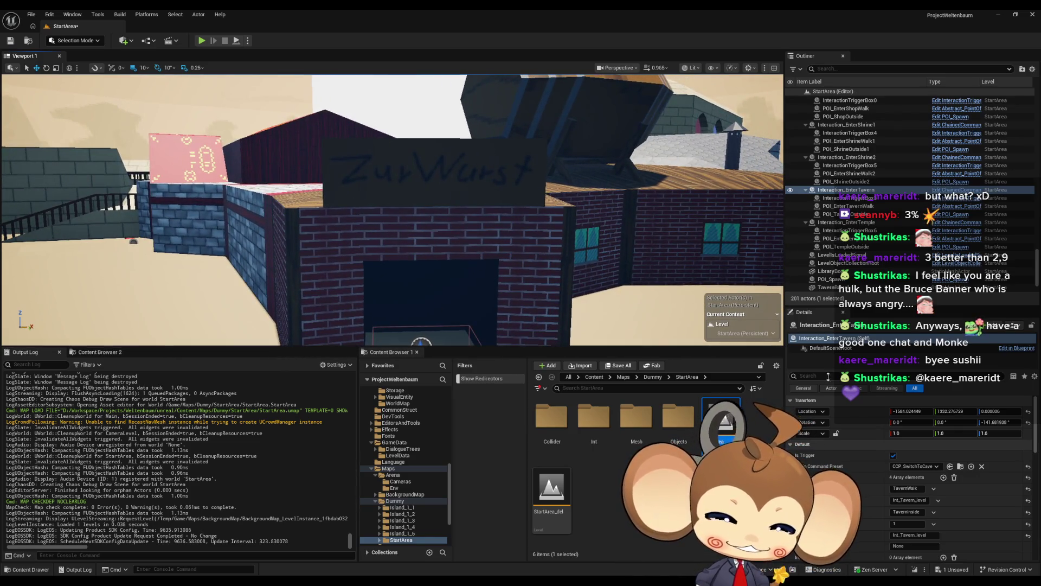
left_click(909, 500)
type("Libraray")
left_click(915, 535)
type("Libraray")
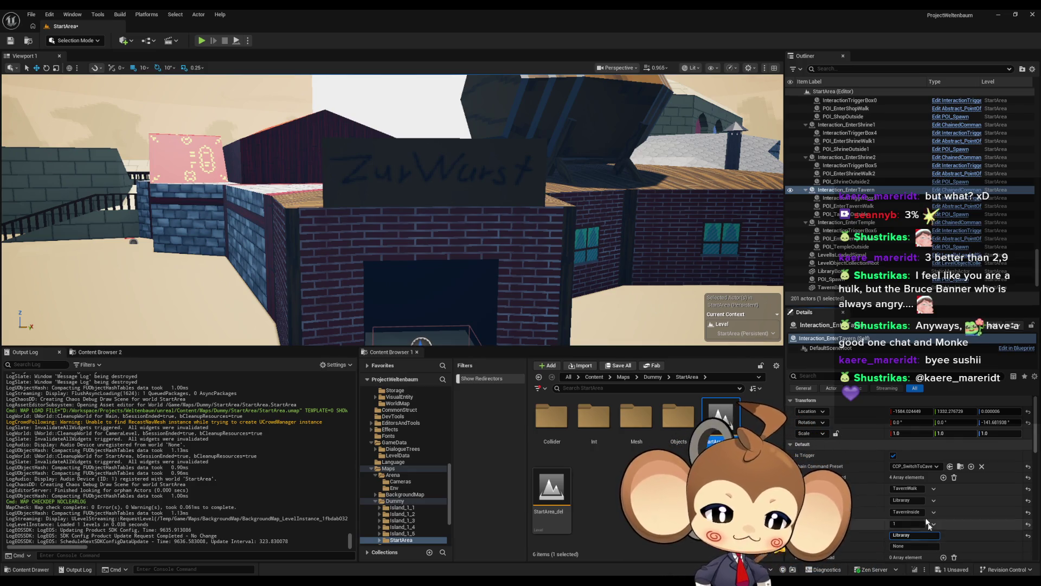
left_click(909, 500)
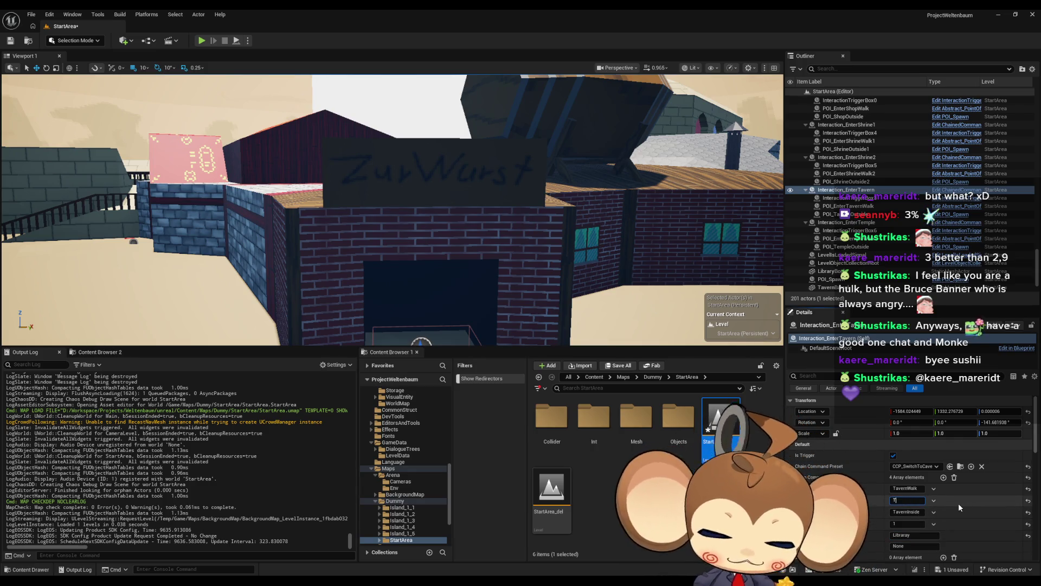
type("Tavern")
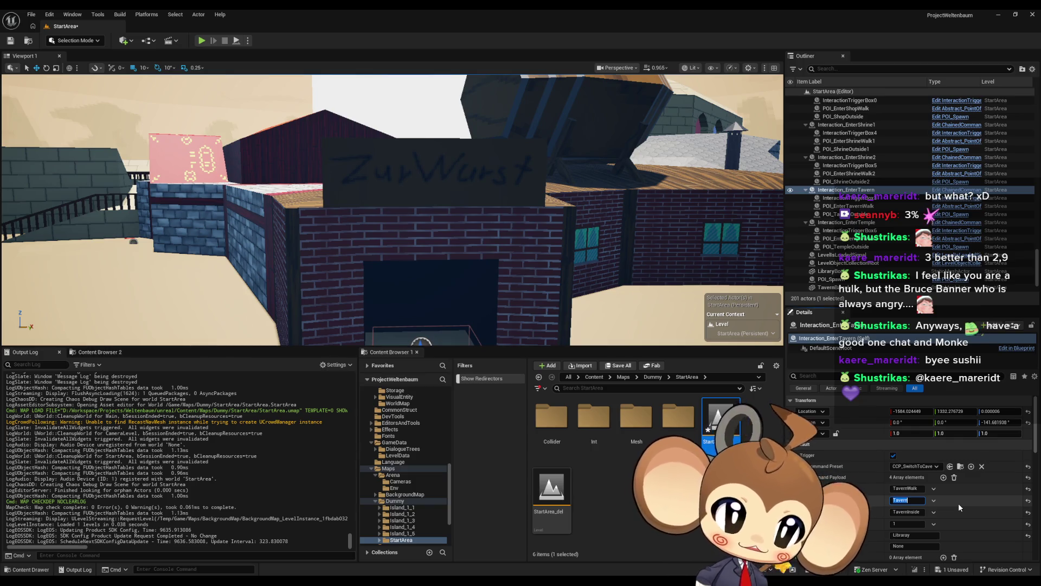
left_click(940, 535)
type("Tavern")
key("Return")
Step: Change Interaction_EnterShrine1's payload from Int_Shrine_level1 to Shrine
left_click_drag(570, 273, 548, 333)
key("f")
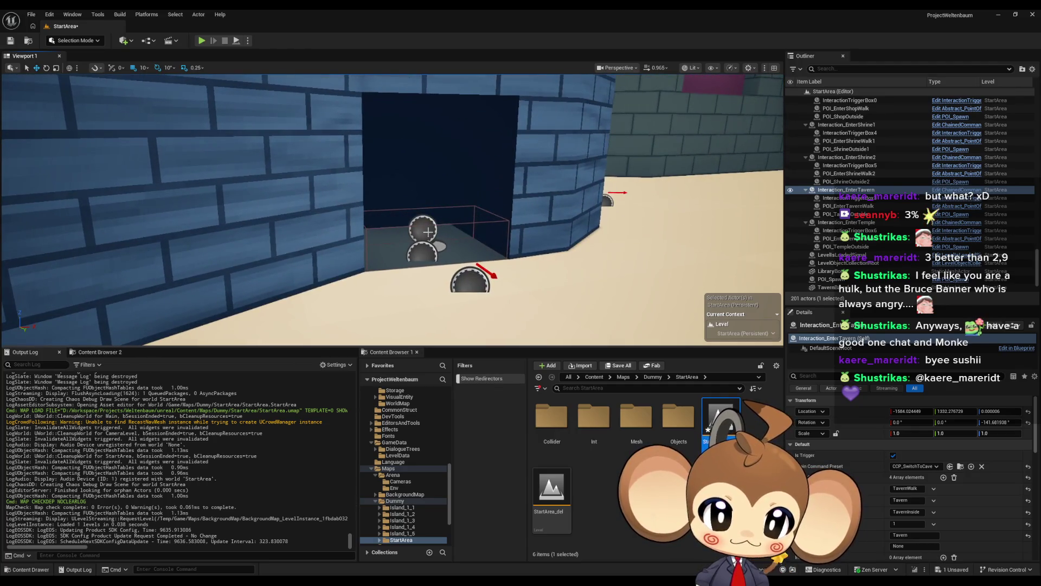
left_click(428, 232)
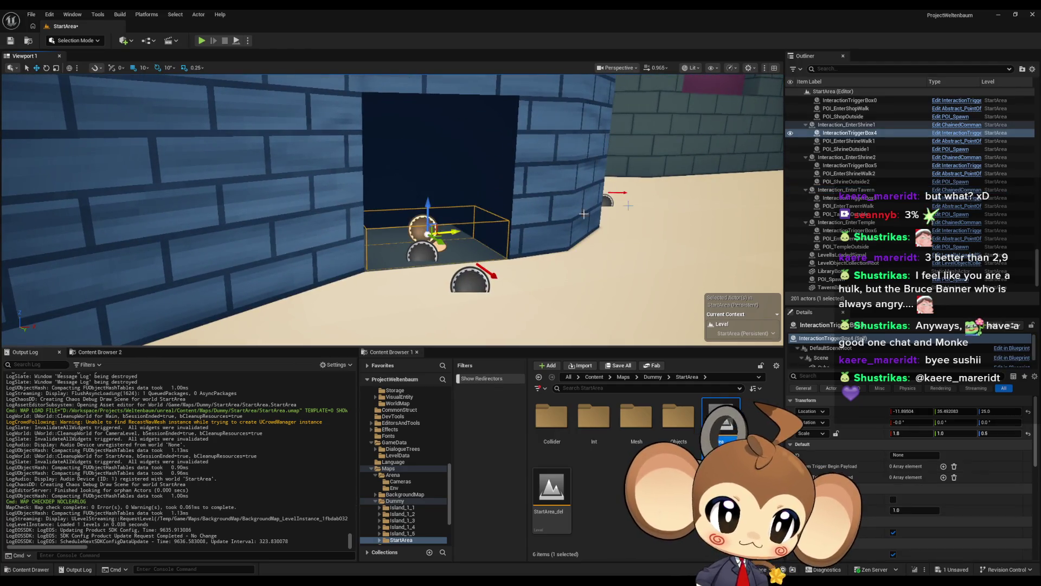
double_click(839, 124)
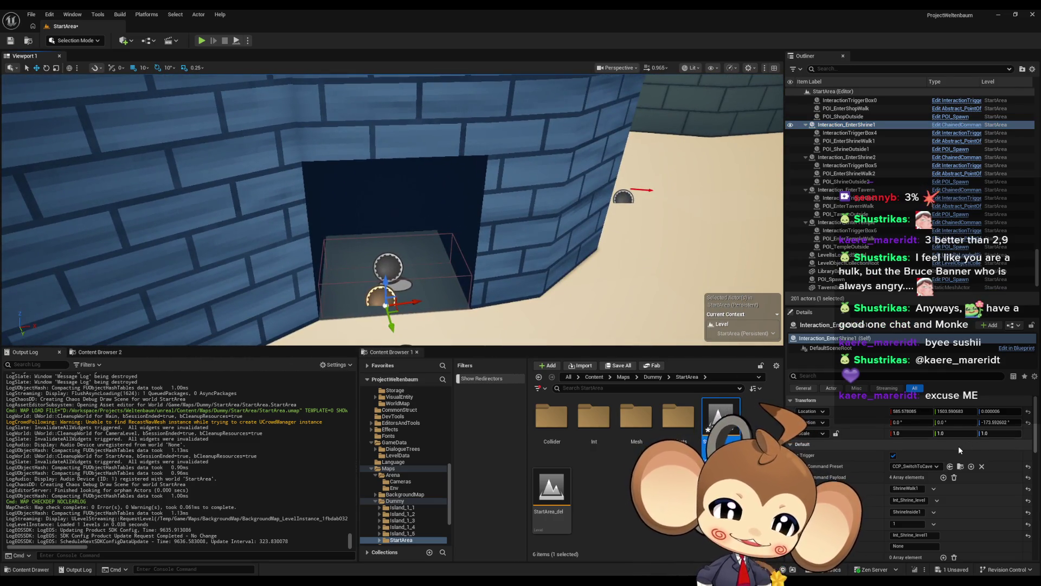
mouse_move(606, 306)
left_mouse_down()
mouse_move(467, 342)
mouse_move(347, 330)
mouse_move(596, 262)
left_mouse_up()
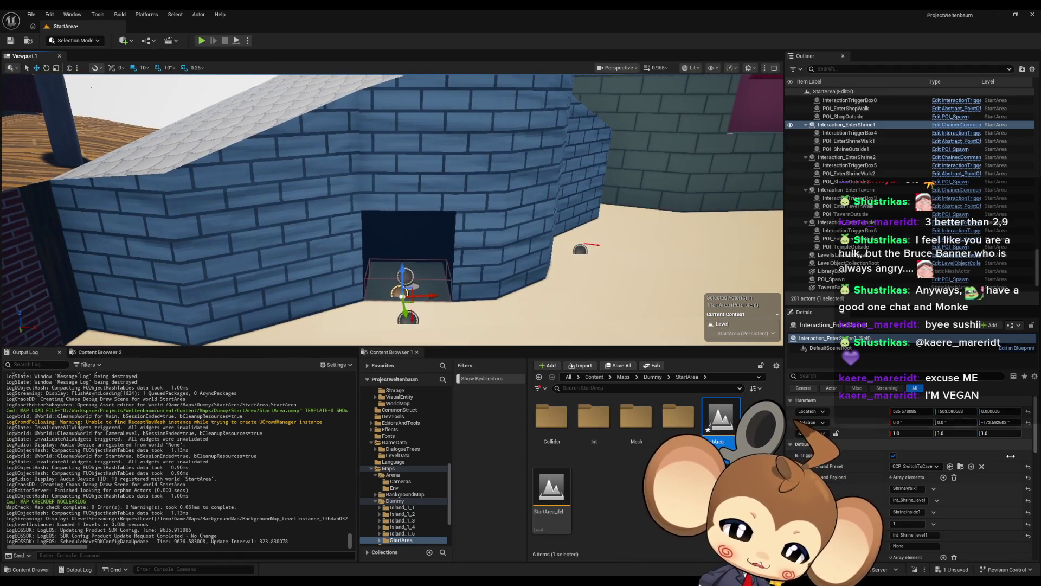
left_click(914, 500)
type("Shrine")
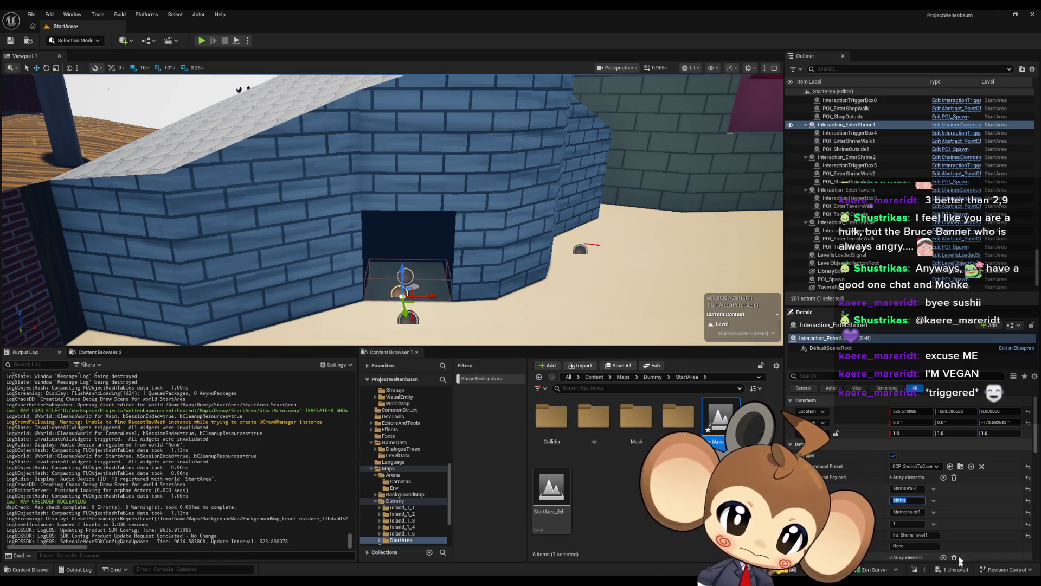
key("Escape")
left_click_drag(656, 295, 712, 305)
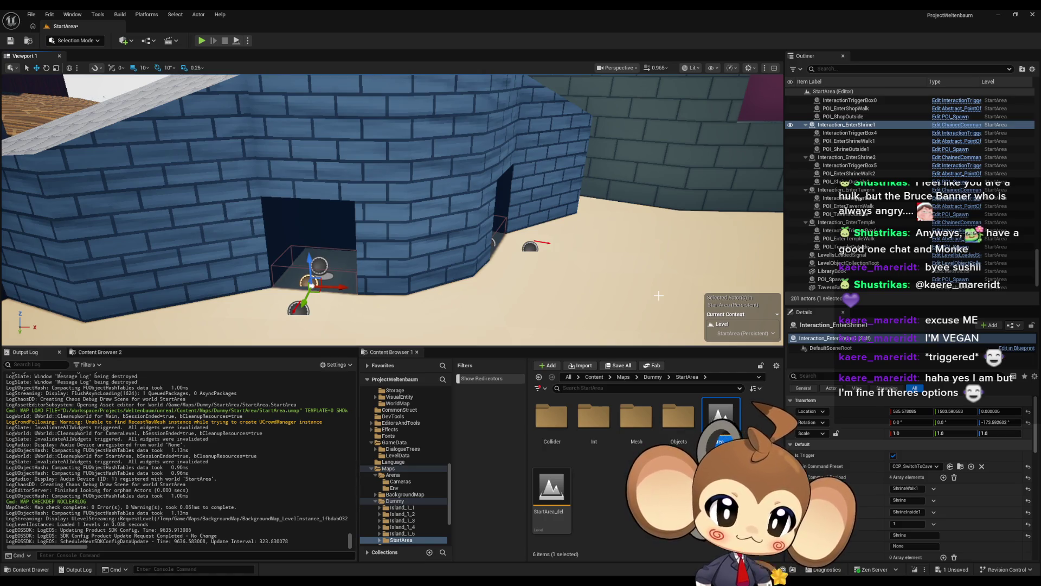
left_click_drag(473, 192, 406, 233)
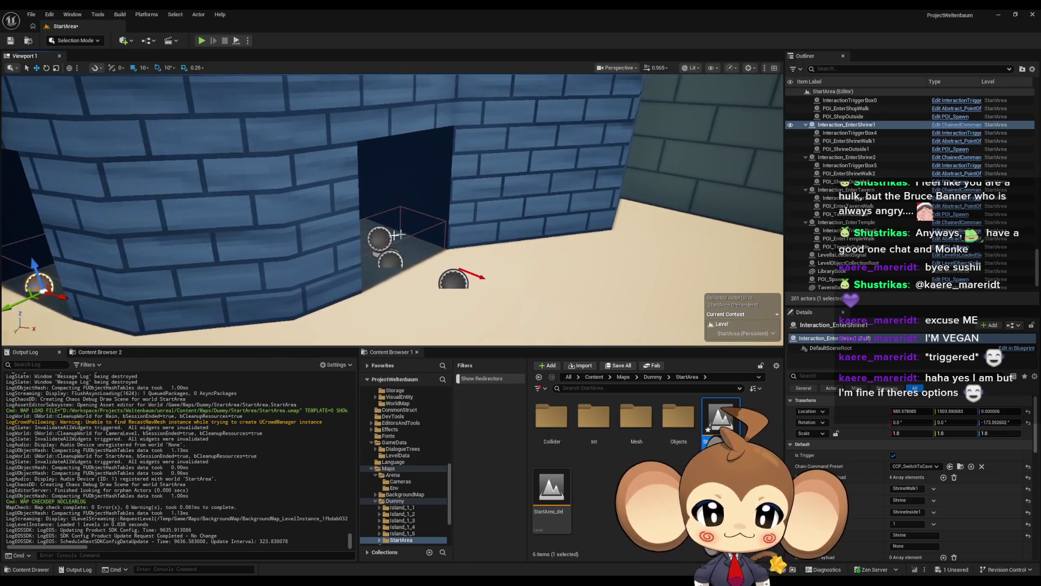
Step: Set Interaction_EnterShrine2's two payload entries to Shrine and Shrine2
left_click(379, 241)
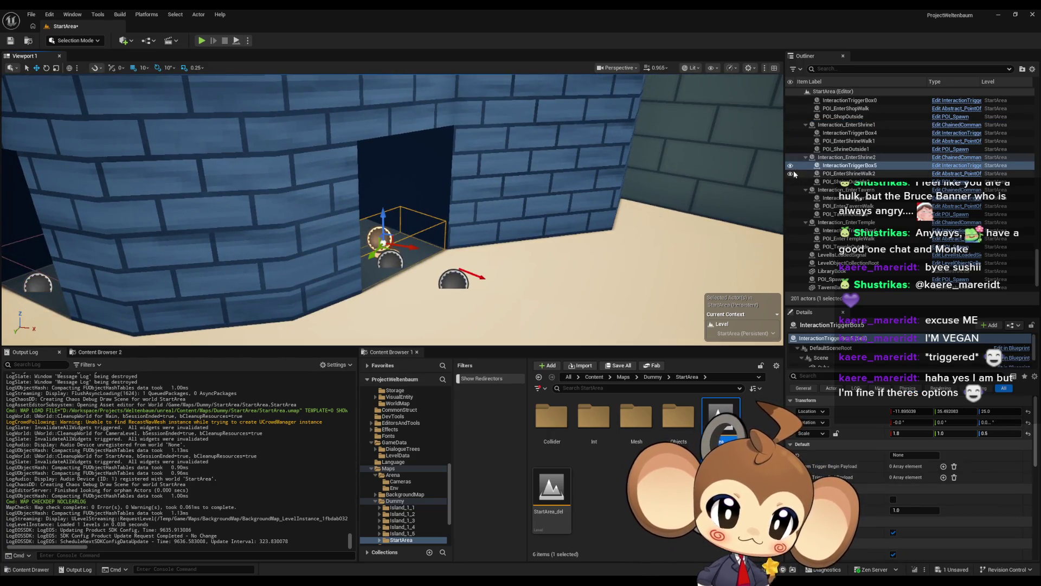
left_click(907, 500)
type("Shrine")
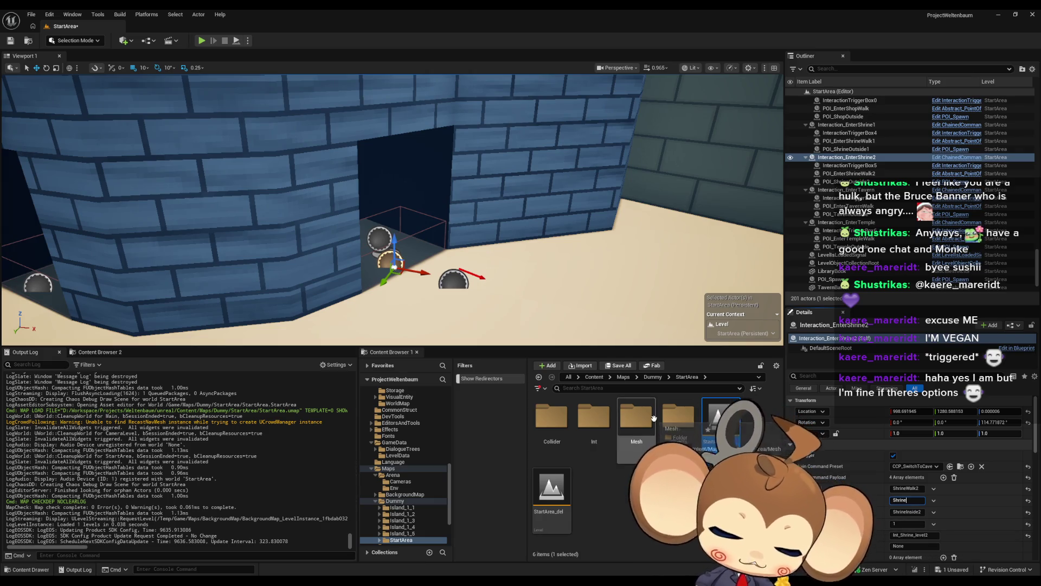
left_click(922, 537)
type("Shrine2")
key("Return")
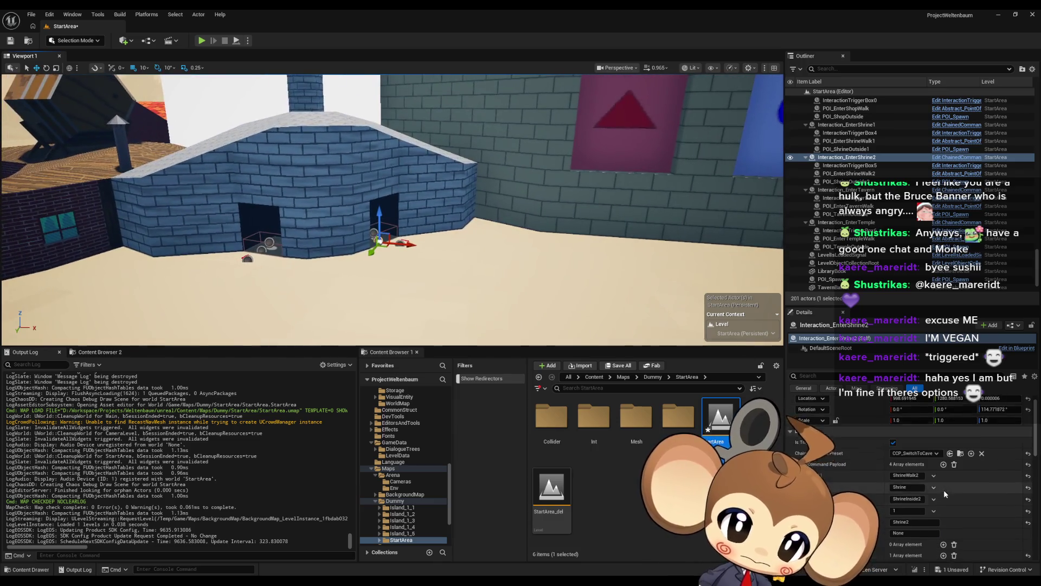
Step: Commit the ShrineInside2 payload entry and save the StartArea map
scroll(944, 491, "down", 2)
left_click(917, 473)
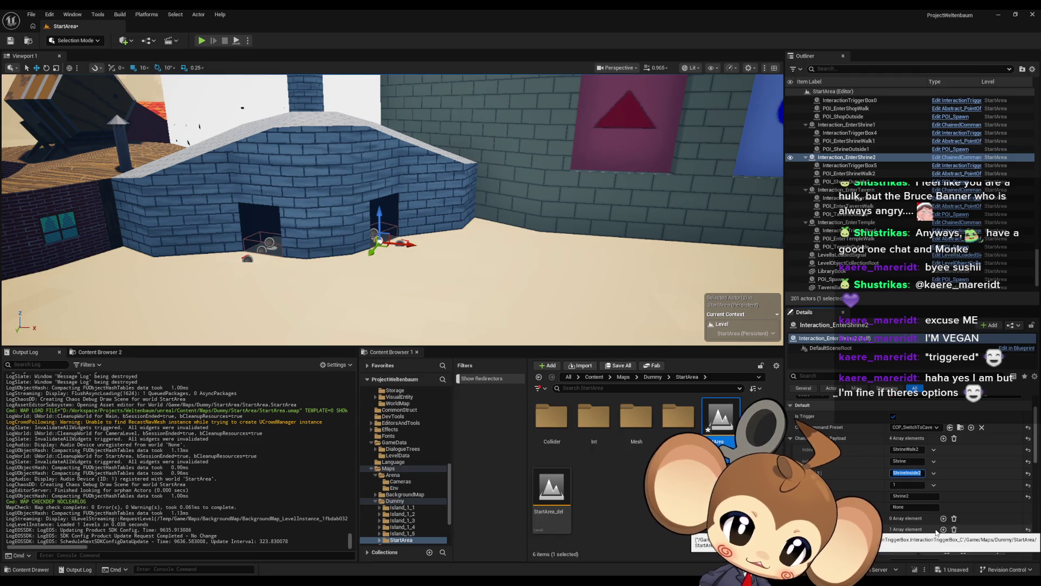
key("Return")
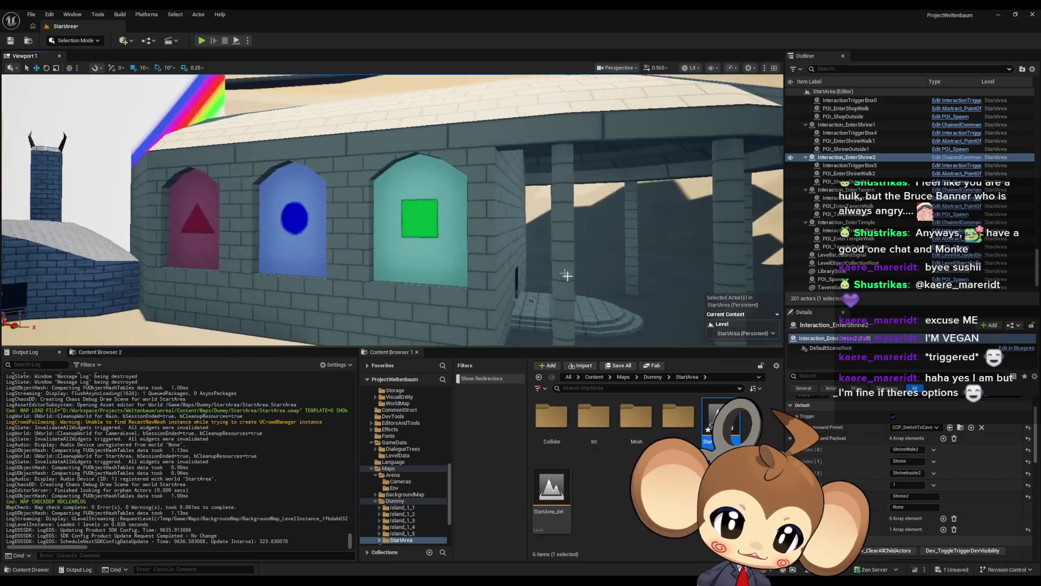
left_click(10, 41)
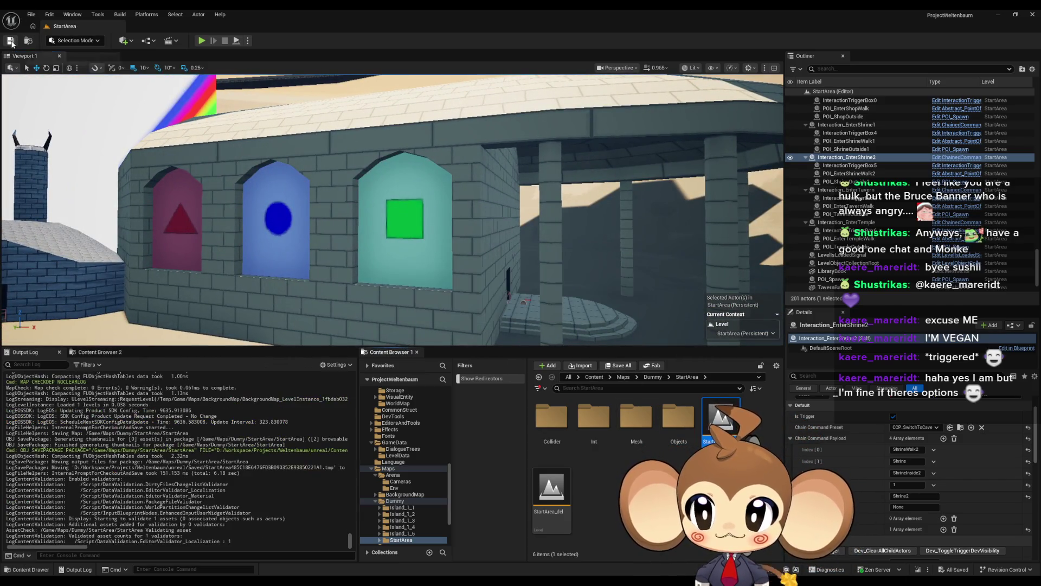
Step: Review LevelObjectCollectionRoot's Point Of Interests list, then reload StartArea from Maps/Dummy
scroll(900, 255, "down", 2)
scroll(892, 249, "down", 1)
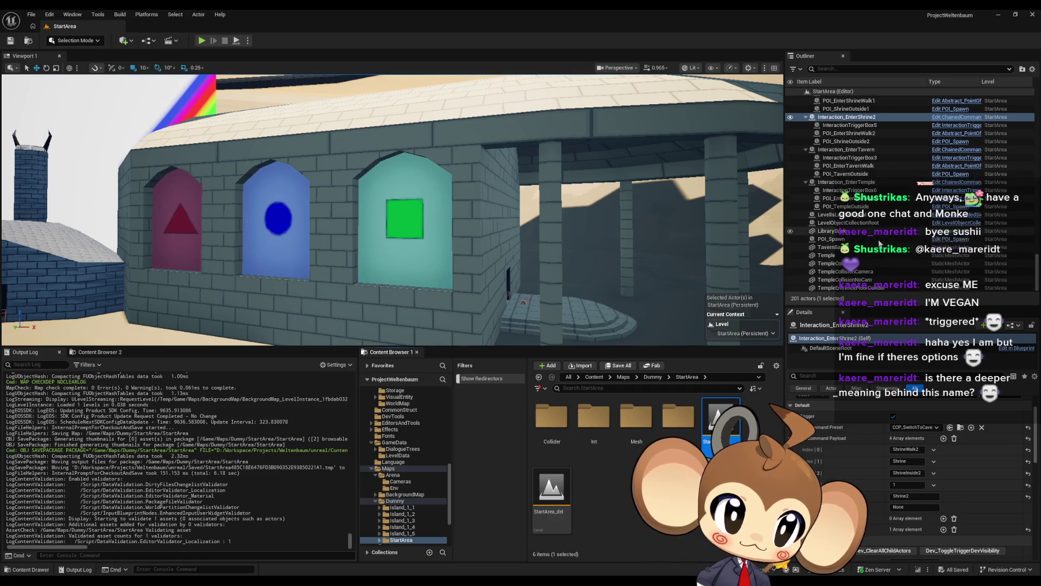
left_click(884, 222)
scroll(886, 241, "up", 9)
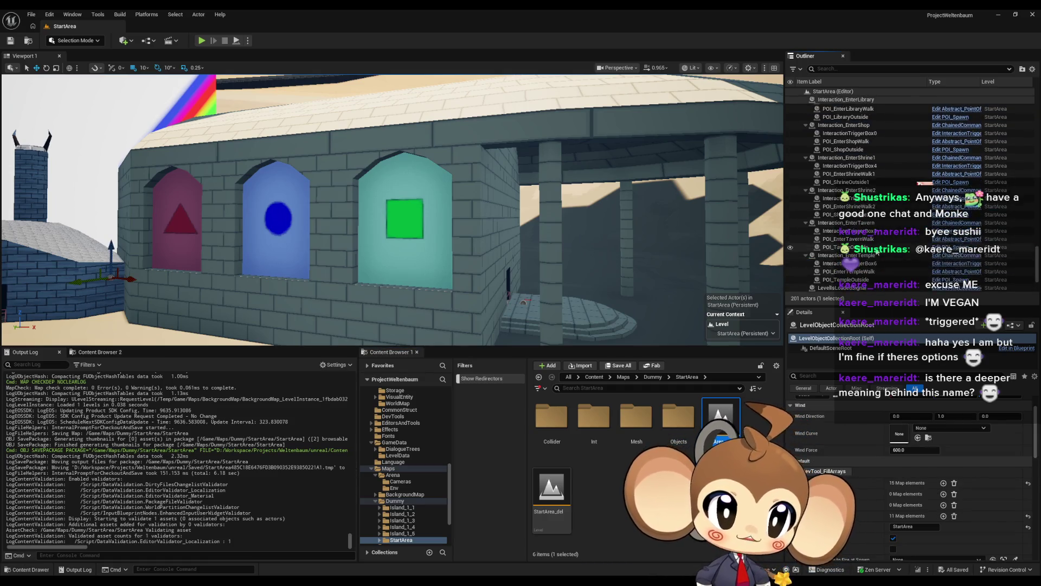
scroll(887, 254, "down", 7)
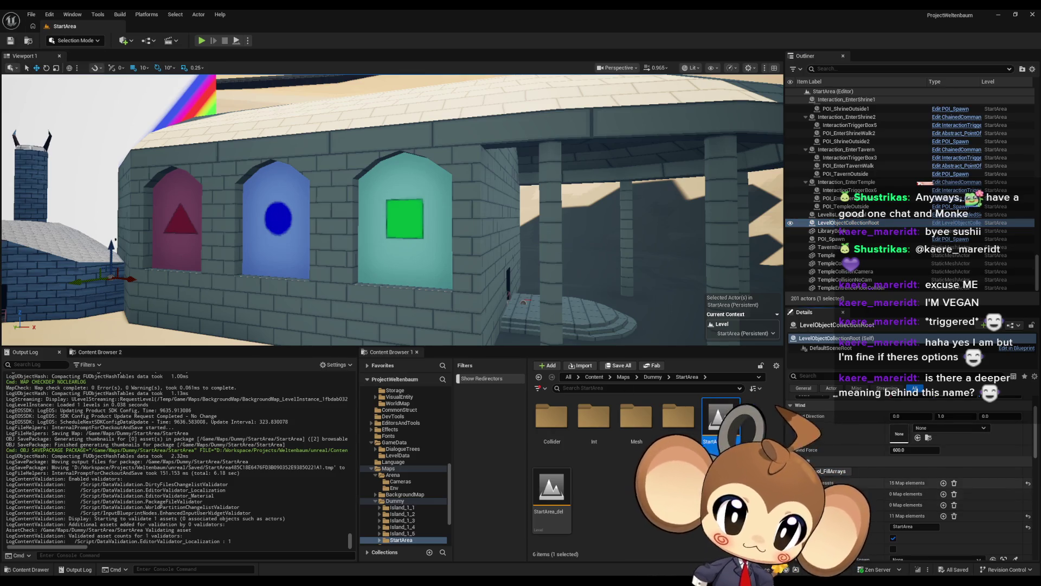
left_click(796, 483)
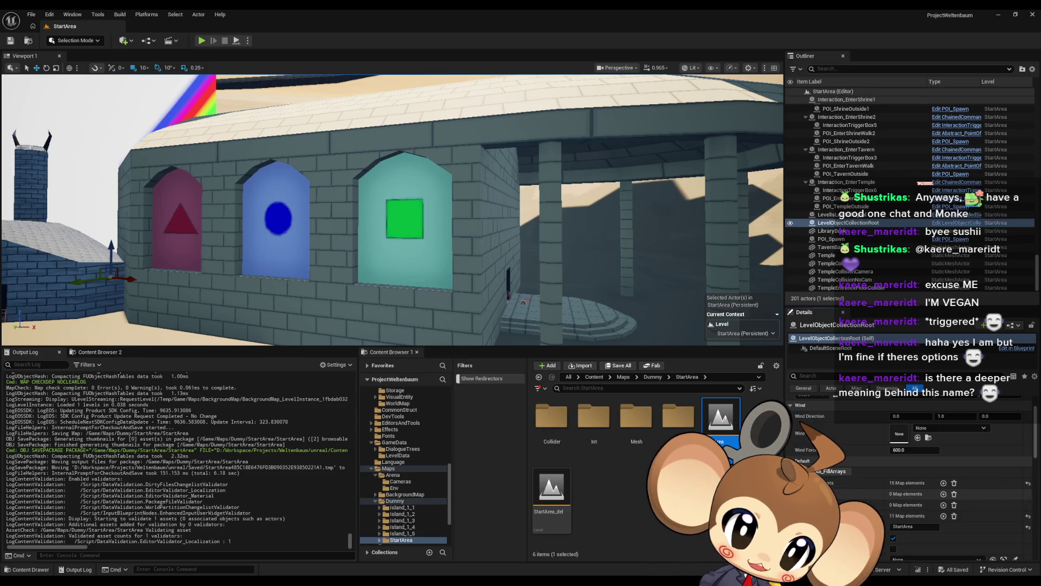
left_click(797, 483)
scroll(949, 477, "down", 5)
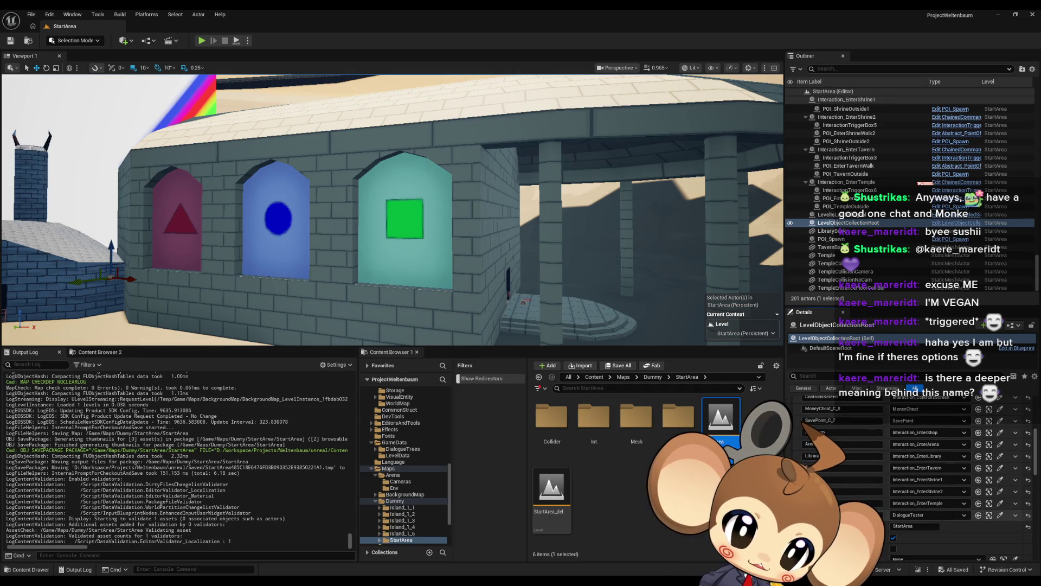
scroll(946, 477, "up", 1)
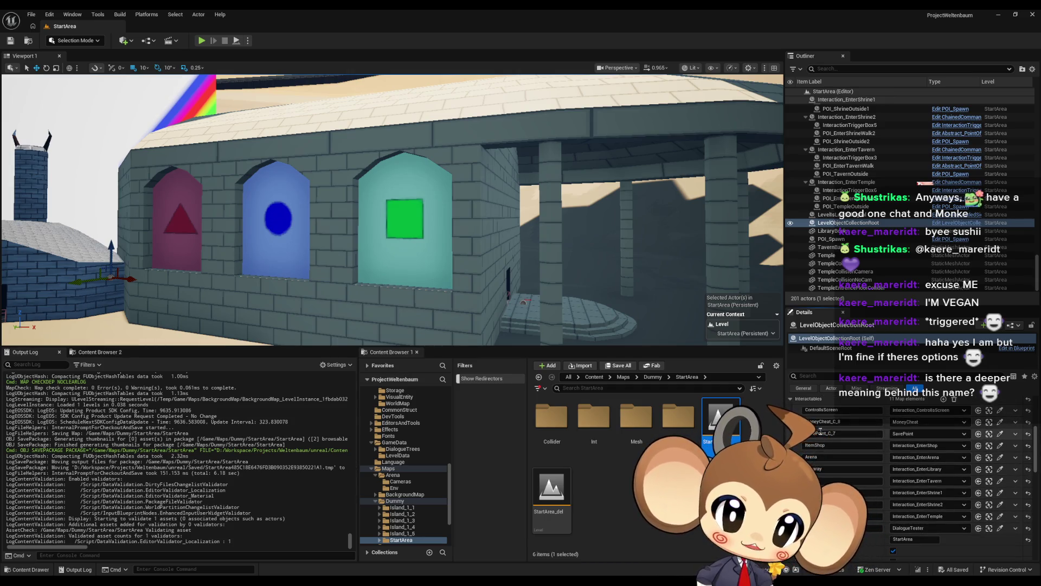
double_click(719, 420)
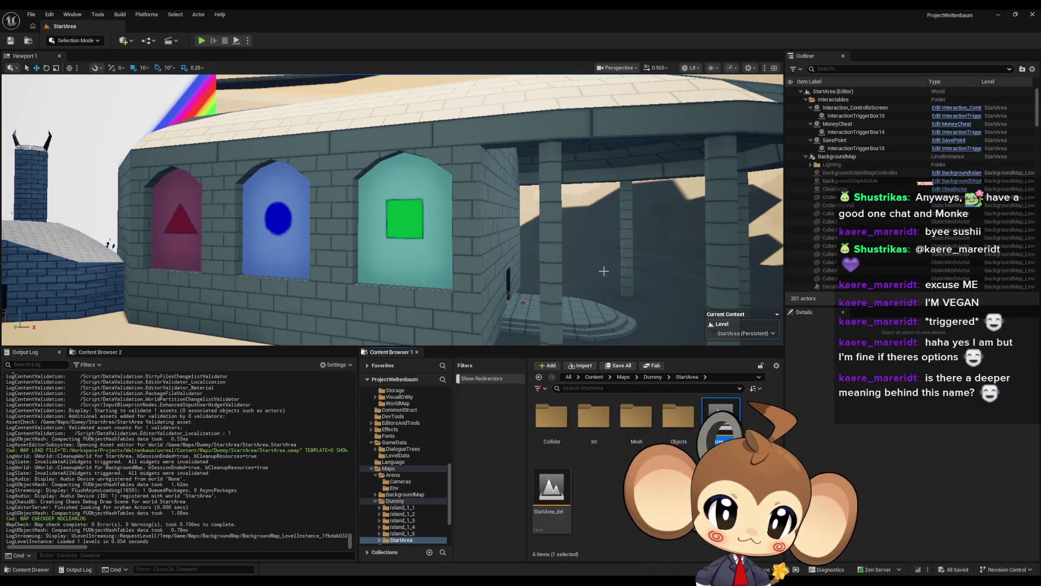
Step: Look over the town and select LevelIsLoadedSignal to see its StartArea Level ID
left_click_drag(1033, 125, 1038, 264)
mouse_move(600, 239)
left_mouse_down()
mouse_move(754, 239)
mouse_move(754, 304)
mouse_move(710, 304)
mouse_move(711, 352)
mouse_move(711, 341)
left_mouse_up()
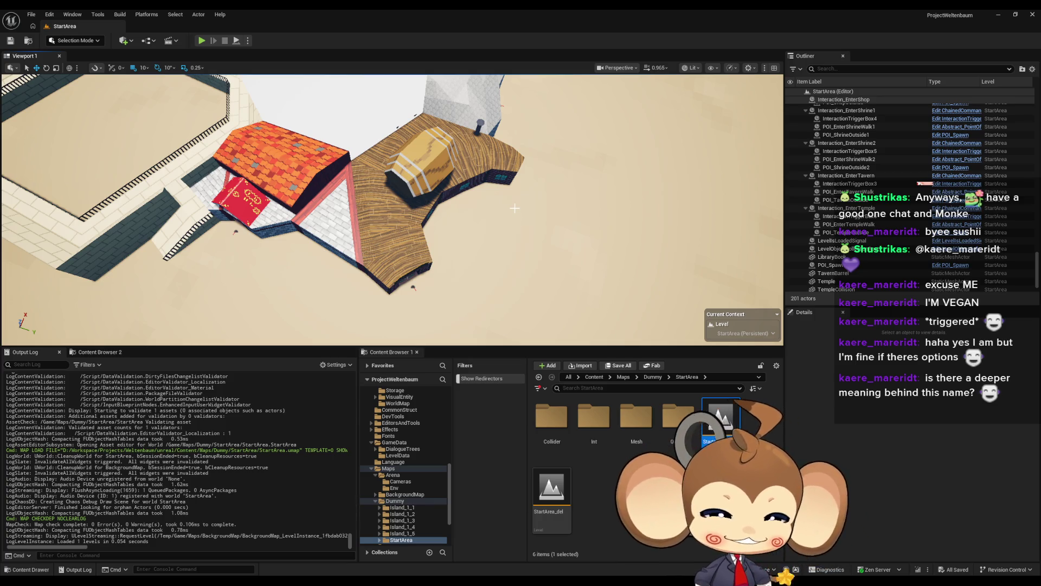
mouse_move(600, 265)
left_mouse_down()
mouse_move(599, 243)
mouse_move(599, 280)
mouse_move(599, 264)
left_mouse_up()
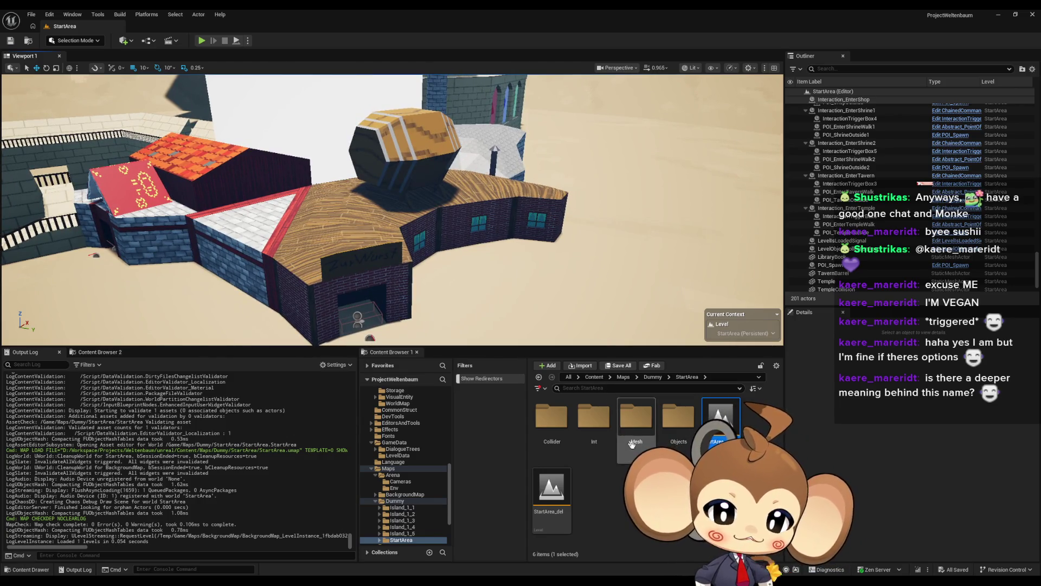
scroll(882, 263, "down", 2)
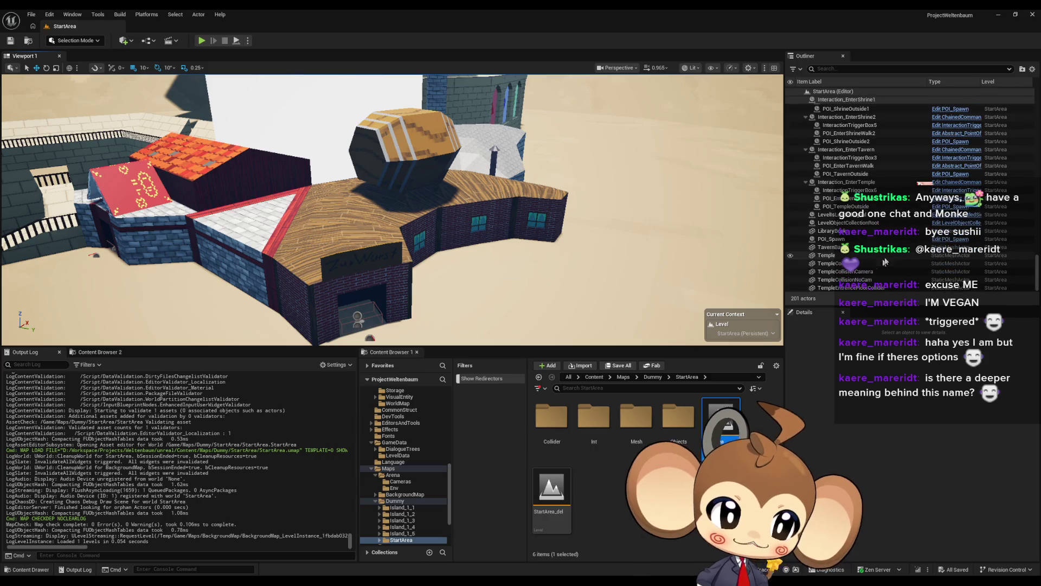
scroll(877, 280, "up", 1)
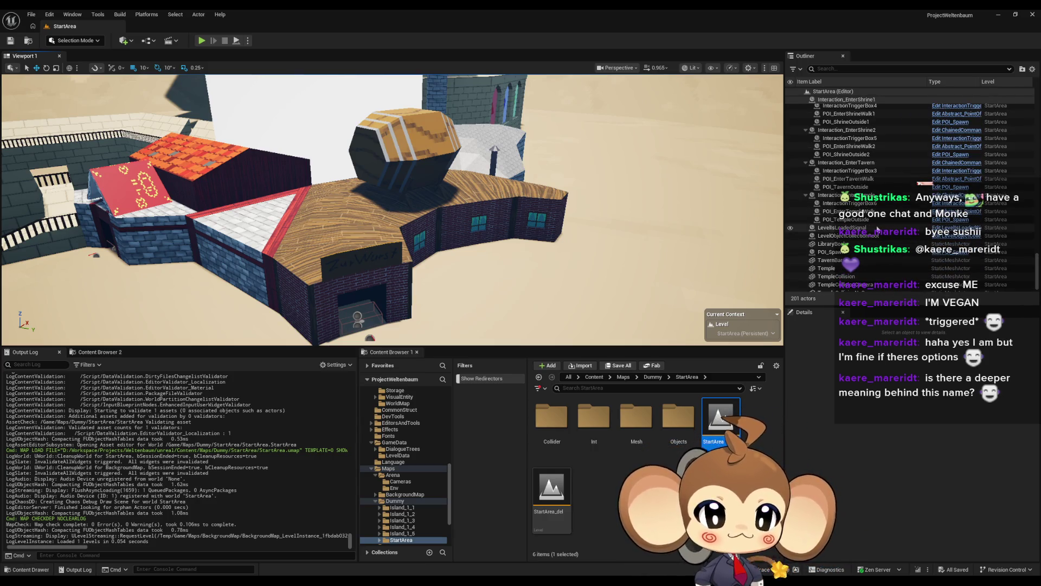
left_click(877, 229)
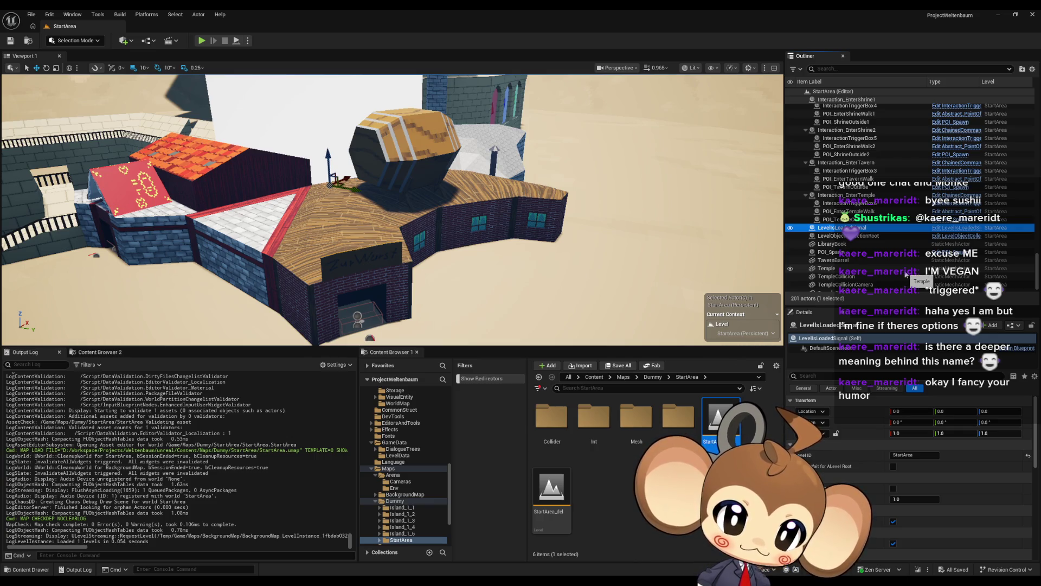
Step: Refill LevelObjectCollectionRoot's 19 points of interest and 11 interactables, then browse the editor menus
left_click(865, 236)
scroll(897, 465, "down", 3)
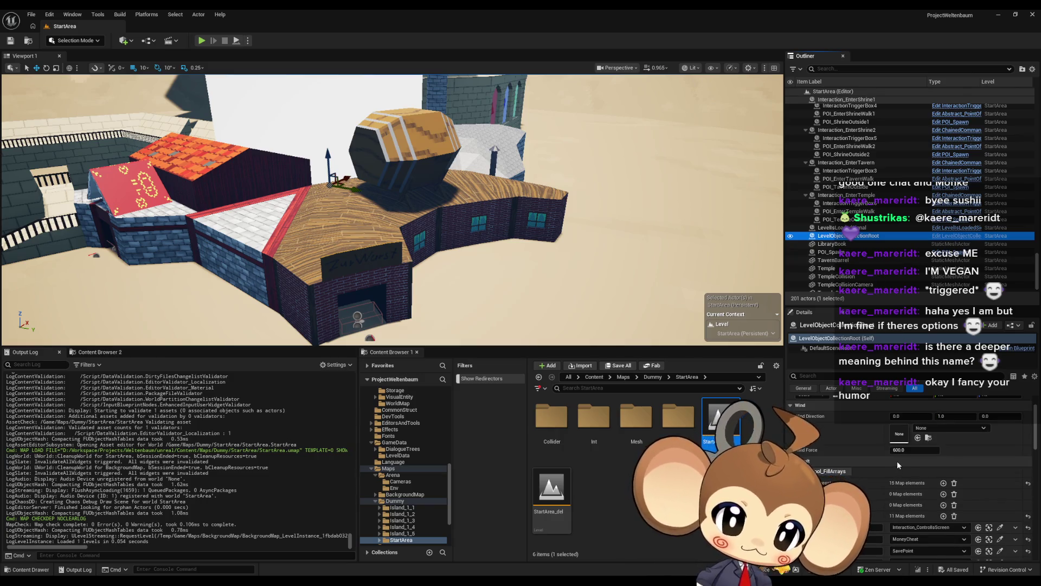
scroll(897, 461, "down", 5)
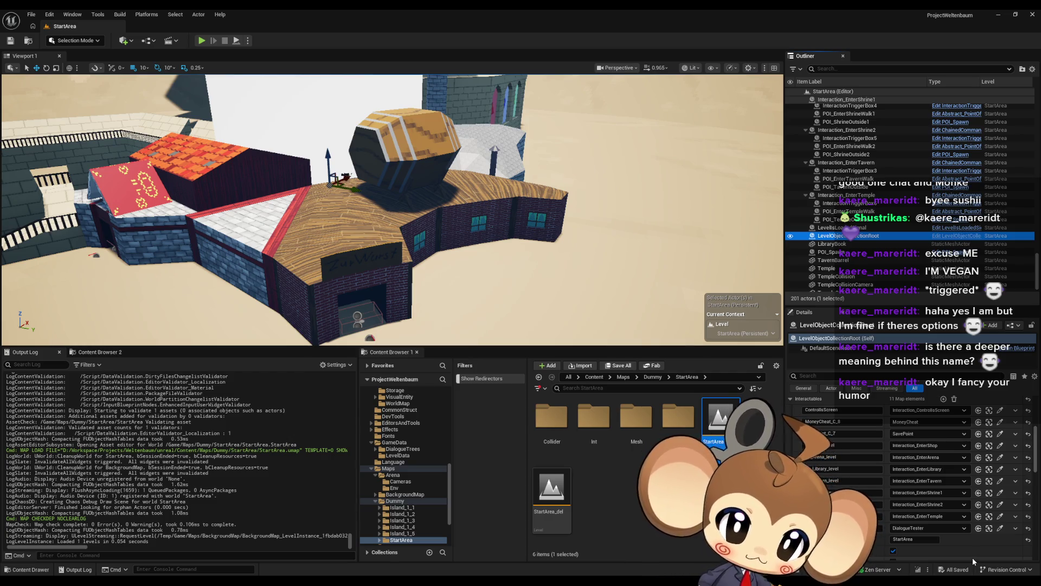
scroll(874, 457, "up", 2)
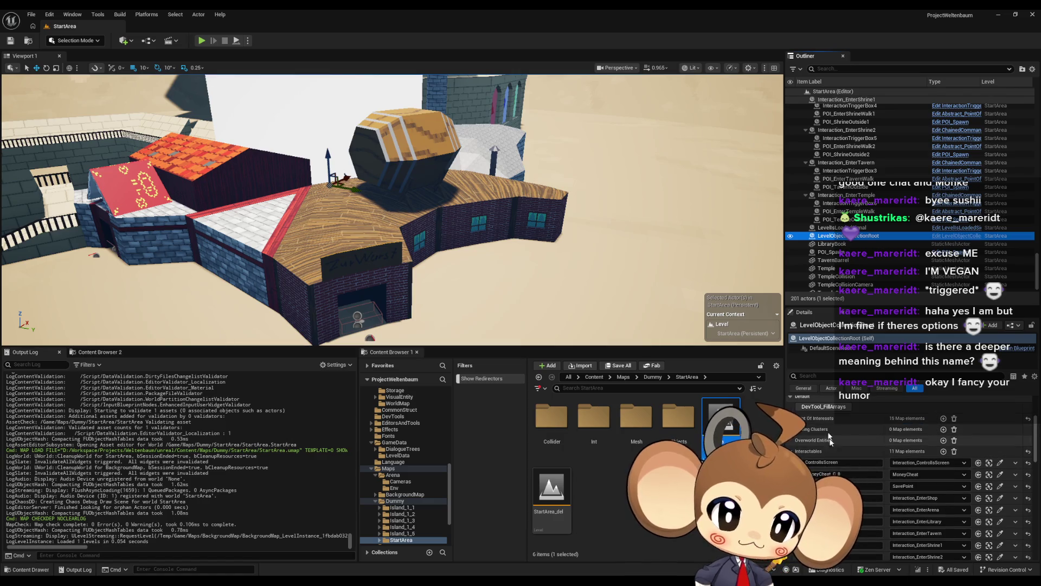
mouse_move(467, 298)
left_mouse_down()
mouse_move(510, 227)
mouse_move(491, 255)
left_mouse_up()
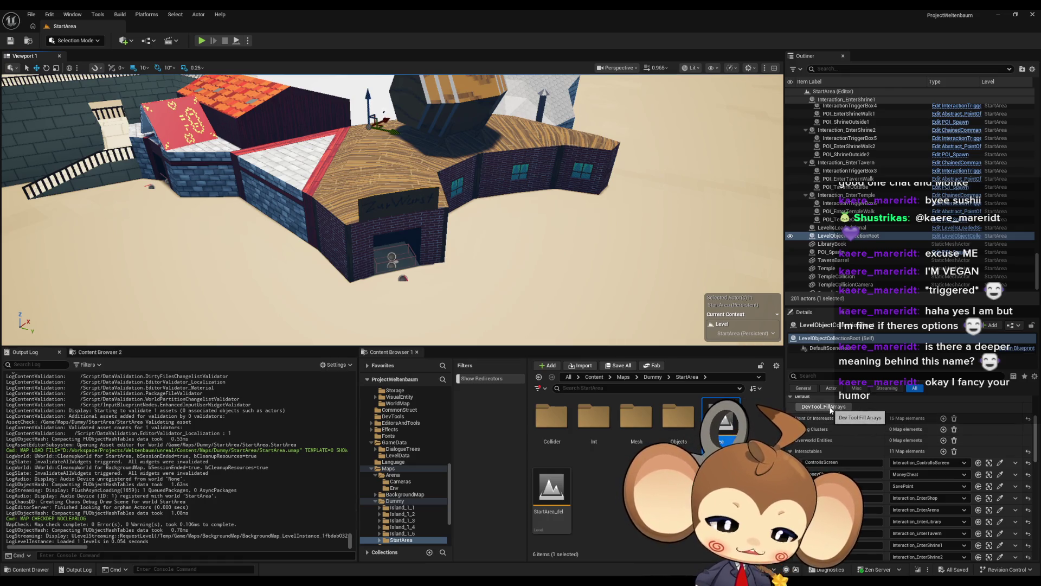
left_click(834, 407)
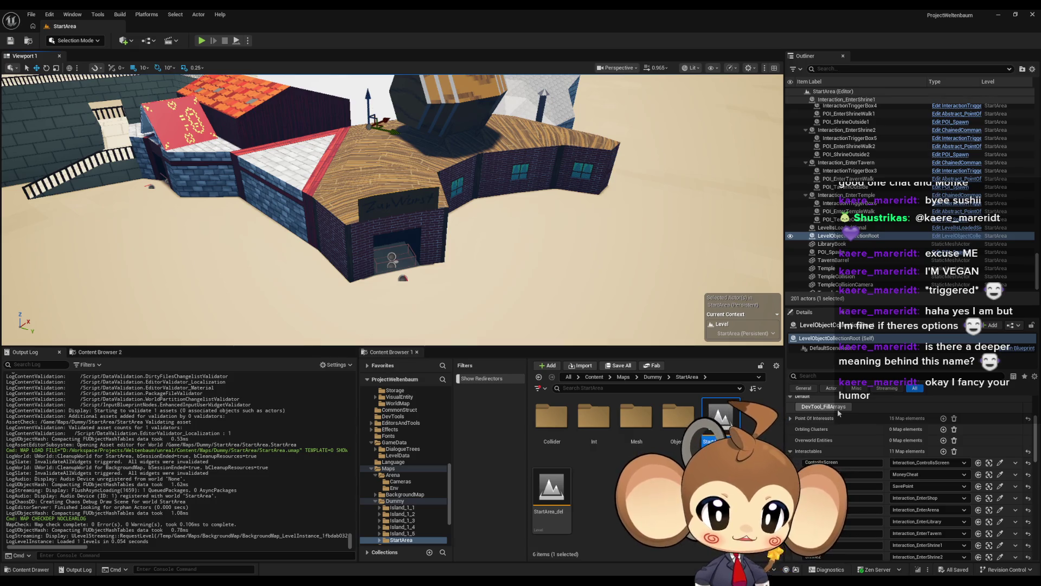
mouse_move(390, 244)
left_mouse_down()
mouse_move(380, 179)
mouse_move(335, 174)
left_mouse_up()
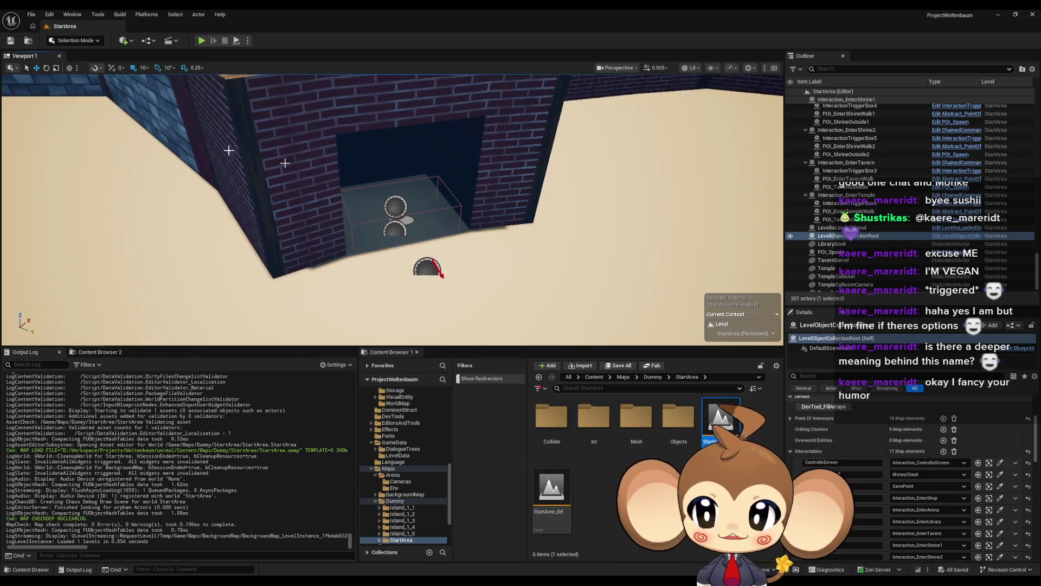
left_click(182, 13)
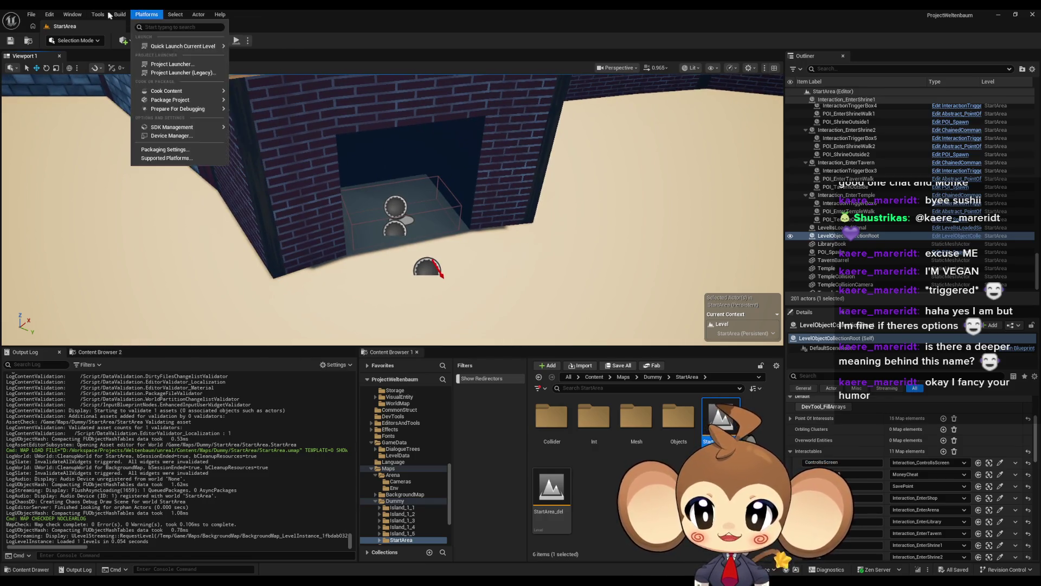
Step: Open the Window > Levels overview and close it again
left_click(72, 14)
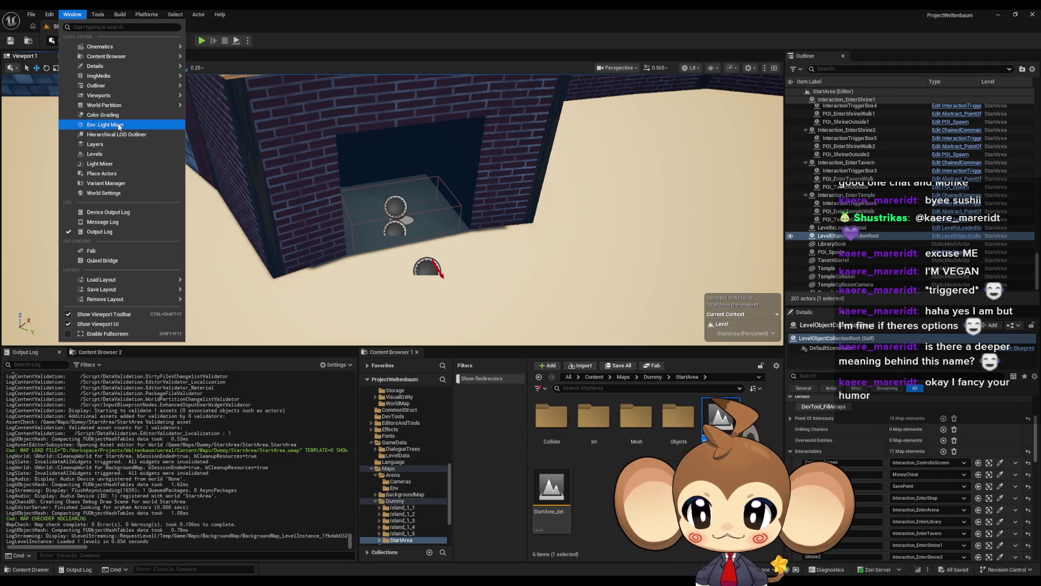
left_click(111, 154)
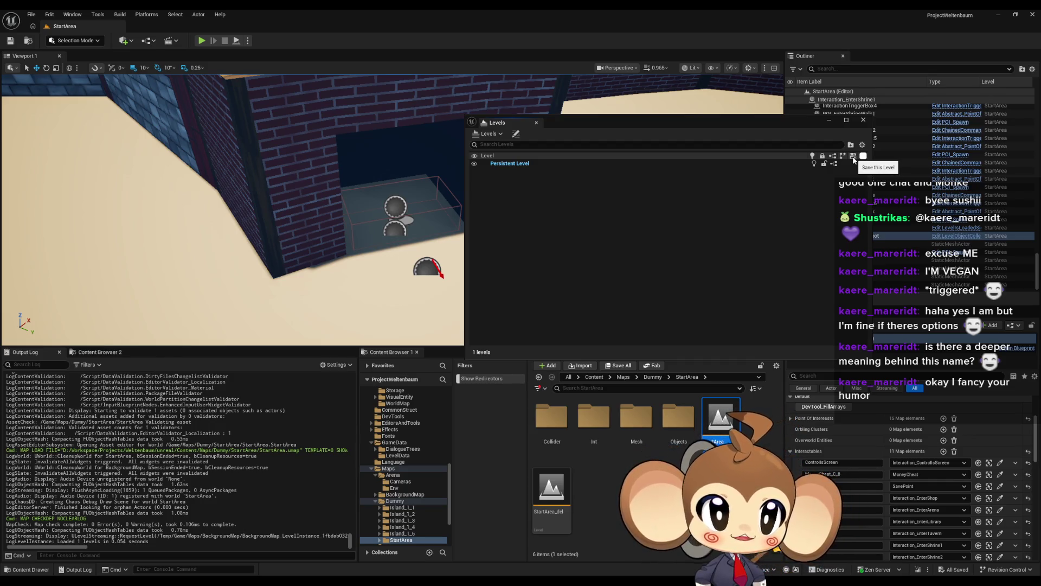
left_click(864, 120)
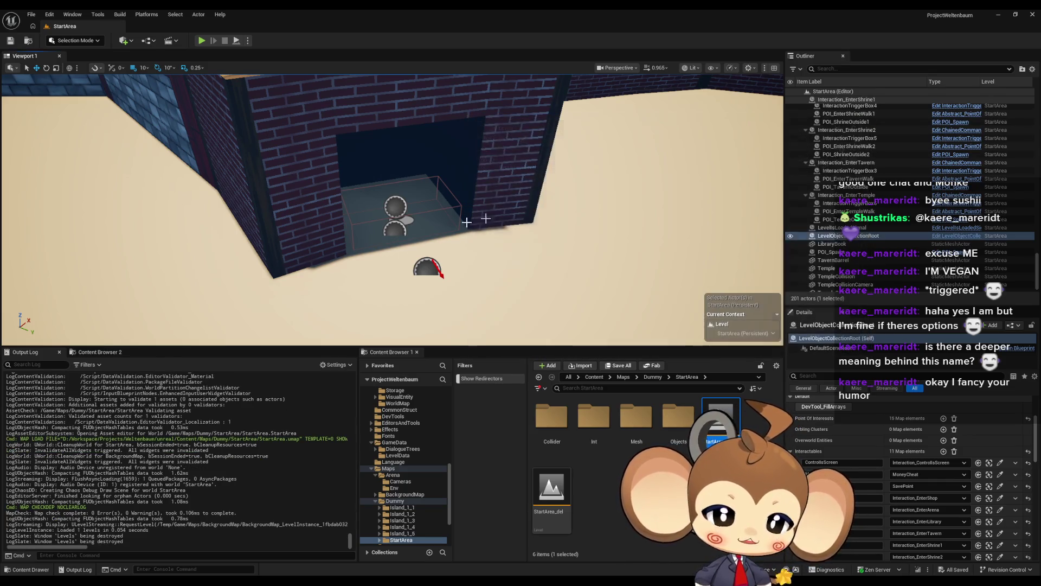
Step: Nudge POI_TavernOutside slightly along Y and save StartArea
left_click(442, 269)
left_click_drag(442, 269, 446, 260)
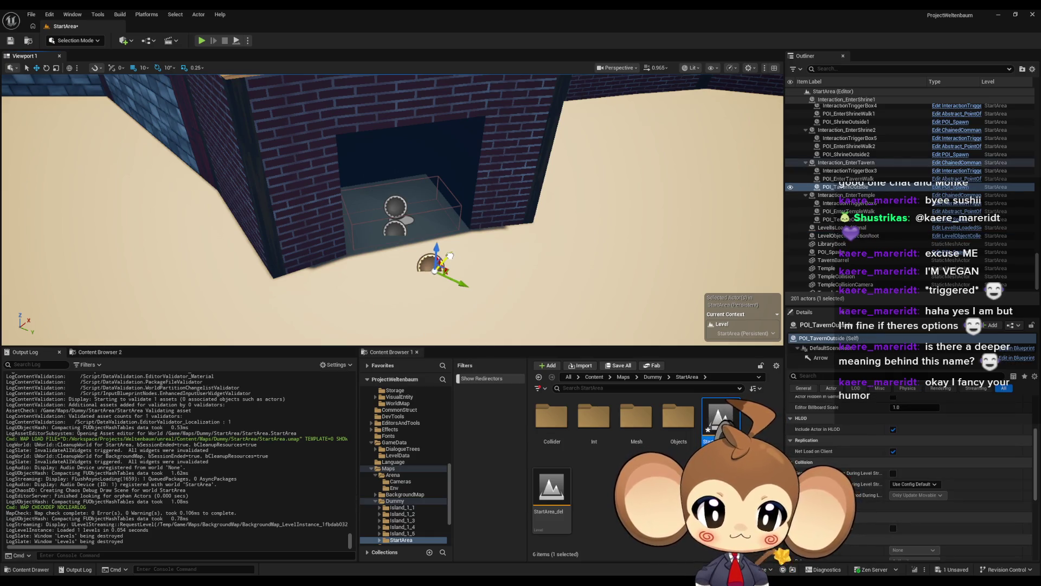
key("ctrl+s")
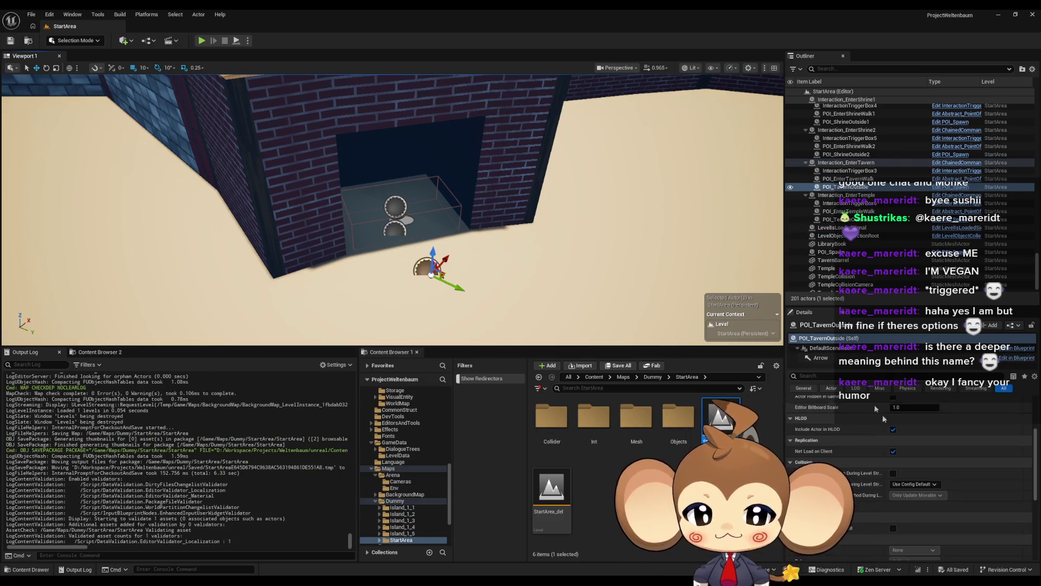
Step: Reload StartArea and review LevelObjectCollectionRoot's Interactables entries
double_click(720, 428)
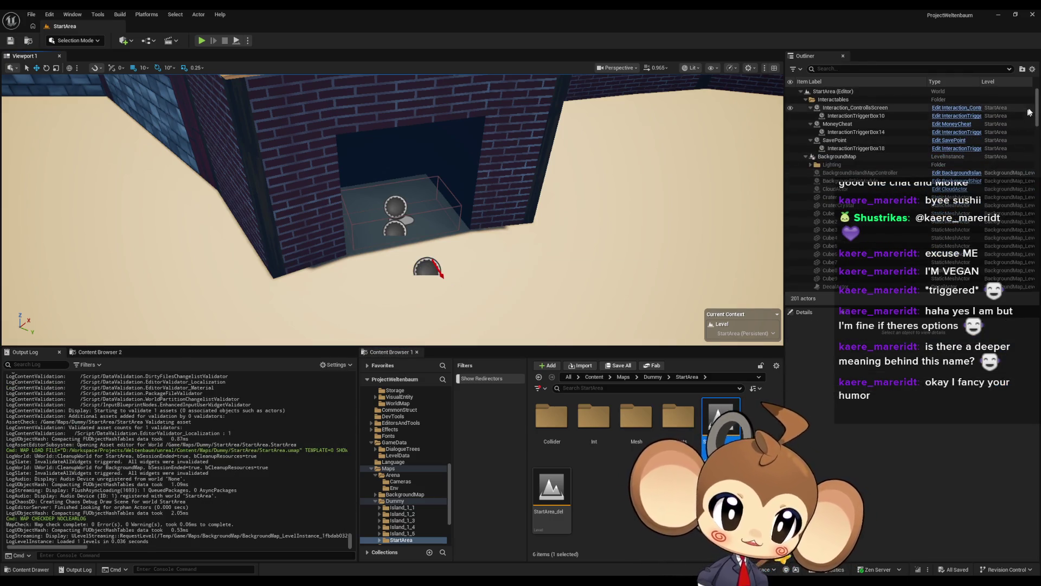
scroll(1037, 243, "down", 10)
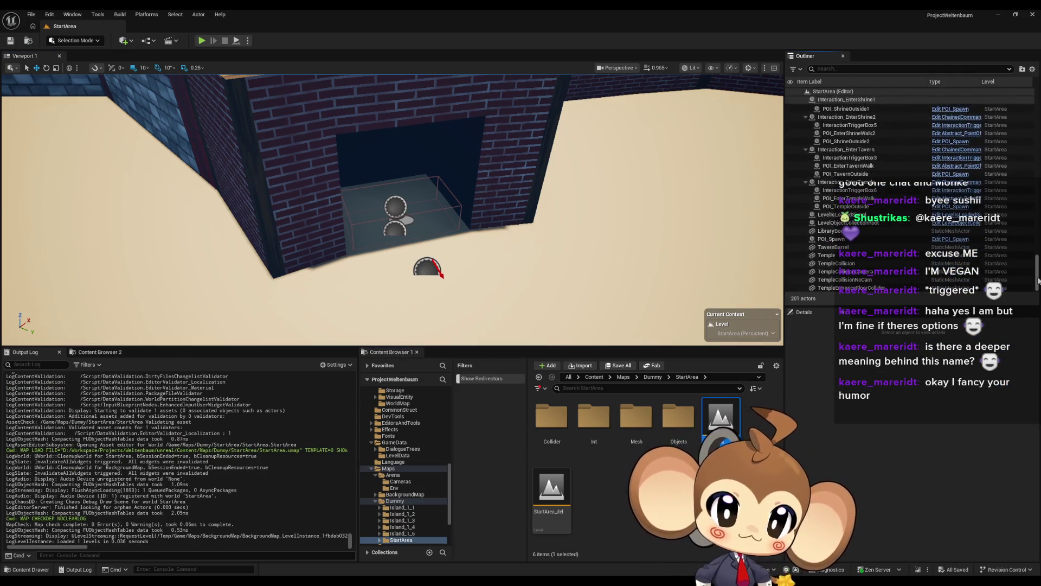
left_click(848, 223)
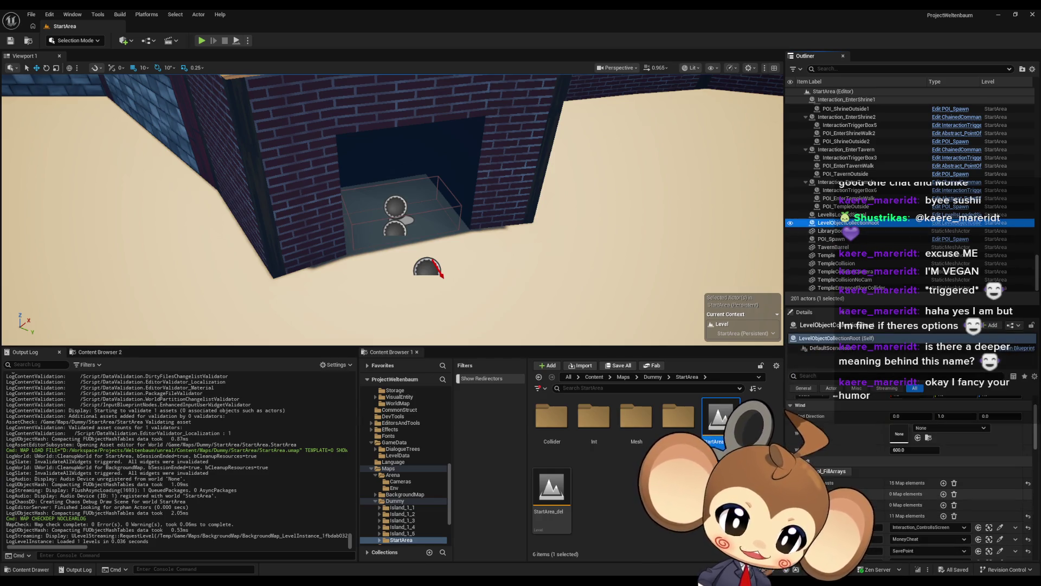
scroll(868, 487, "down", 3)
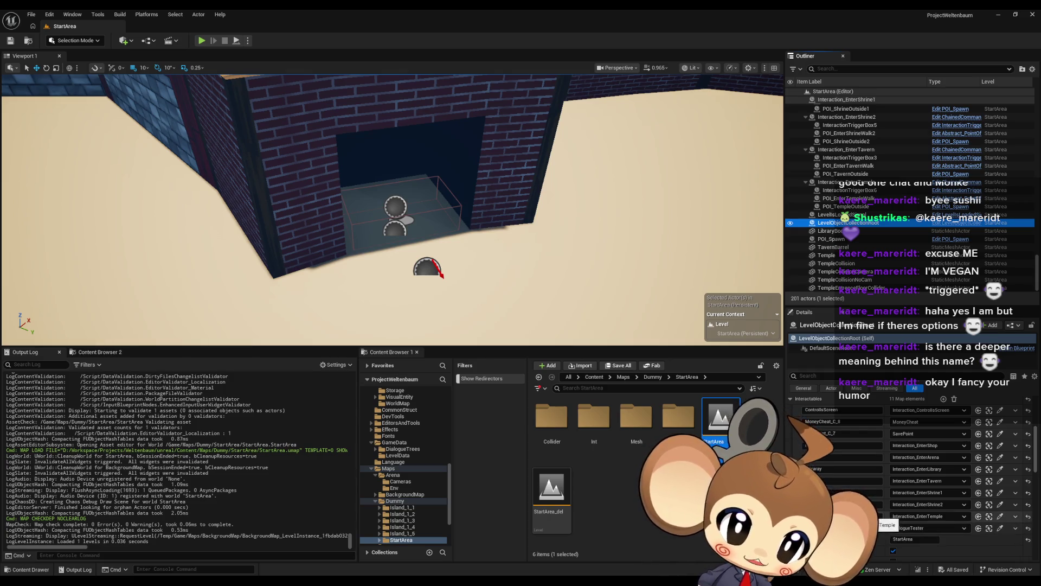
left_click(585, 428)
Step: Open Int_Shop_level from StartArea/Int/Shop and glance at the LD_StartArea bundle
double_click(584, 428)
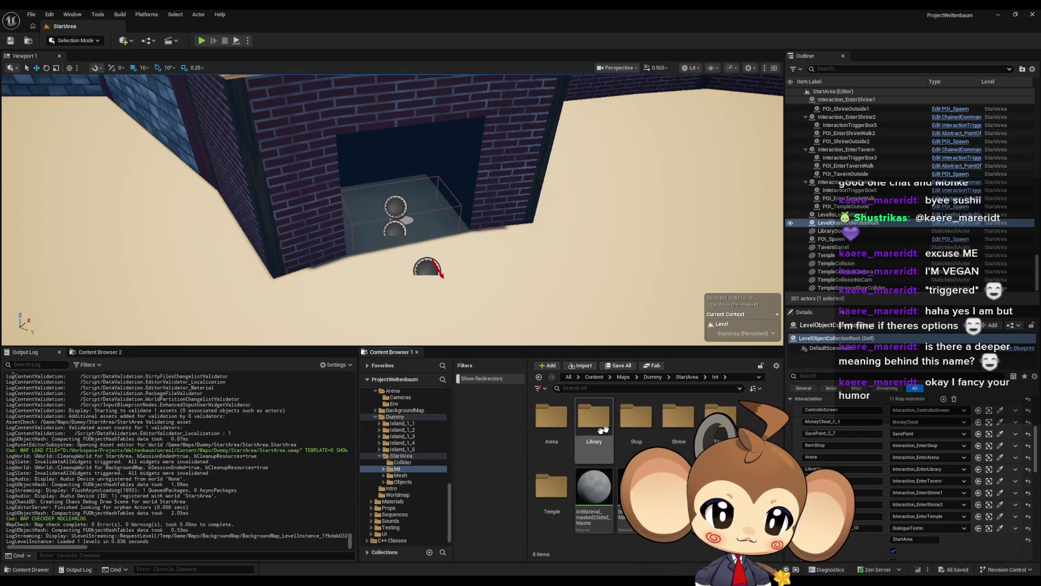
double_click(636, 418)
left_click(593, 421)
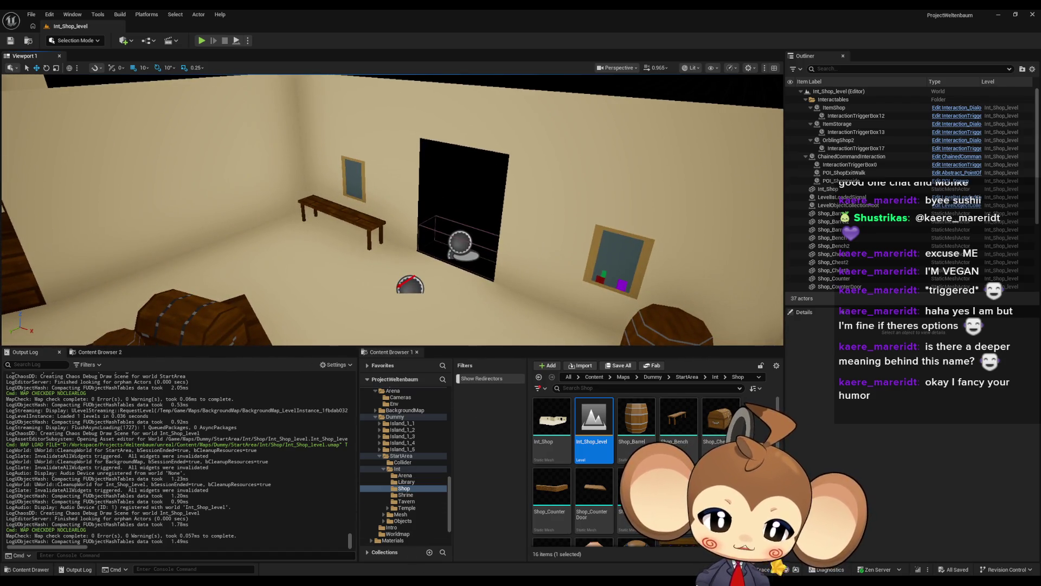
mouse_move(427, 580)
mouse_move(481, 564)
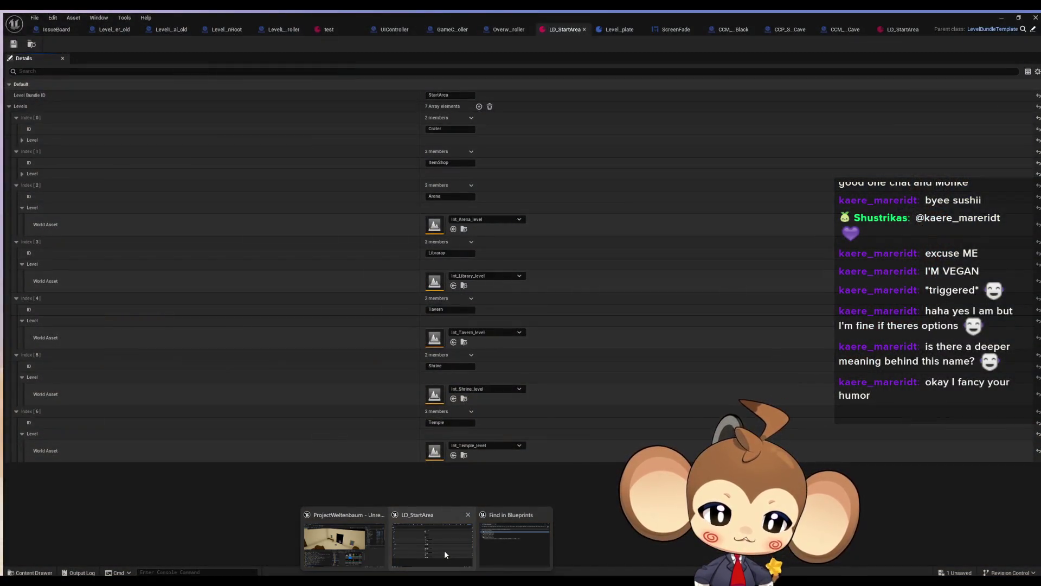
left_click(444, 550)
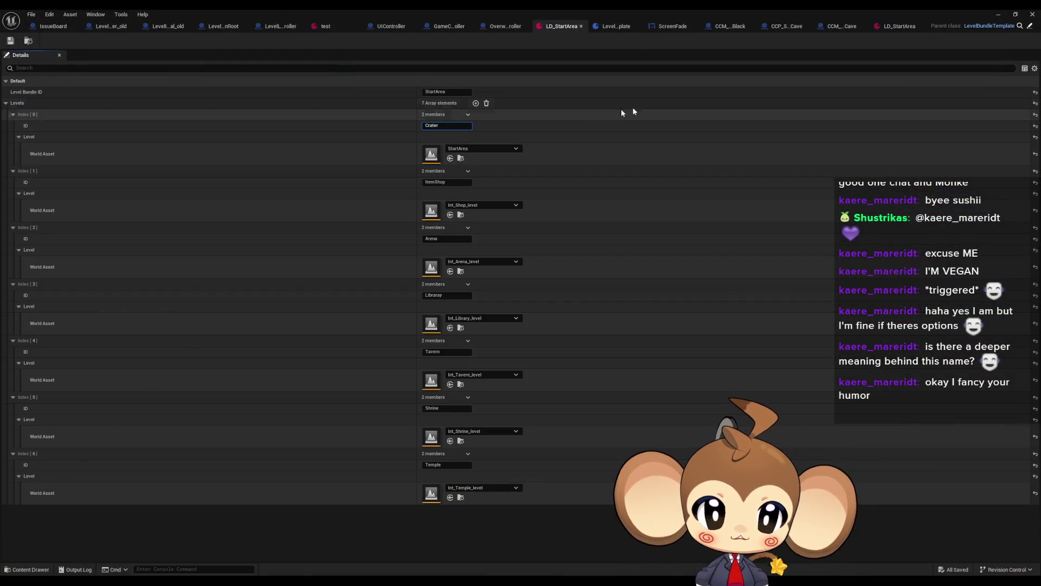
left_click(1000, 14)
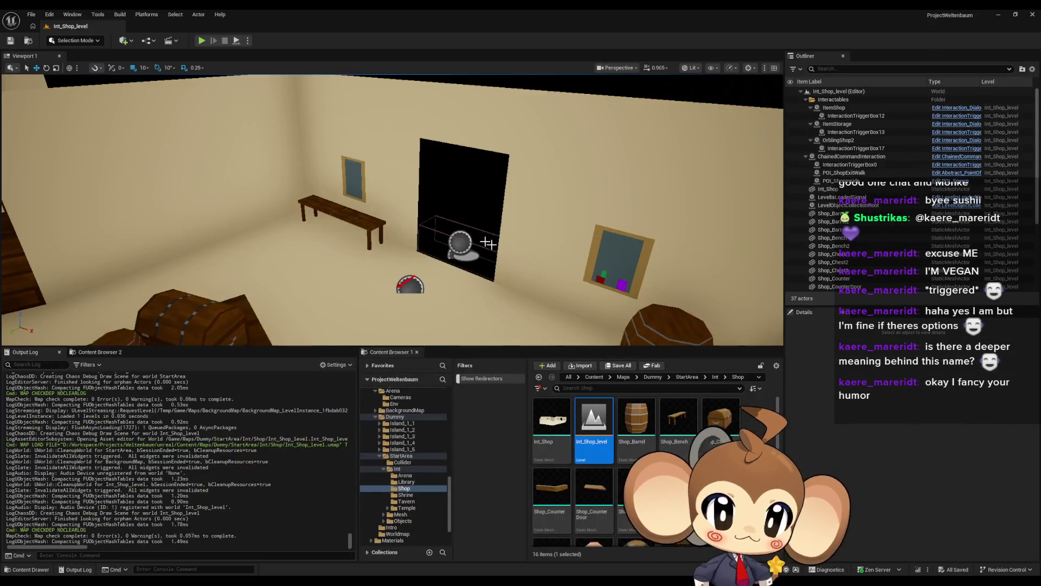
Step: Confirm the shop exit's ChainedCommandInteraction targets Crater and inspect LevelIsLoadedSignal and LevelObjectCollectionRoot
left_click(457, 245)
left_click(838, 156)
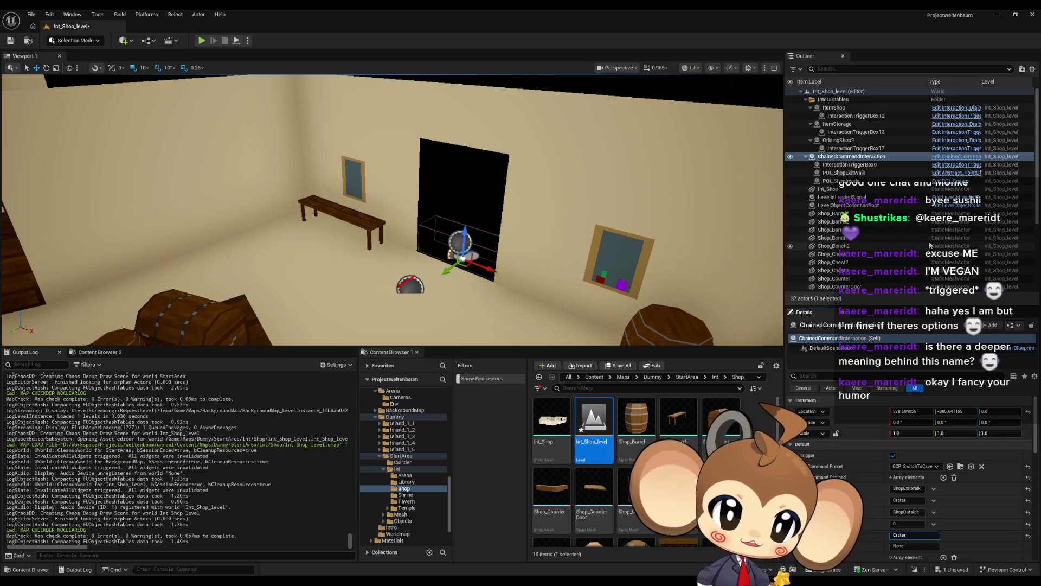
scroll(930, 228, "down", 3)
scroll(937, 208, "up", 2)
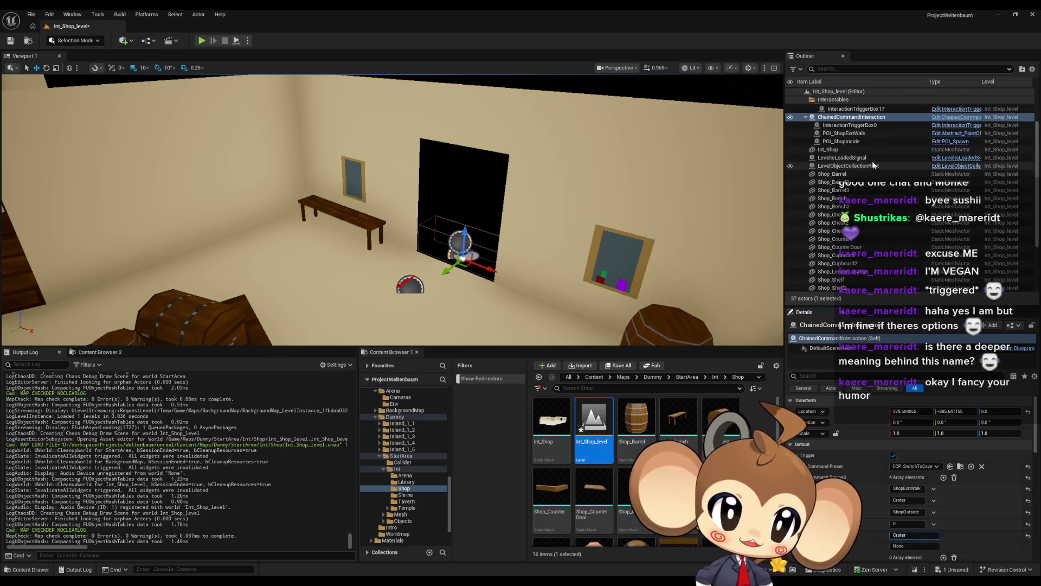
left_click(873, 158)
left_click(873, 166)
key("Up")
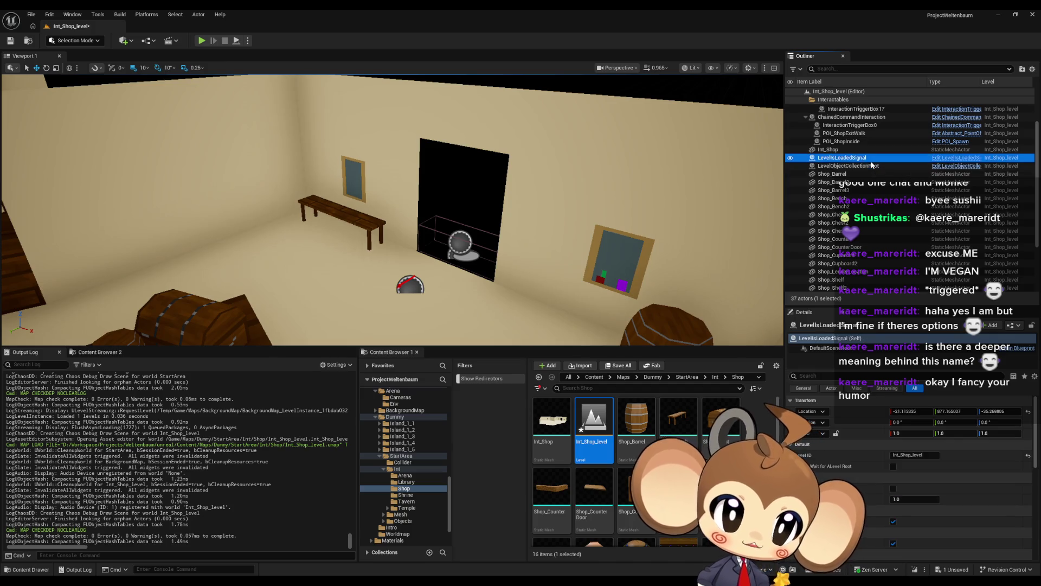
left_click(847, 166)
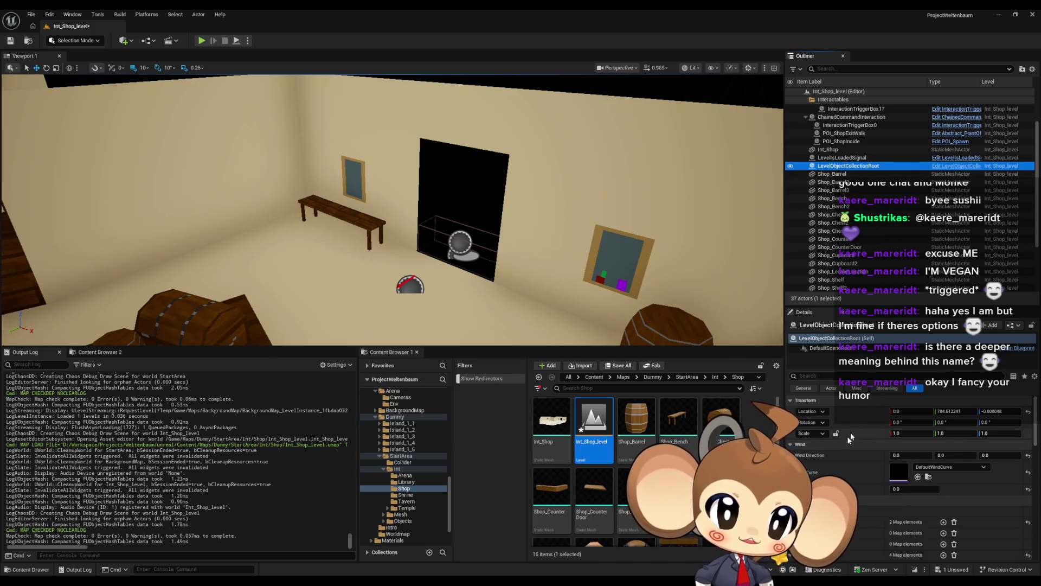
scroll(880, 474, "down", 1)
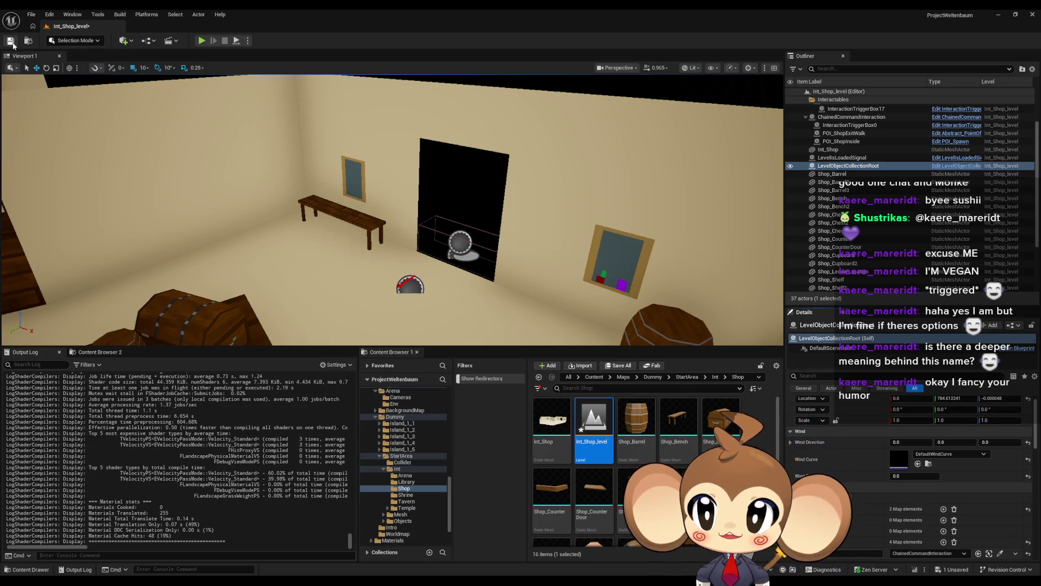
Step: Save Int_Shop_level, reopen it, and check LevelObjectCollectionRoot's 4 interactables
left_click(10, 41)
double_click(595, 430)
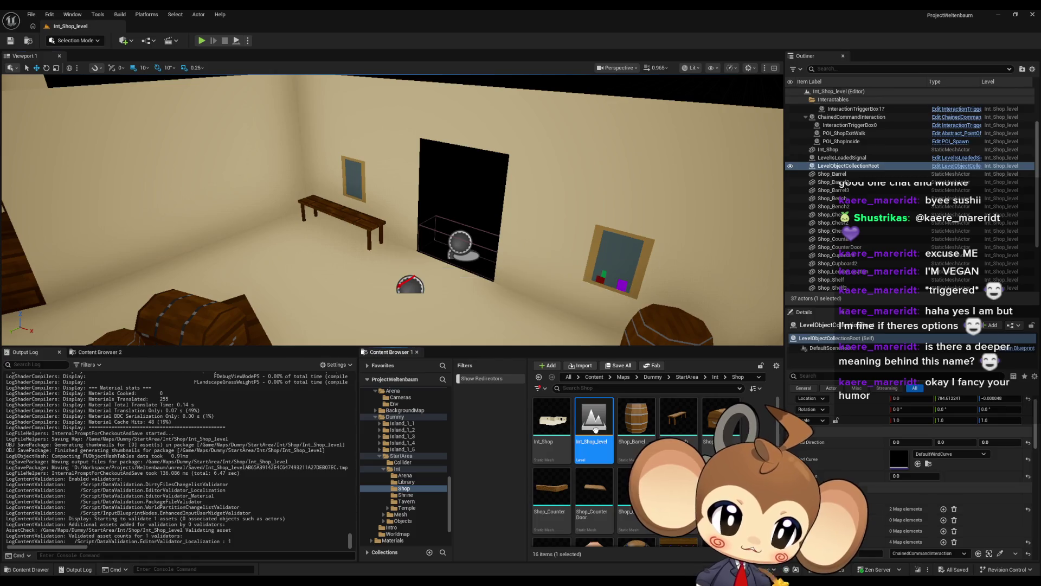
left_click(850, 206)
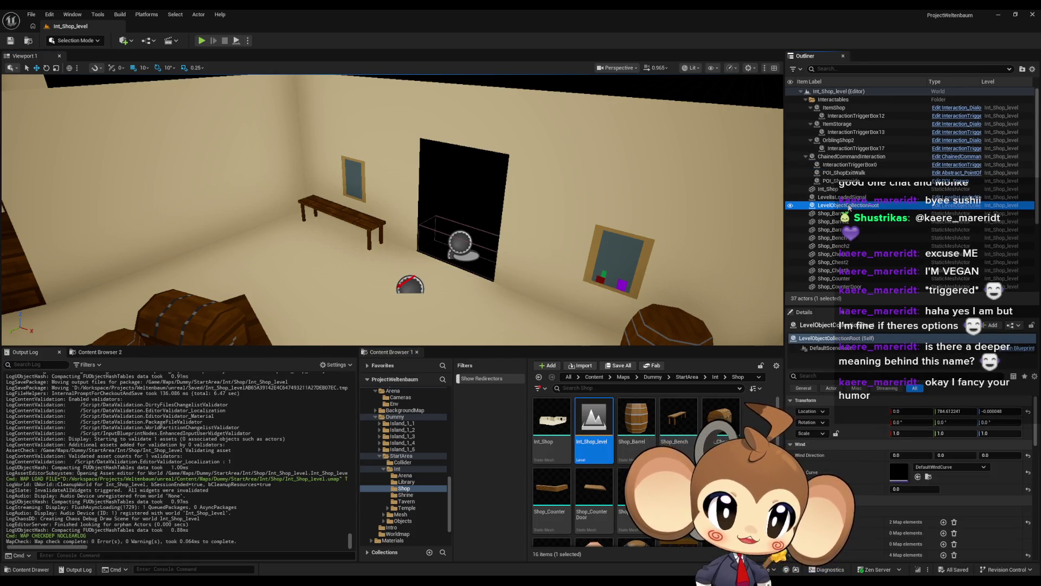
scroll(872, 505, "down", 2)
scroll(877, 527, "down", 2)
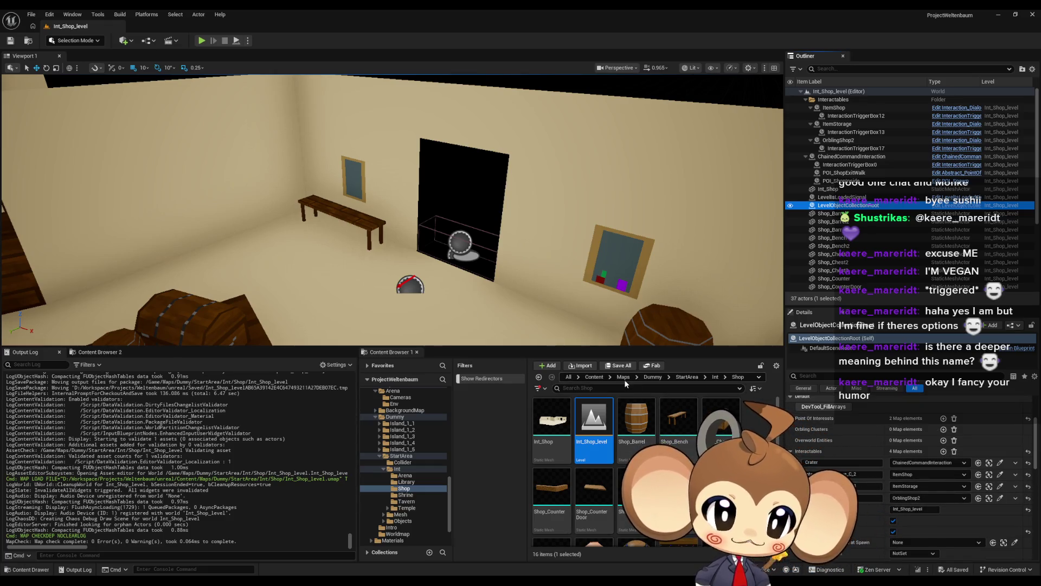
left_click(715, 378)
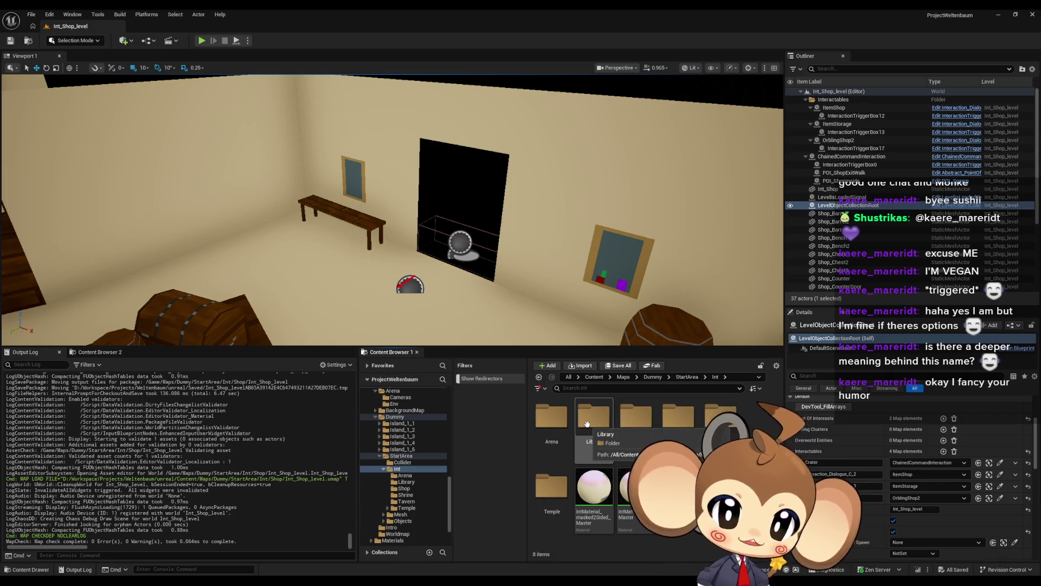
Step: Open Int_Arena_level and set its exit interaction's payload entries to Crater
double_click(552, 417)
double_click(724, 418)
left_click_drag(542, 190, 565, 164)
left_click(471, 209)
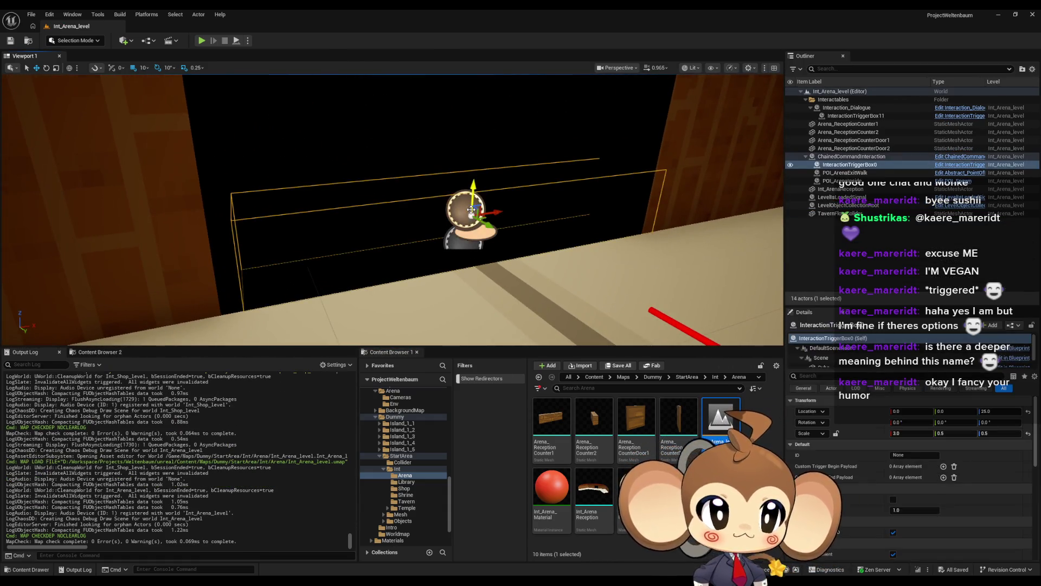
left_click(849, 156)
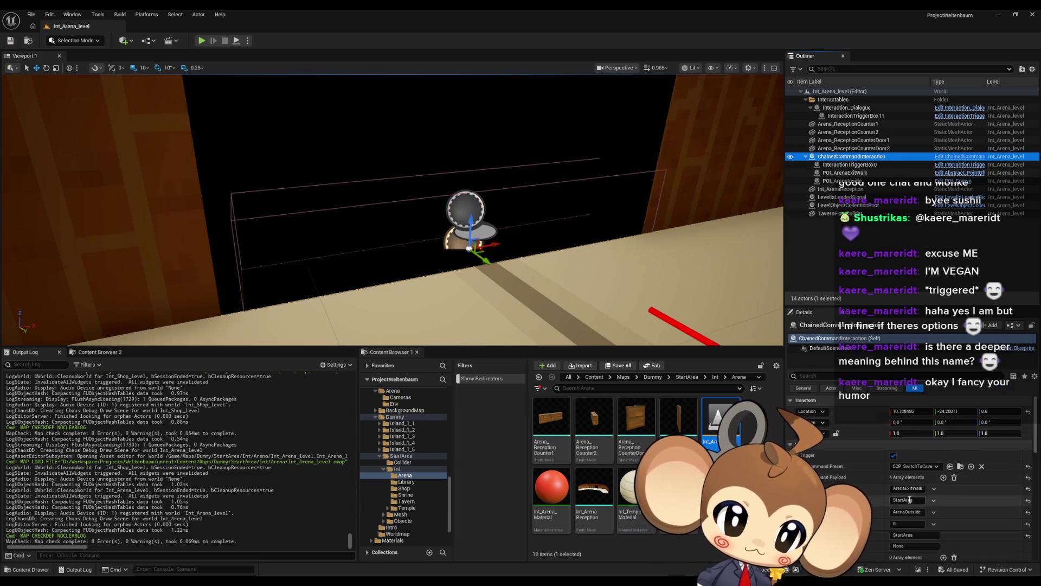
type("CraterCrater")
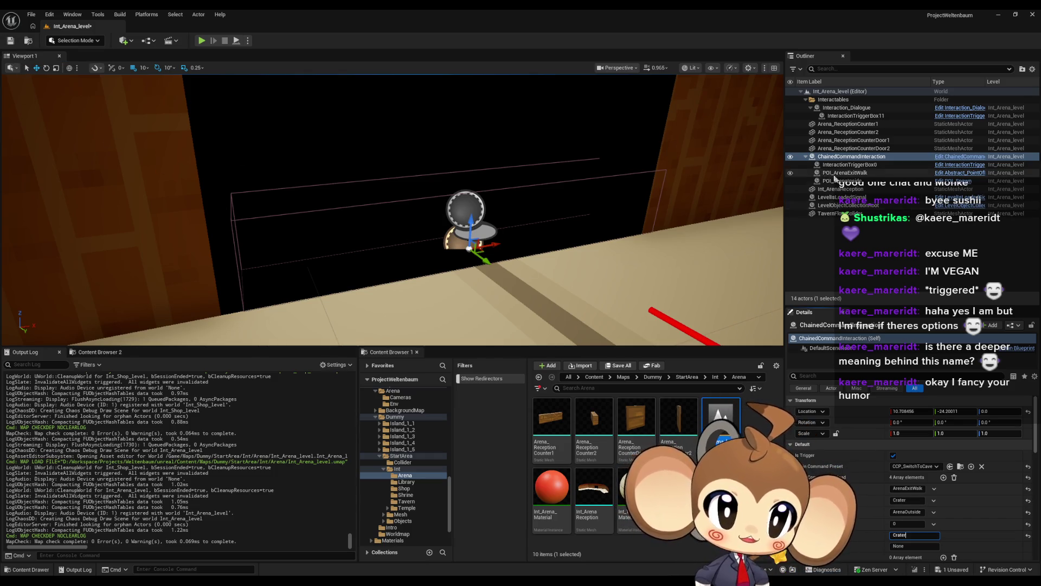
Step: Check the arena's LevelObjectCollectionRoot and save Int_Arena_level
left_click(849, 205)
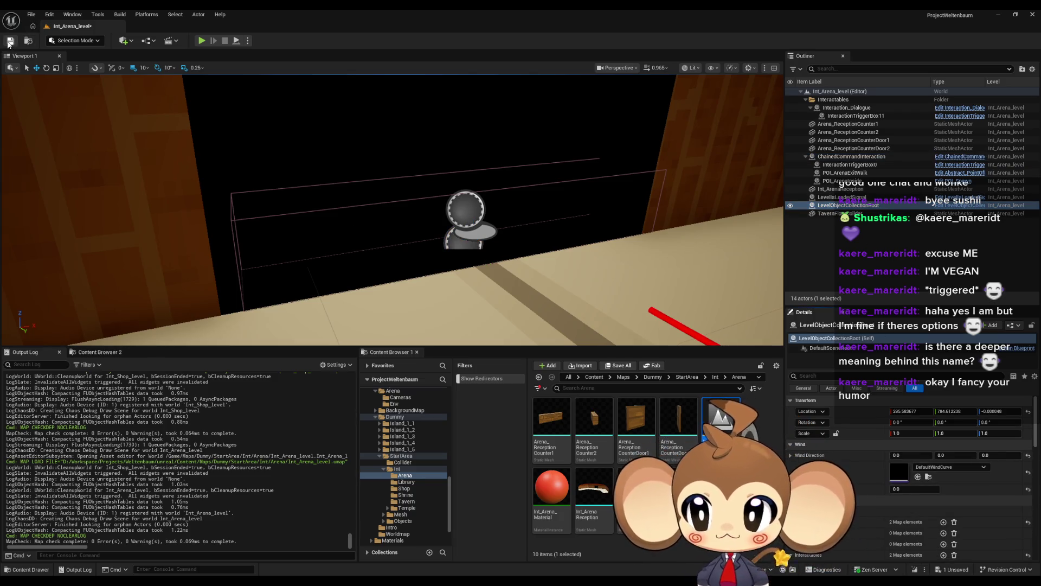
key("ctrl+s")
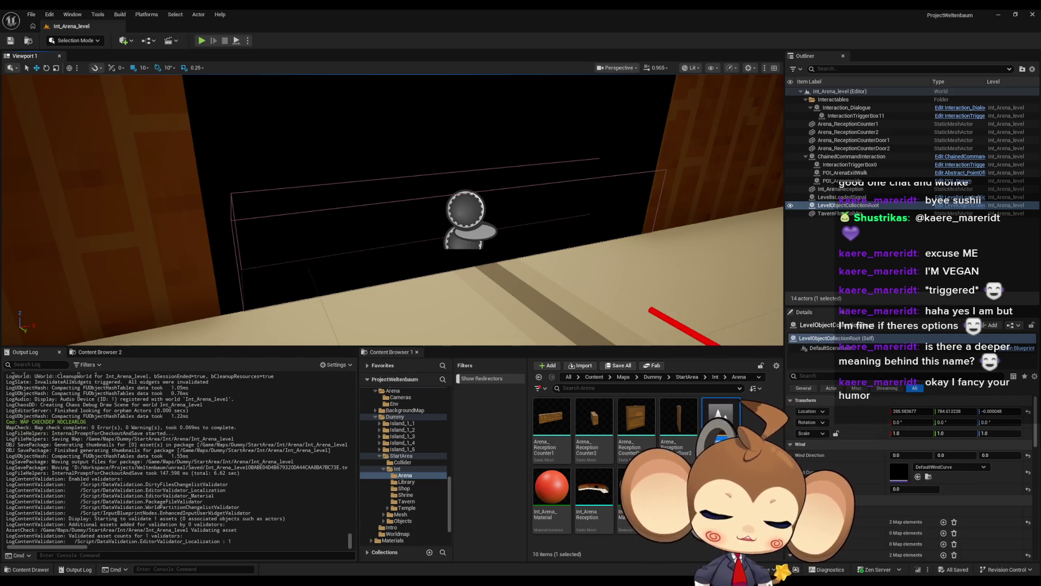
left_click(717, 378)
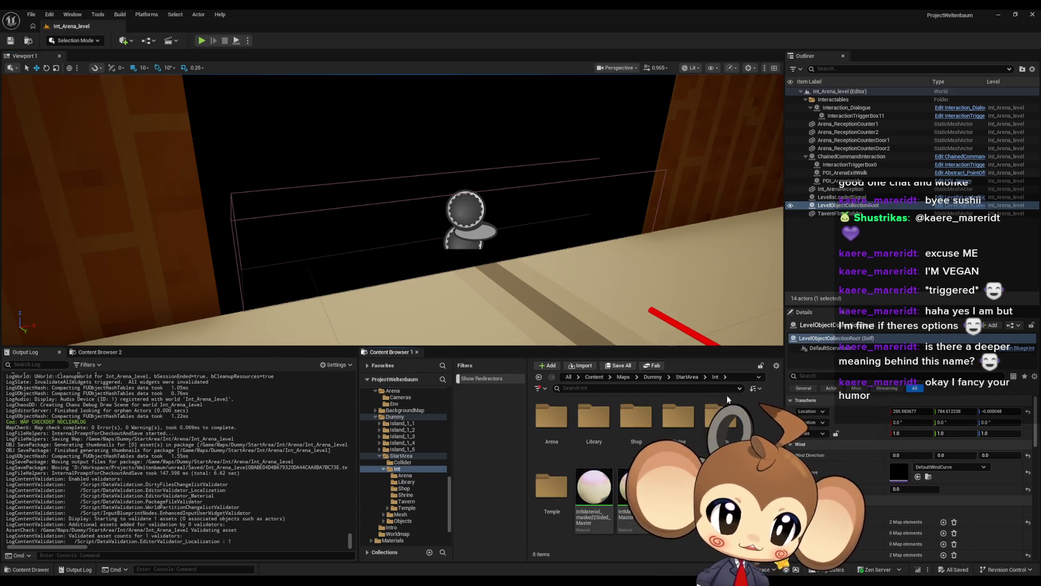
double_click(594, 417)
Step: Open Int_Library_level and change both exit payload entries from StartArea to Crater
double_click(591, 420)
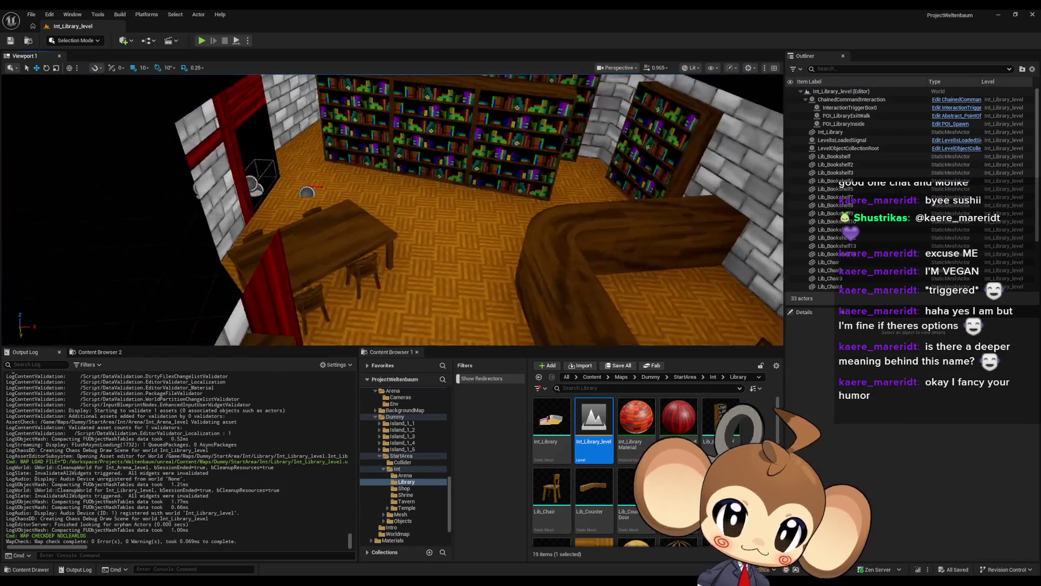
left_click_drag(344, 195, 320, 209)
double_click(835, 107)
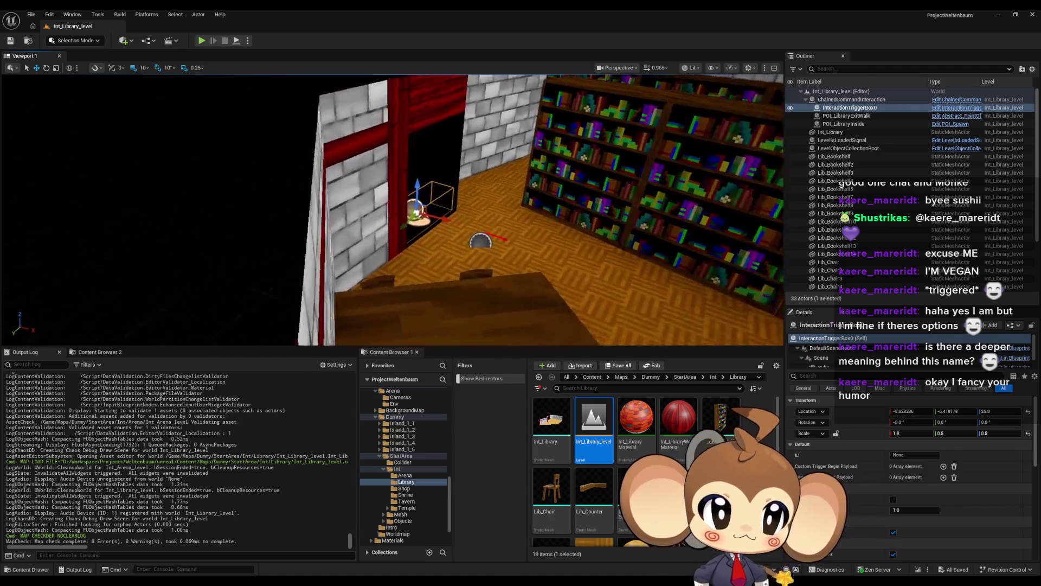
left_click(834, 101)
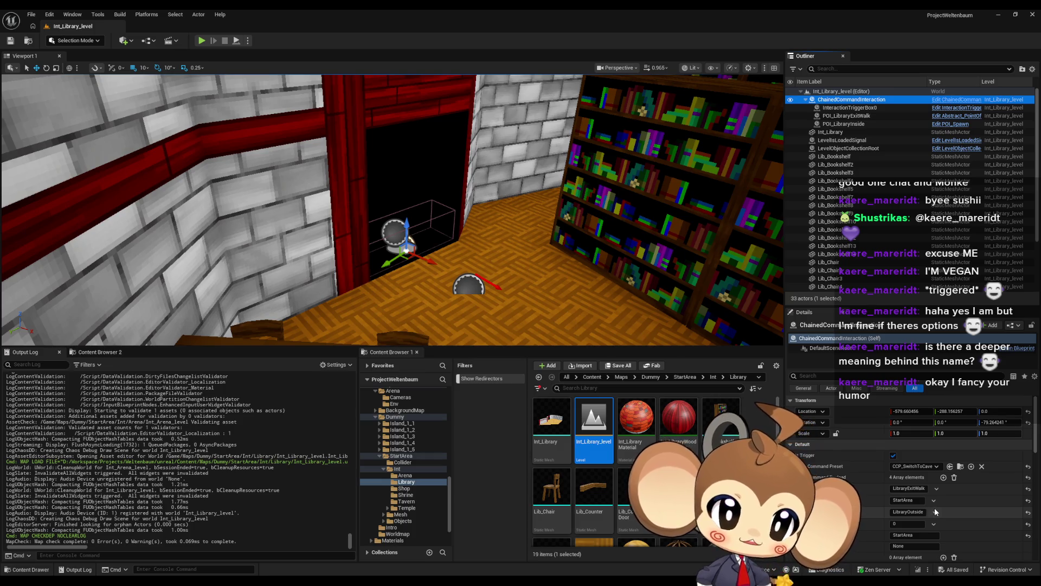
scroll(935, 507, "down", 1)
left_click(905, 487)
type("Crater")
left_click(947, 516)
type("Crater")
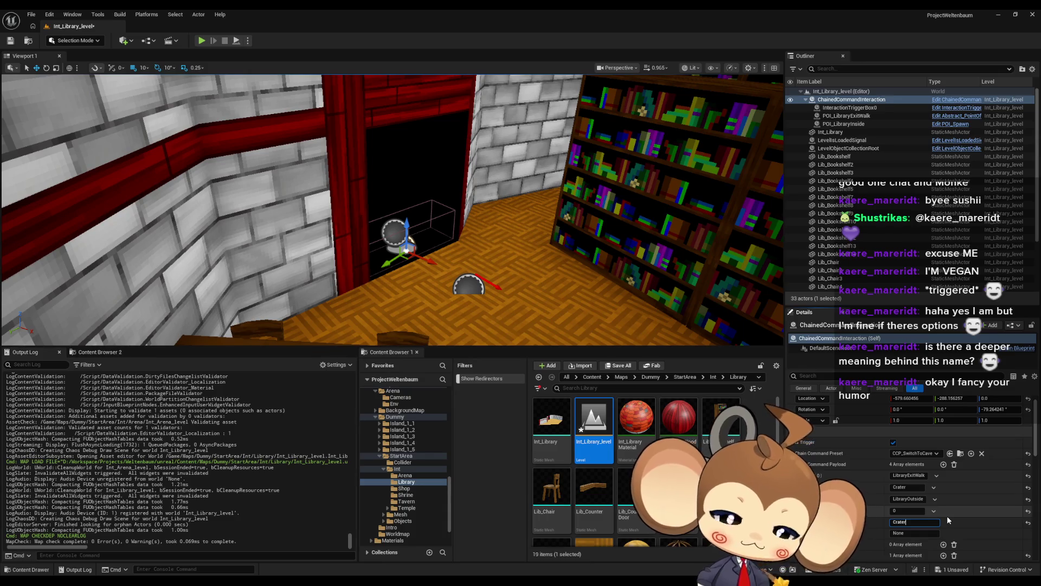
Step: Check the library's LevelObjectCollectionRoot and save the level
left_click(870, 149)
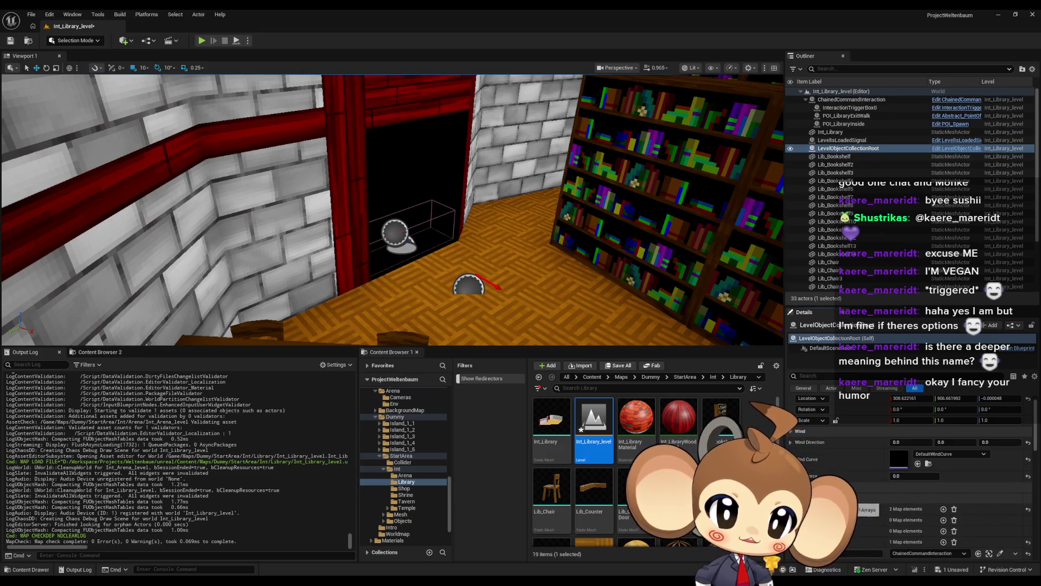
left_click(10, 42)
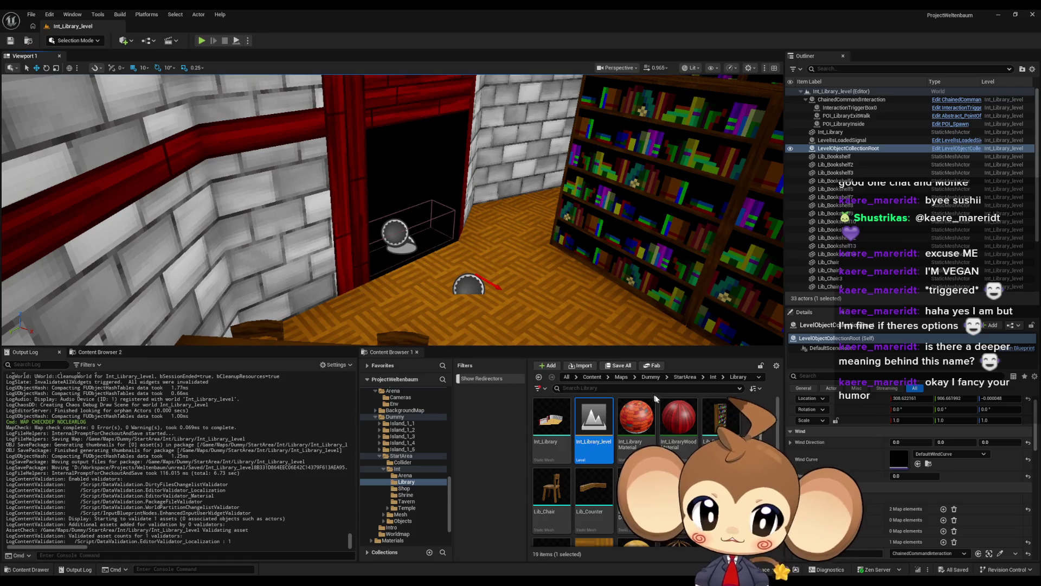
left_click(715, 380)
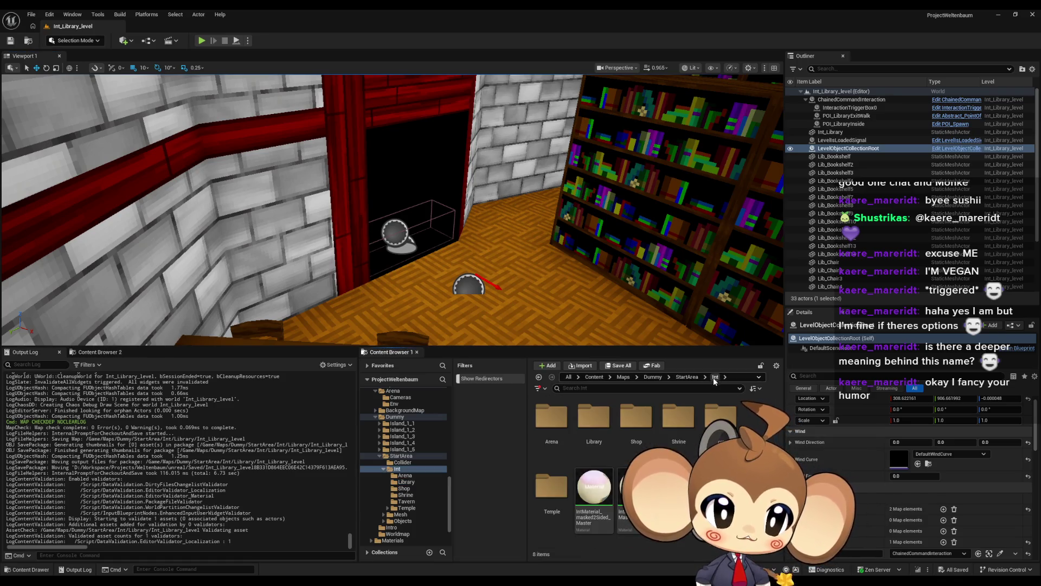
Step: Open Int_Tavern_level and overwrite both StartArea exit payload entries with Crater
double_click(720, 417)
double_click(592, 421)
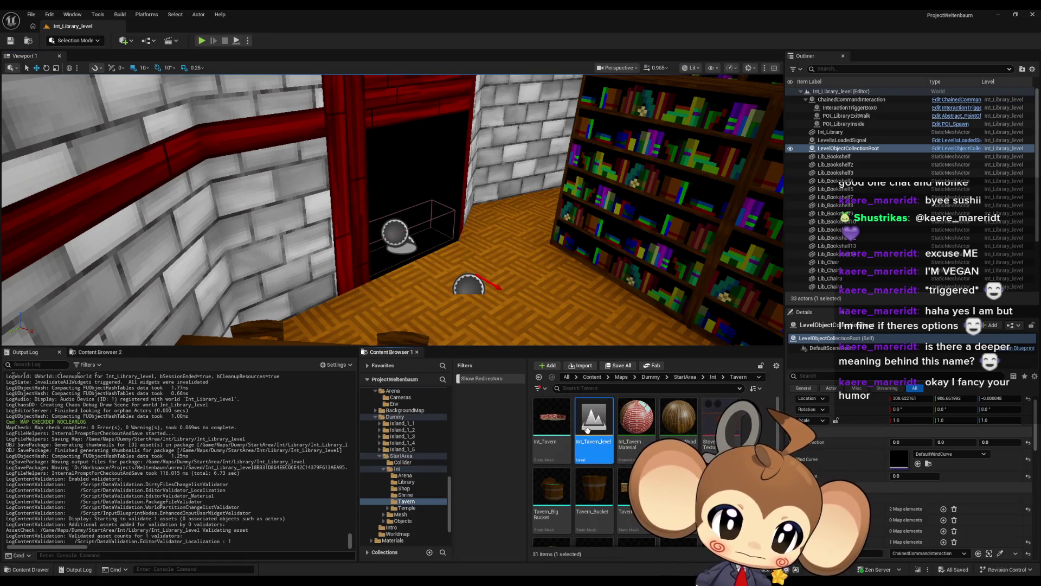
left_click(847, 108)
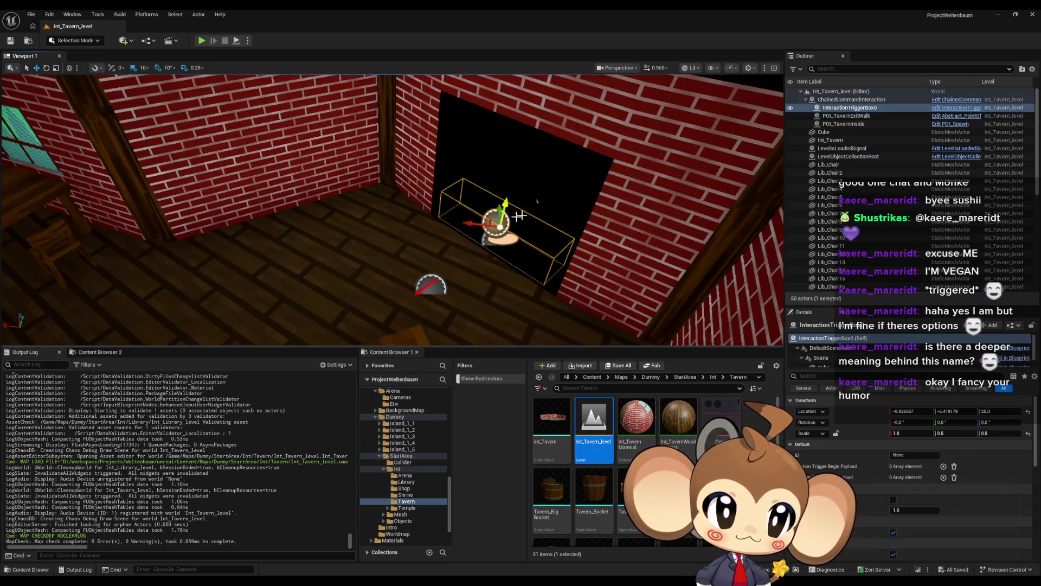
left_click(849, 99)
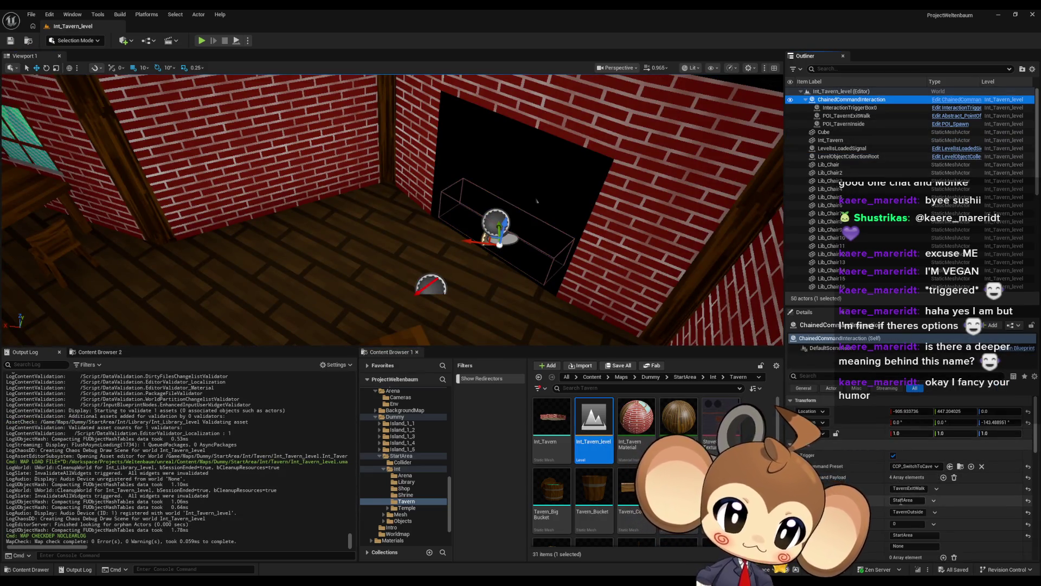
type("CraterCrater")
Step: Check the tavern's LevelObjectCollectionRoot and save the level
left_click(874, 157)
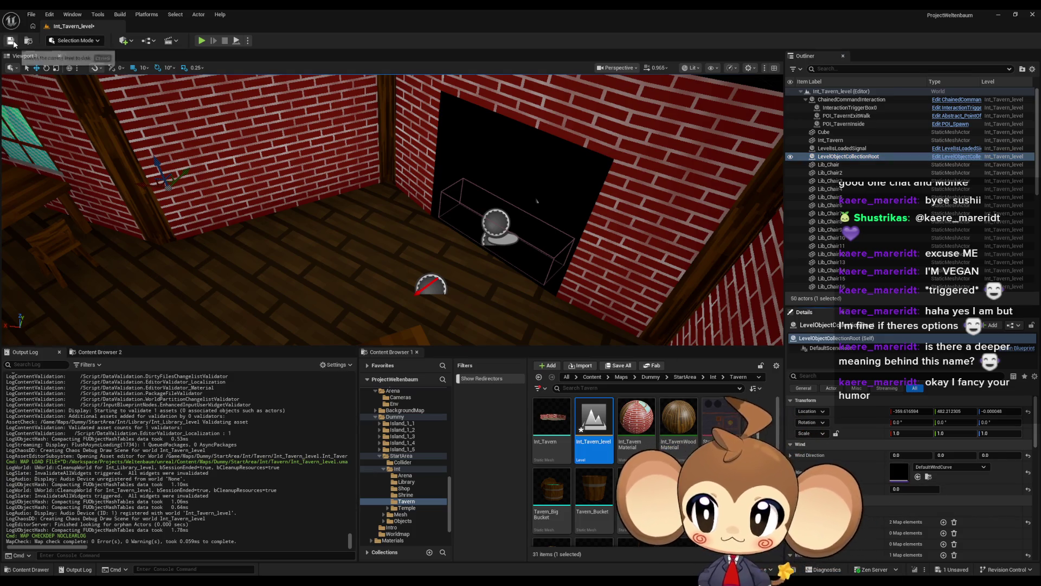
key("ctrl+s")
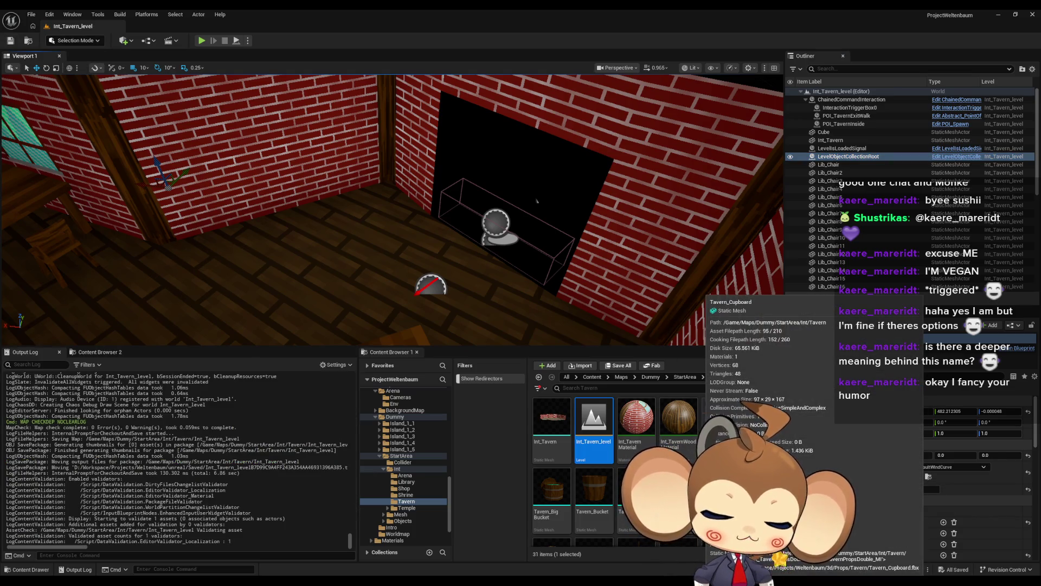
left_click(715, 377)
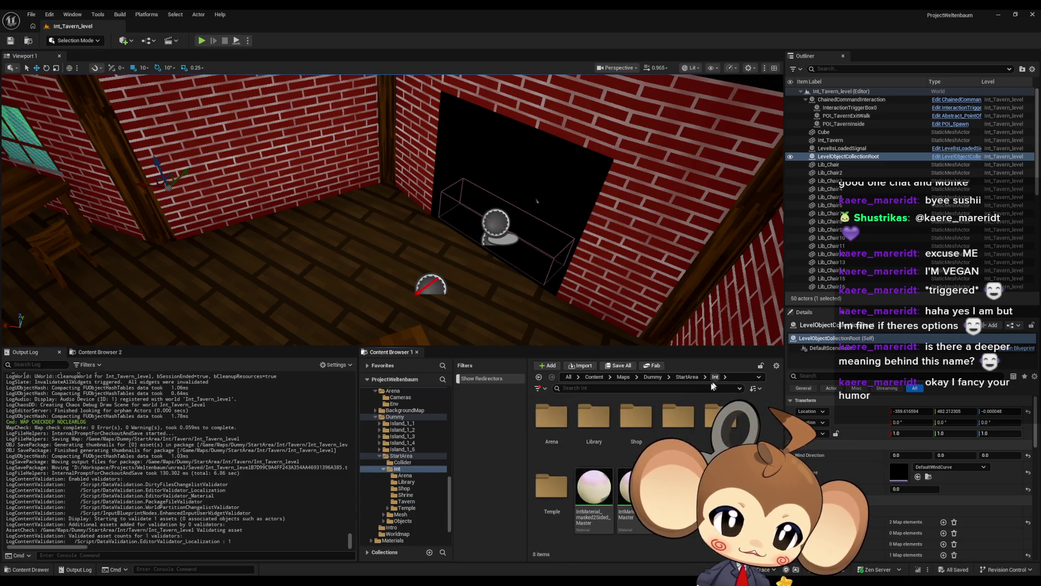
Step: Open the Int_Shrine_level map from the Shrine folder and frame the two exit doorways
double_click(680, 427)
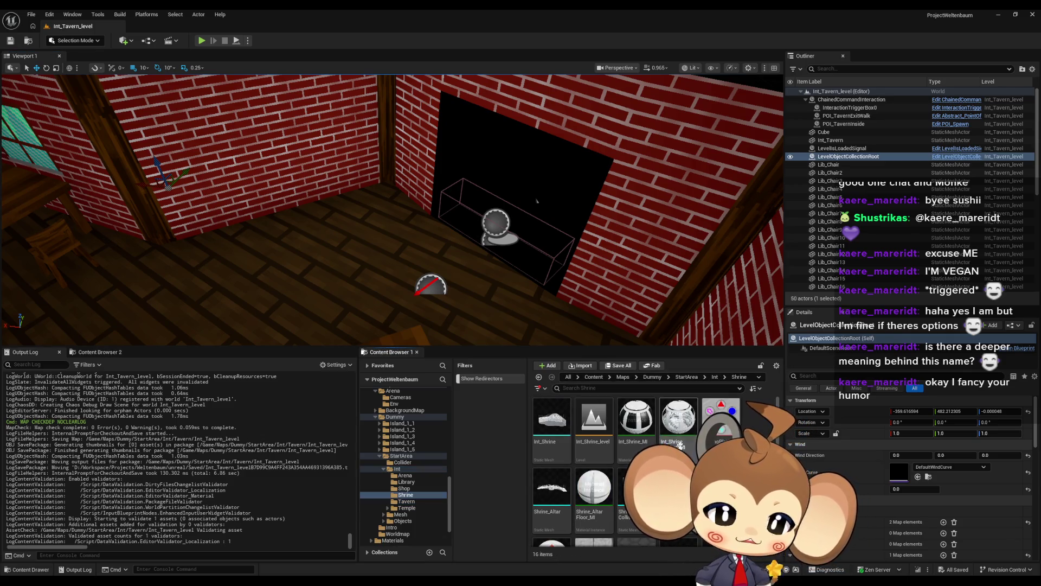
double_click(597, 421)
left_click_drag(514, 240, 513, 241)
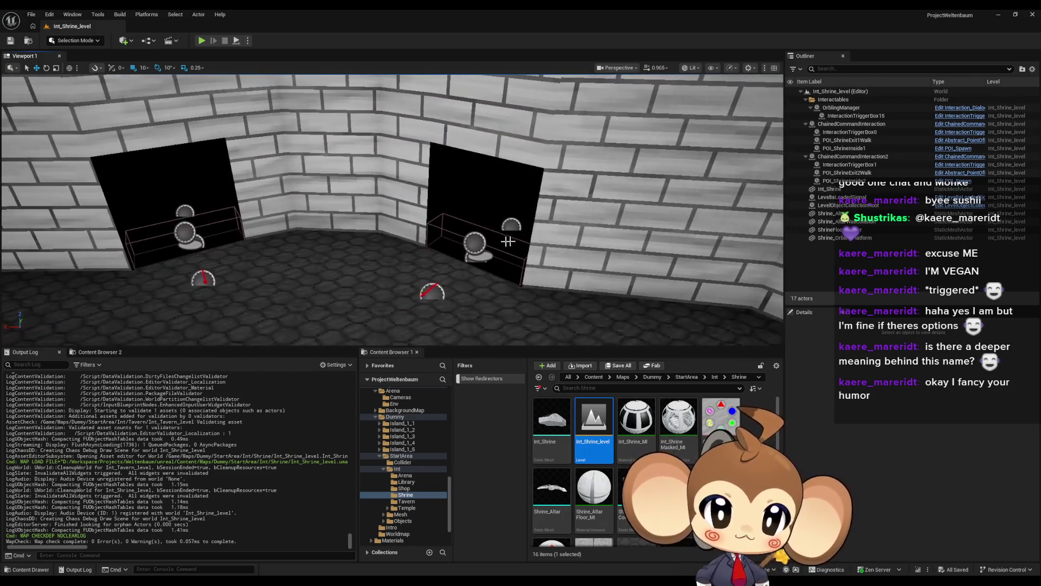
Step: Change the first exit's payload entries from StartArea and StartArea1 to Crater and Crater1
left_click(471, 241)
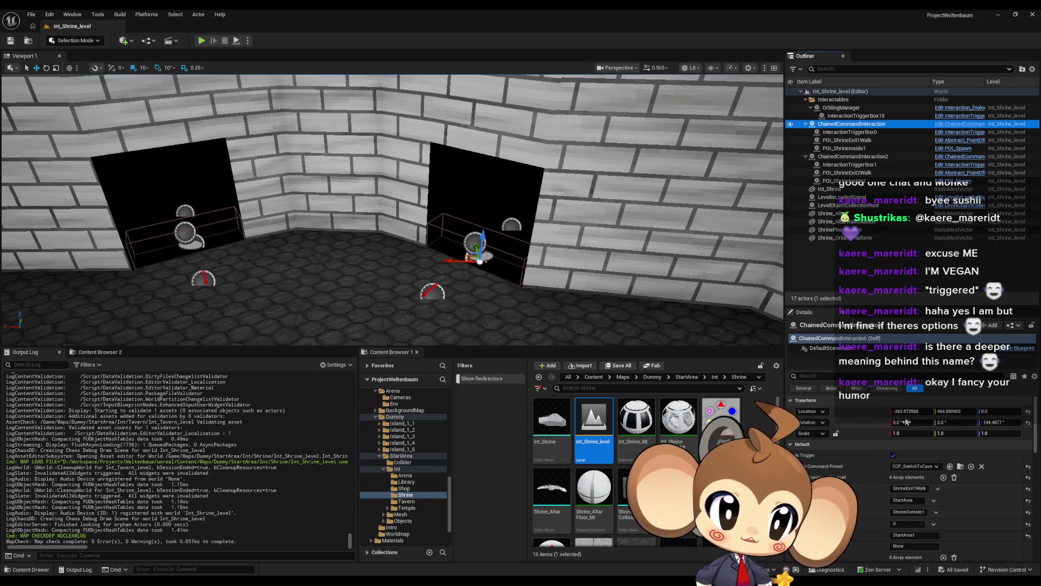
left_click(934, 500)
left_click(911, 521)
left_click(939, 531)
type("Crater1")
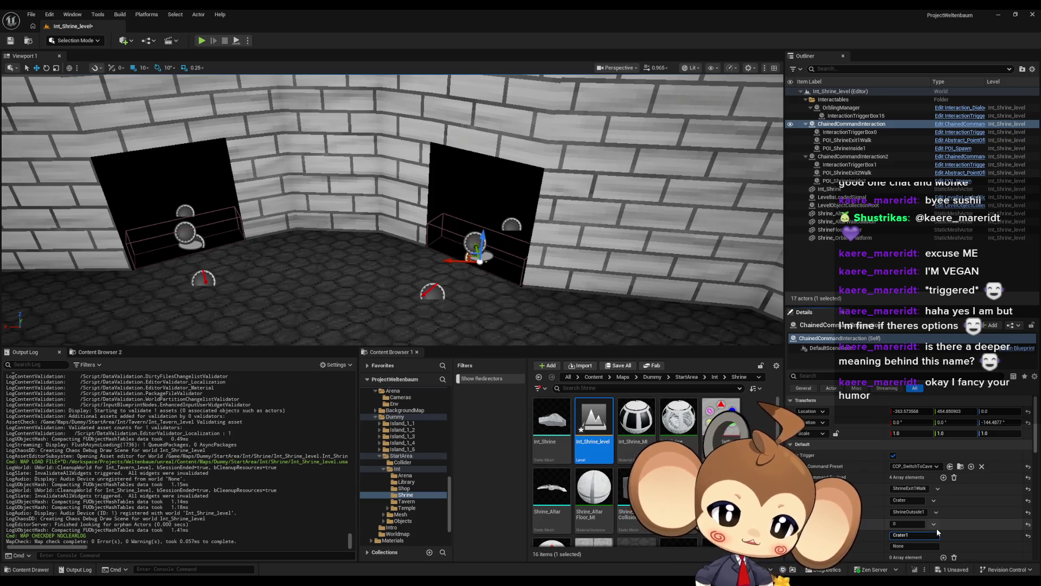
key("Return")
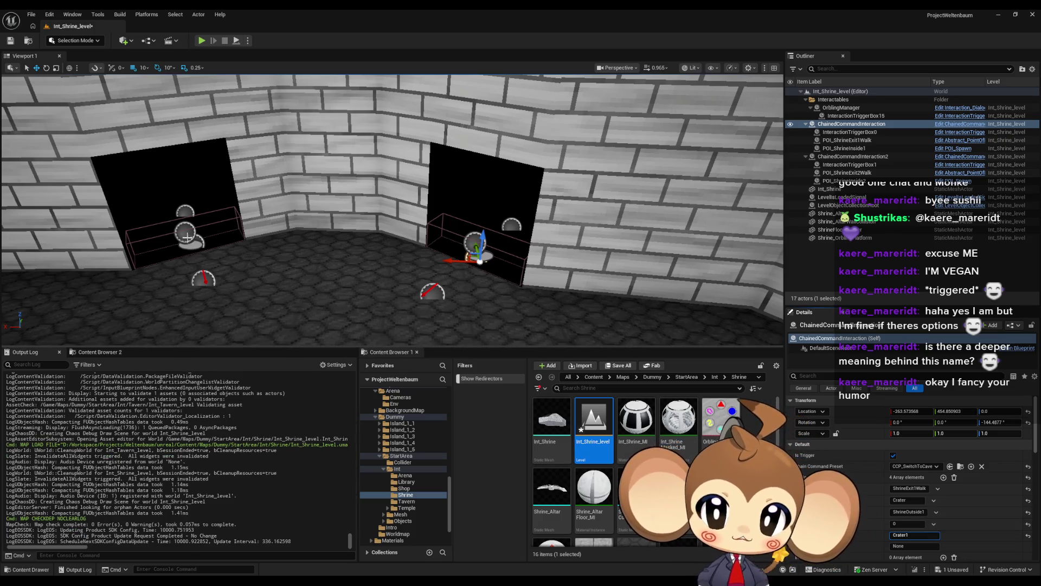
Step: Retarget the second exit's payload to Crater, with its StartArea2 entry changed to Crater2
left_click(850, 165)
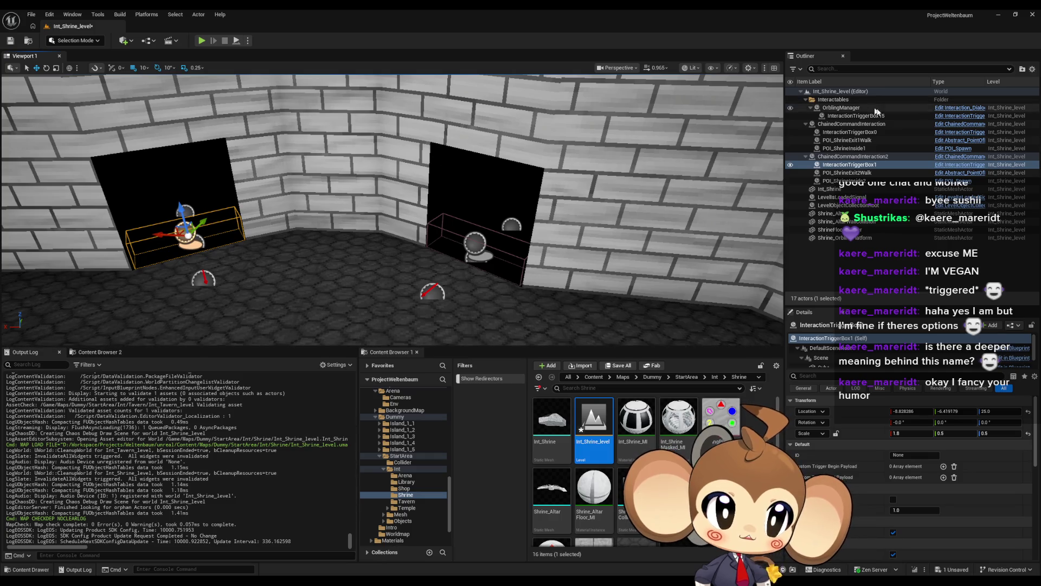
left_click(845, 156)
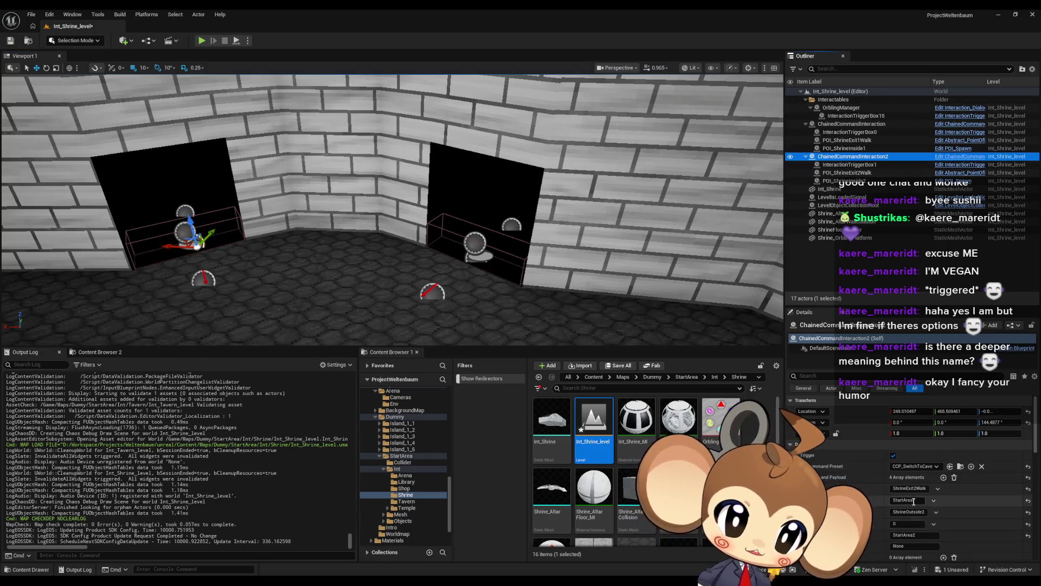
type("Crater")
left_click(940, 536)
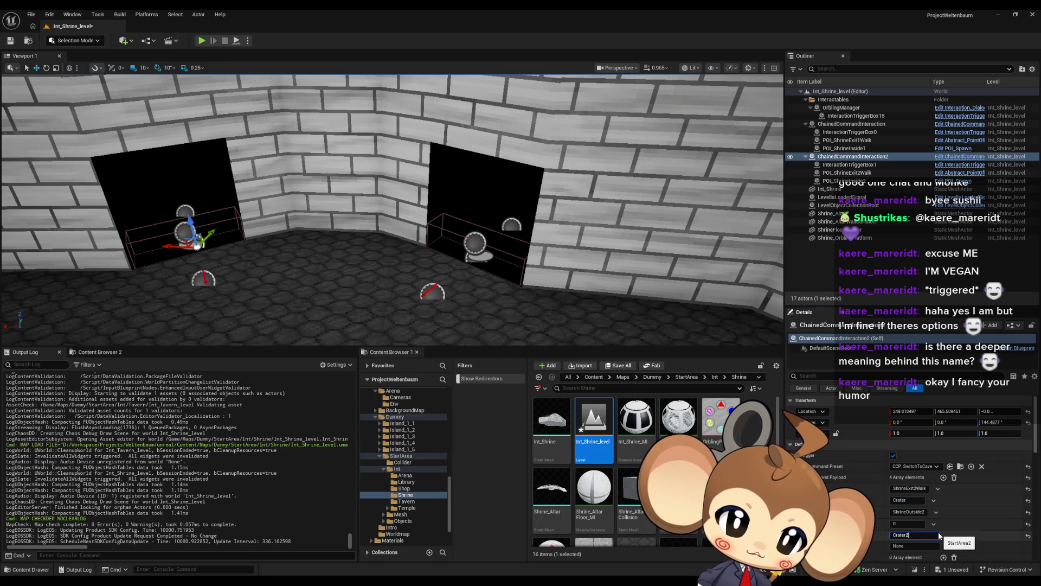
left_click(853, 197)
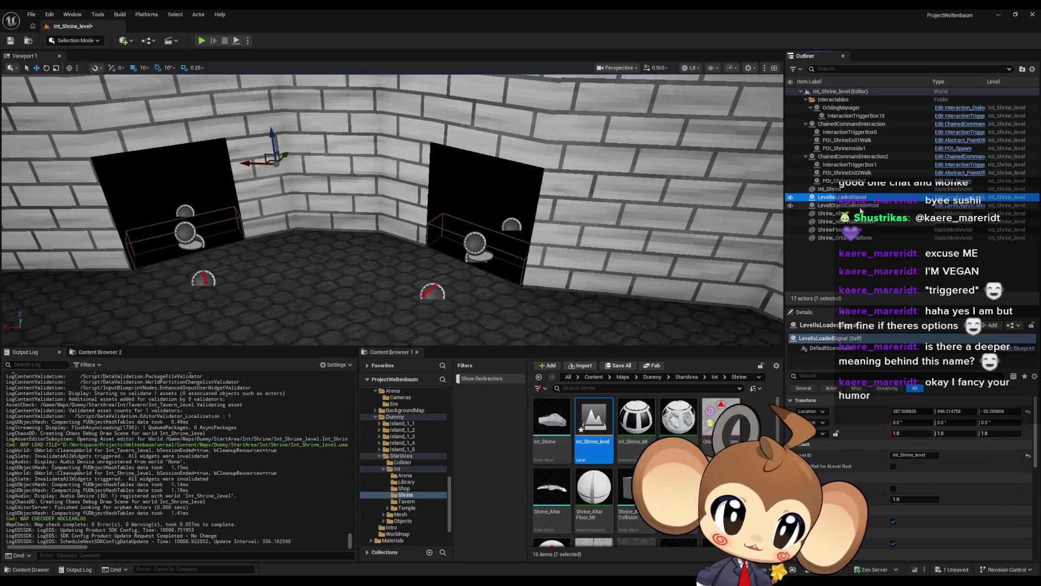
left_click(860, 206)
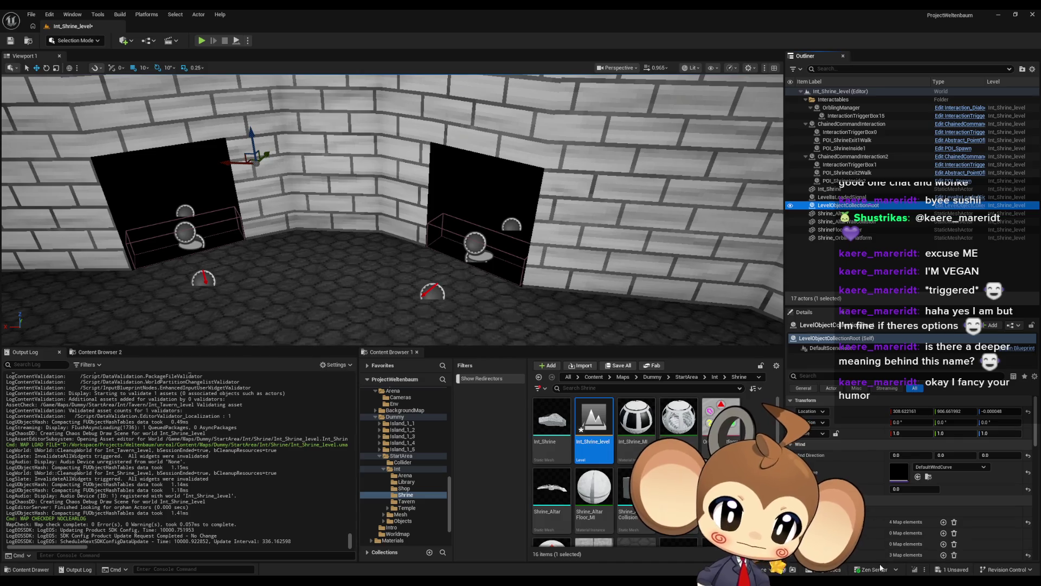
left_click(1013, 530)
Step: Save Int_Shrine_level and browse to the Temple folder
left_click(10, 40)
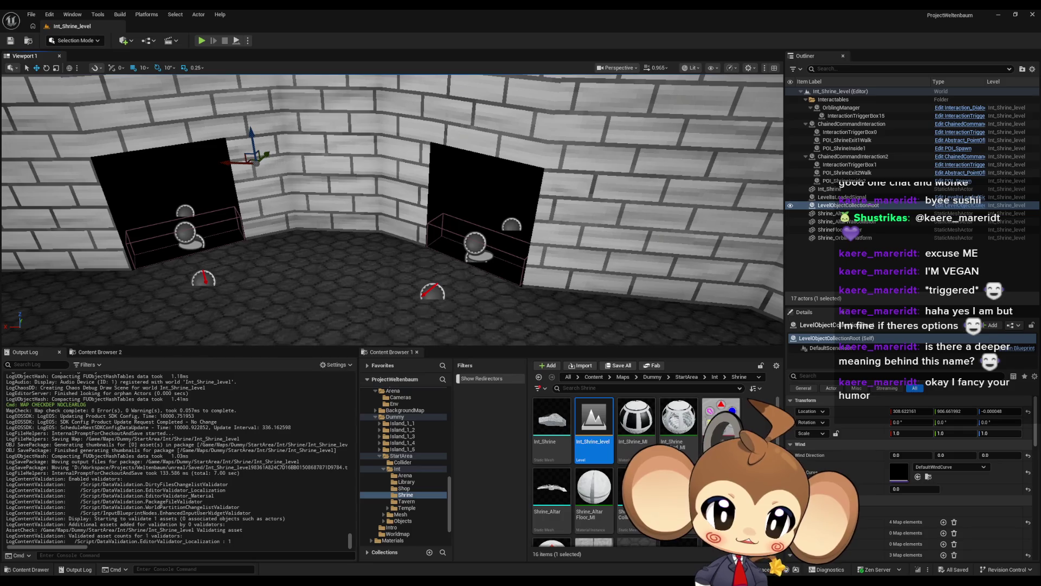
left_click(715, 377)
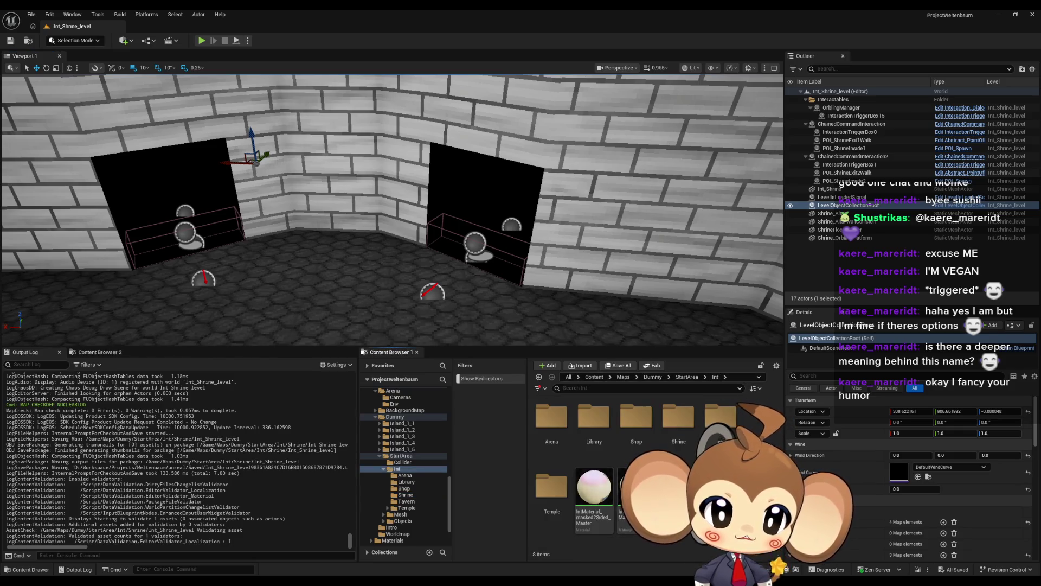
double_click(552, 497)
Step: Open Int_Temple_level, confirm its exit interaction payload targets Crater, and save it
double_click(629, 491)
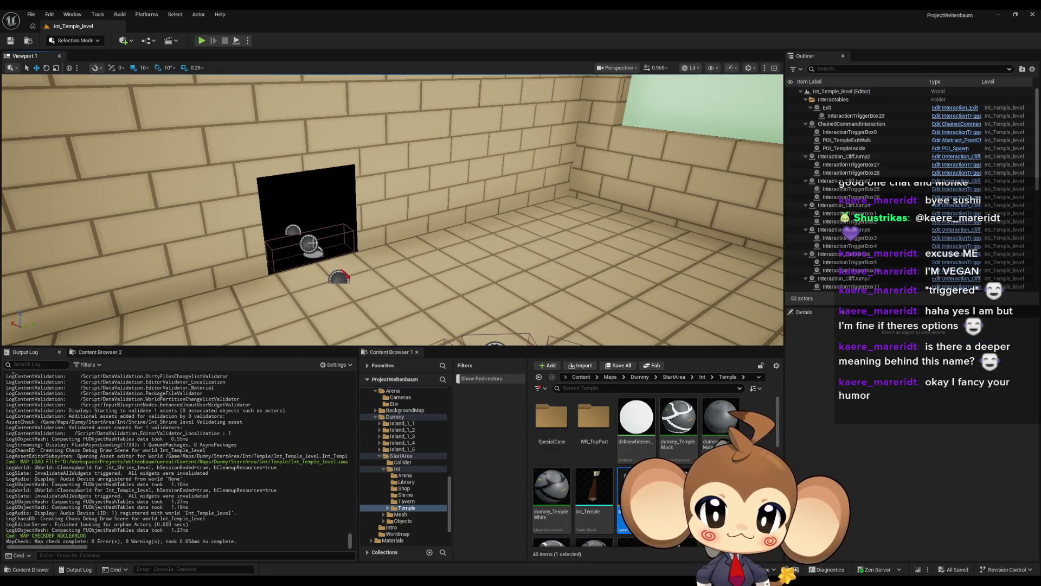
left_click(312, 247)
left_click(871, 125)
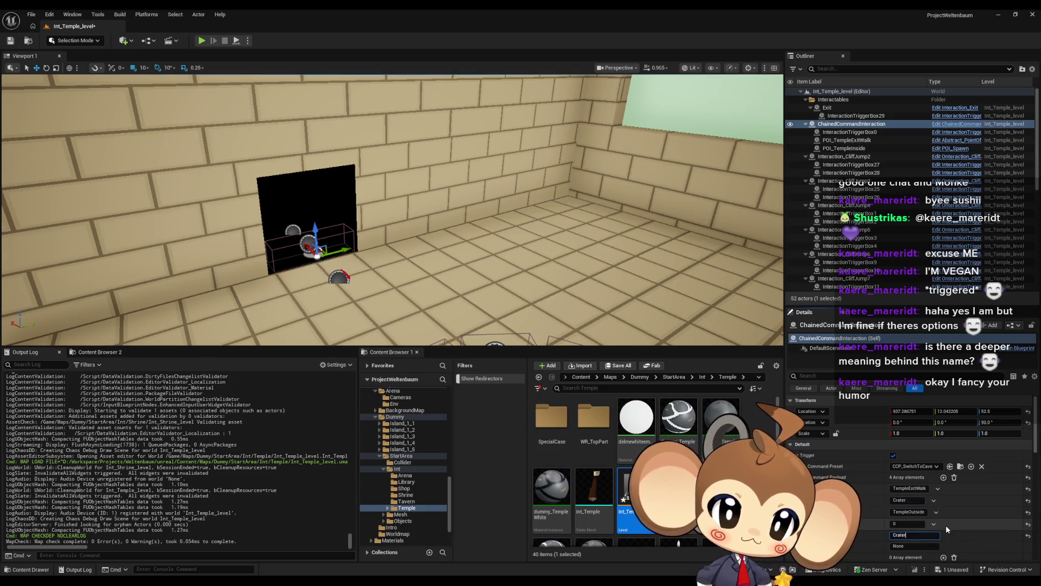
scroll(847, 249, "down", 10)
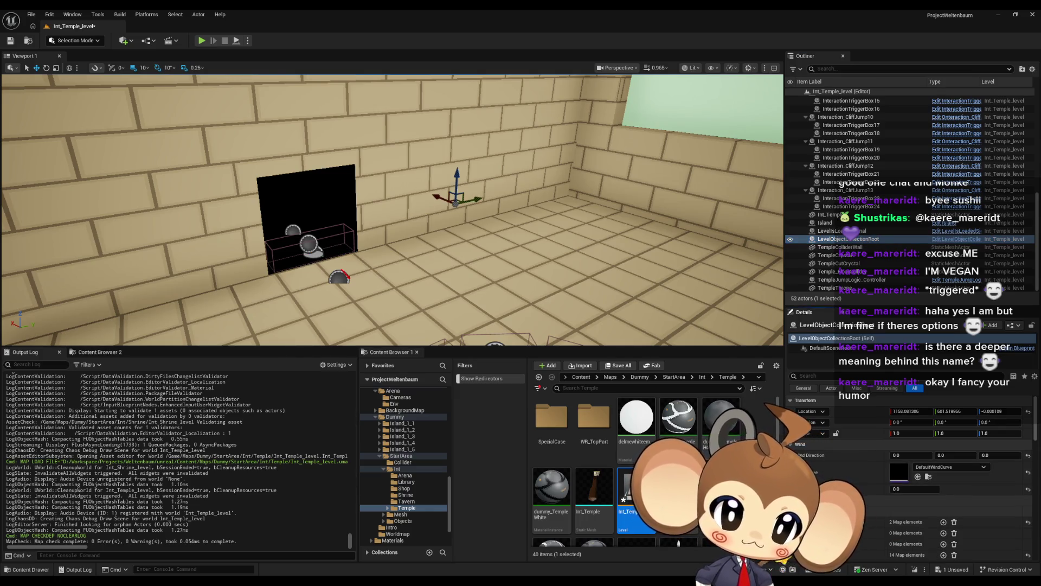
left_click(10, 41)
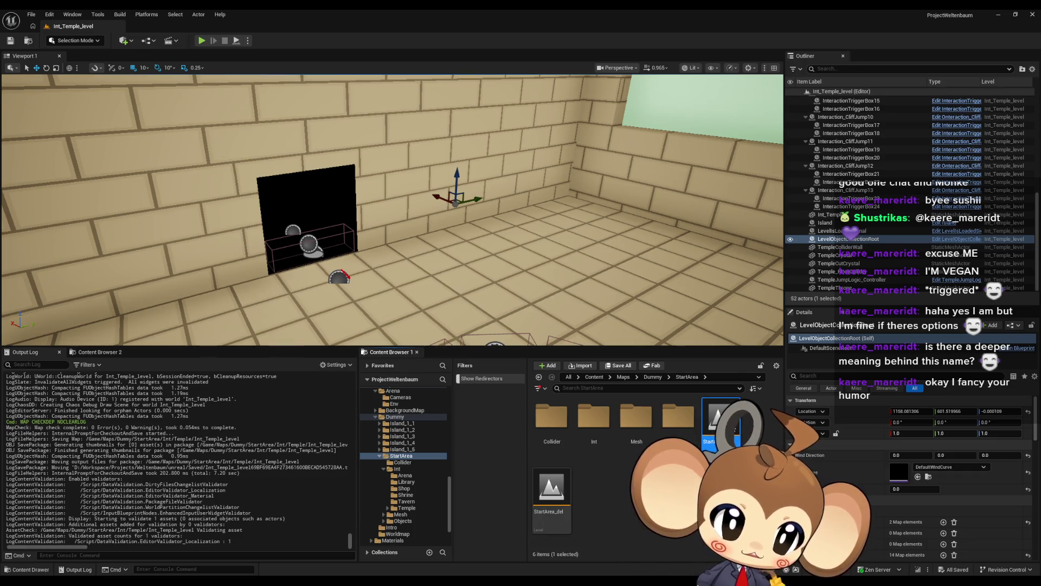
Step: Open StartArea, check Interaction_EnterShrine1 and POI_ShrineOutside1 settings, save, and return to Content root
double_click(720, 418)
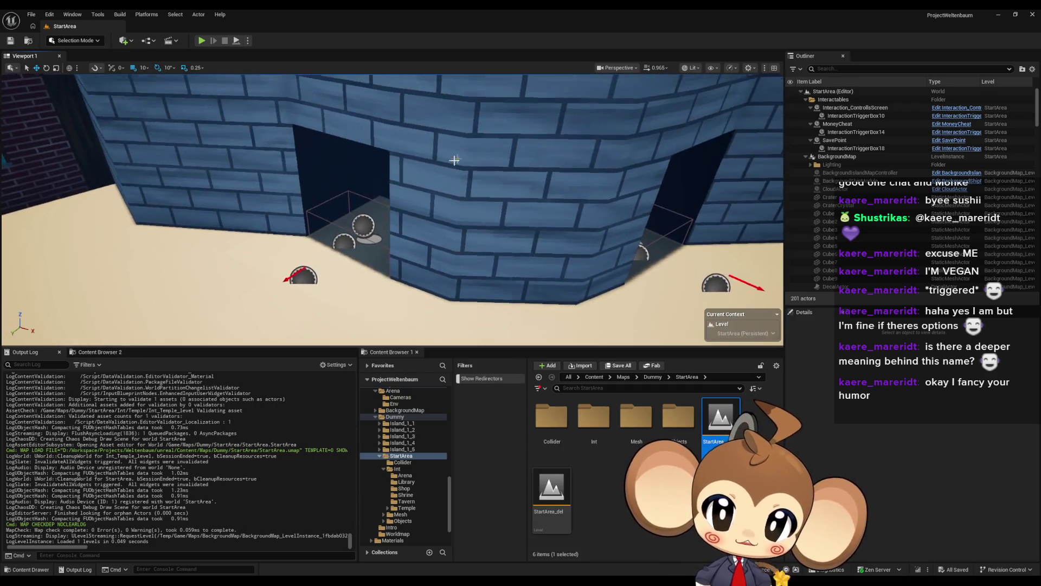
left_click(353, 229)
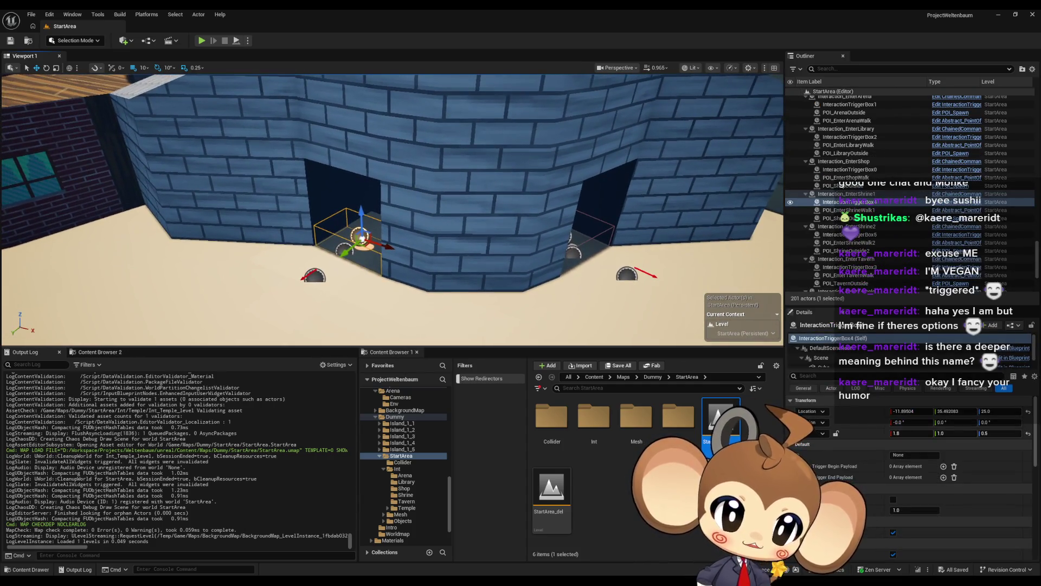
left_click(835, 194)
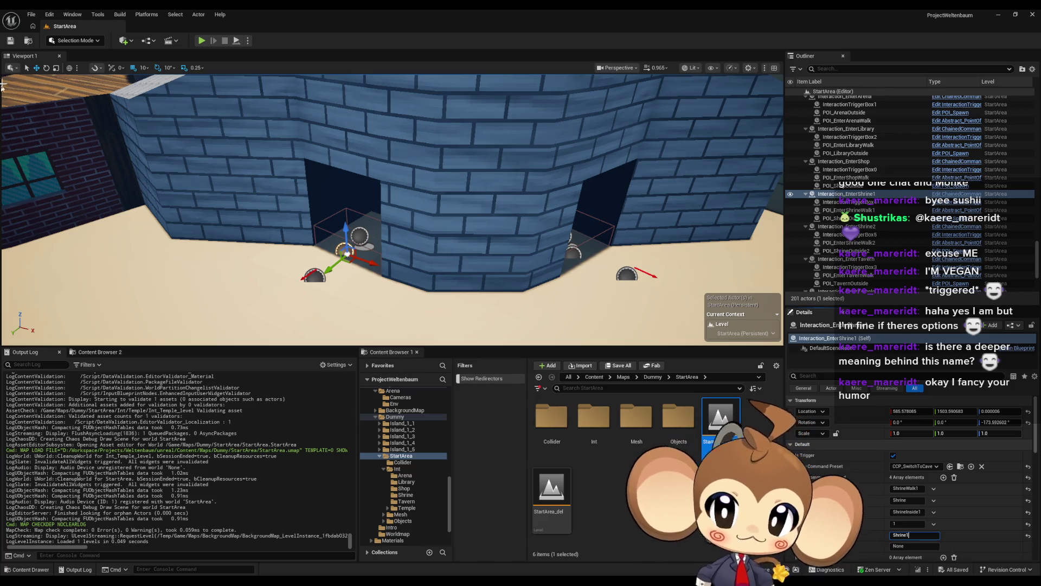
left_click(324, 280)
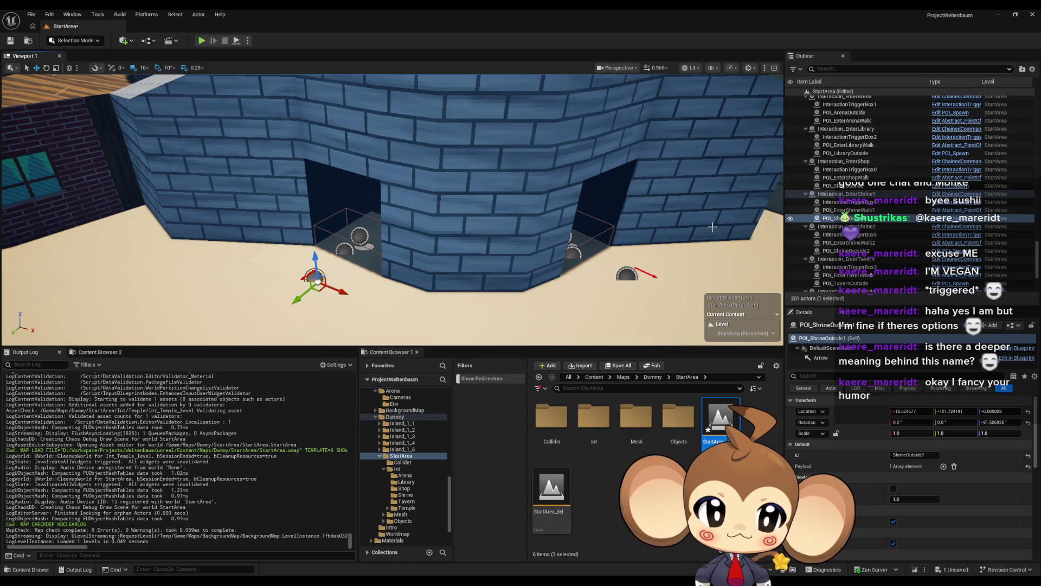
scroll(883, 218, "down", 5)
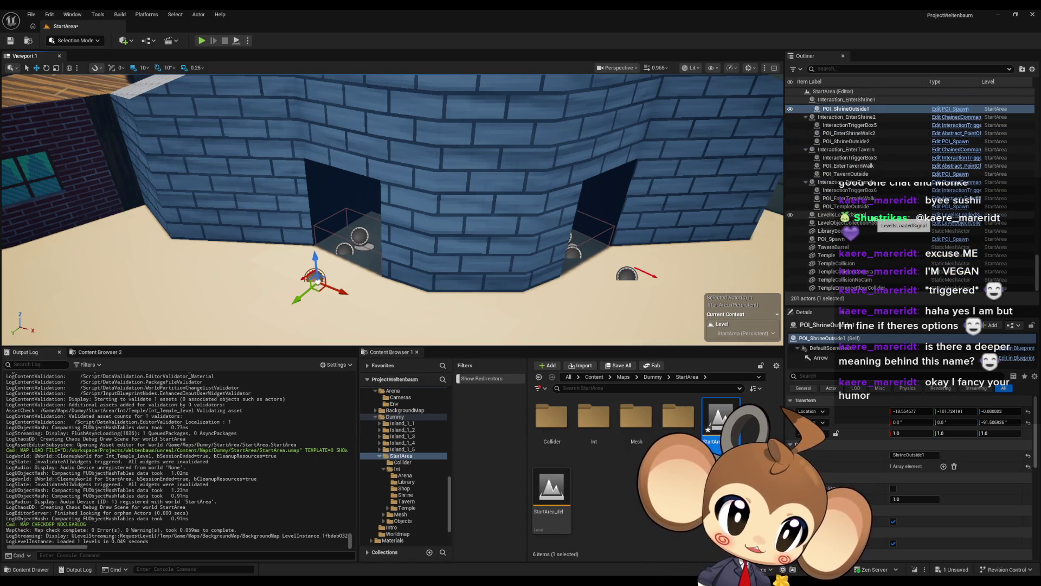
left_click(870, 222)
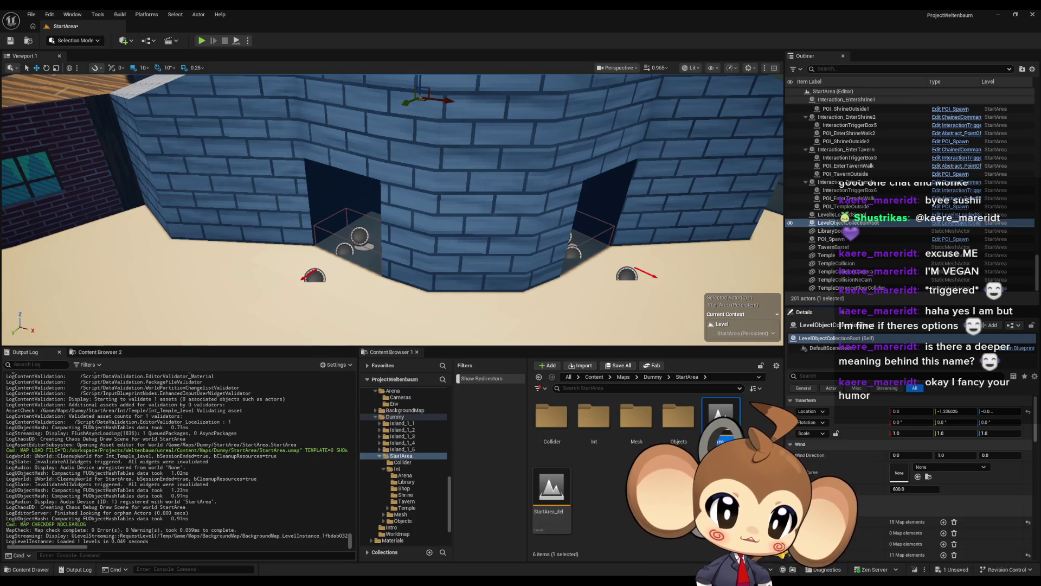
left_click(10, 40)
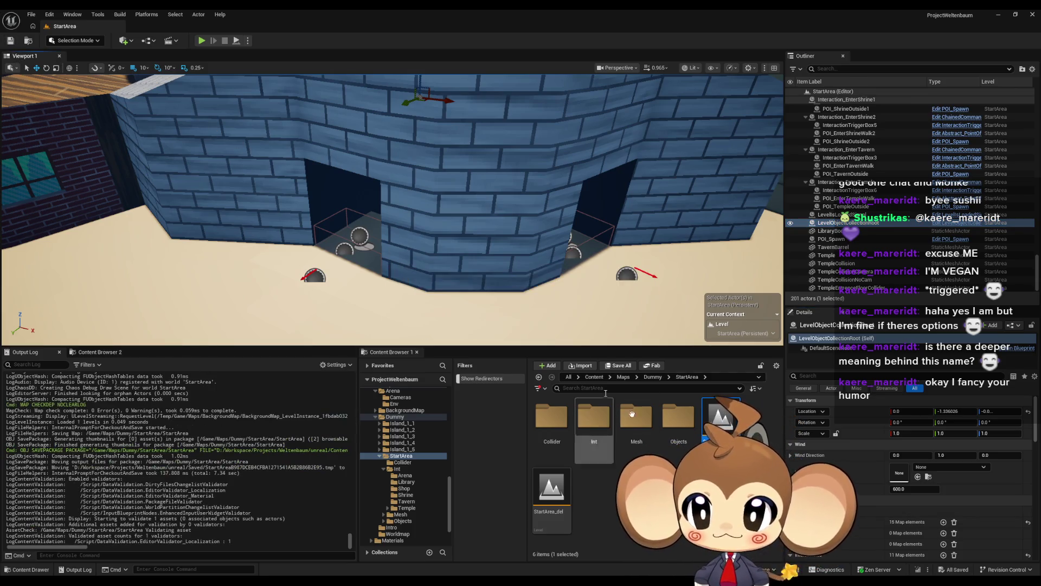
left_click(594, 376)
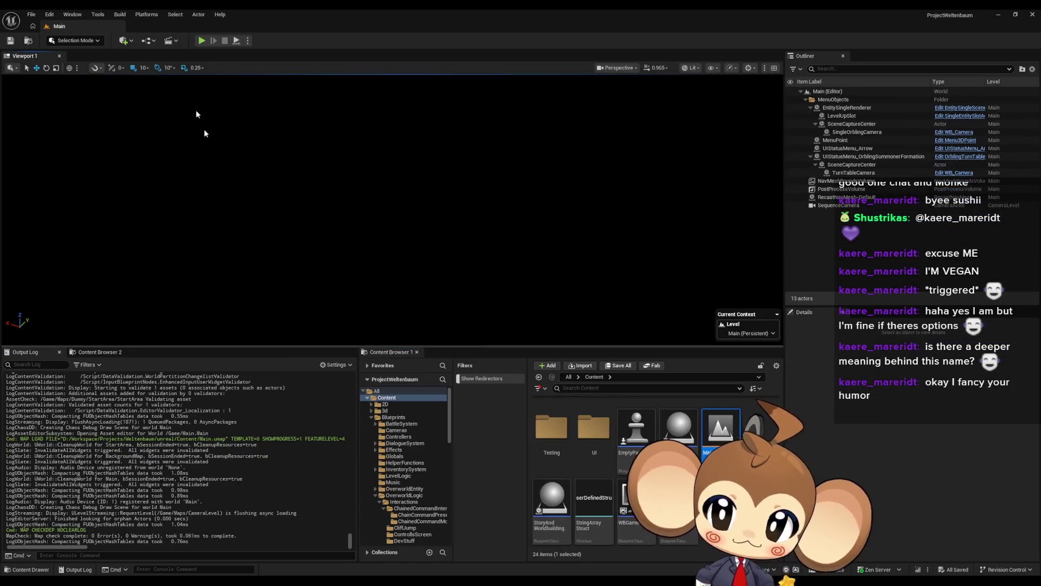
Step: Play in Editor from Main and run the character from the temple into the shrine
left_click(201, 41)
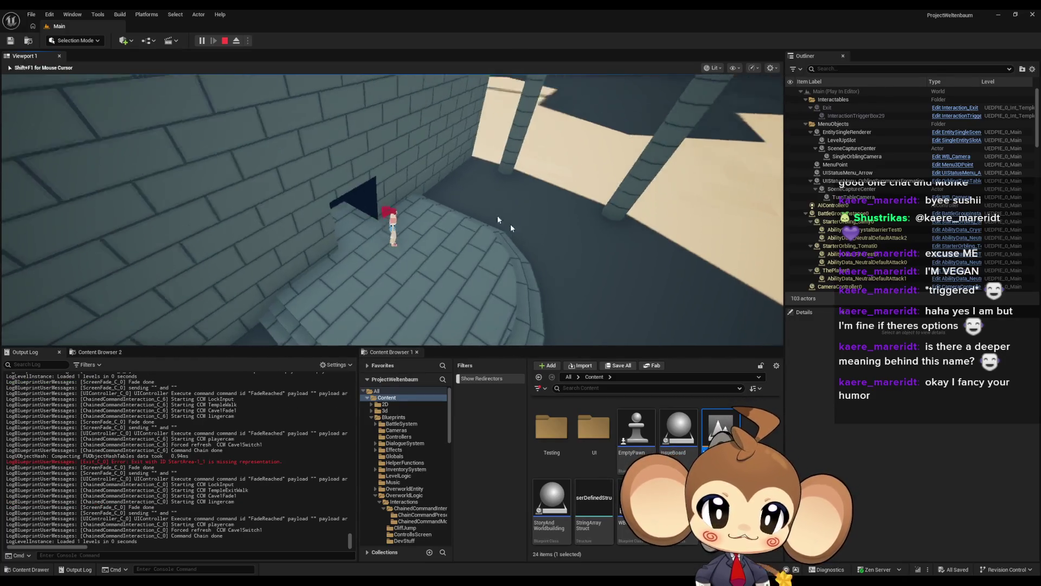
left_click(483, 207)
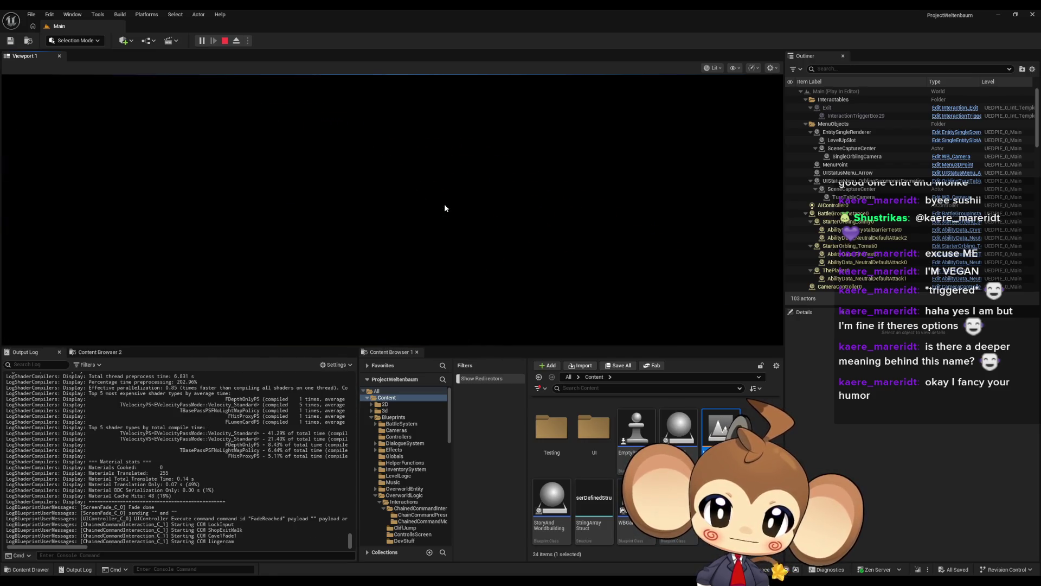
key("d")
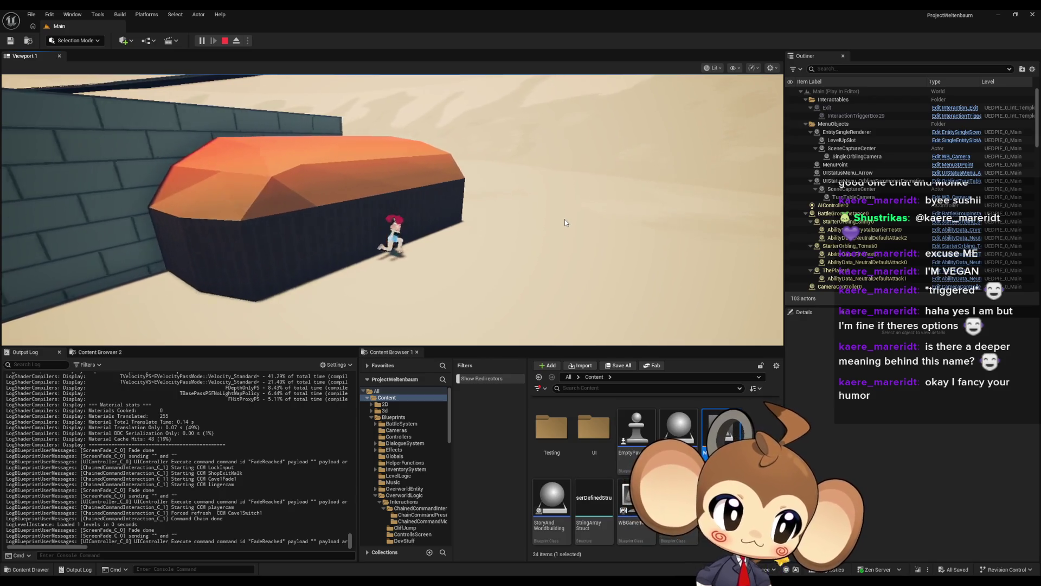
left_click(460, 226)
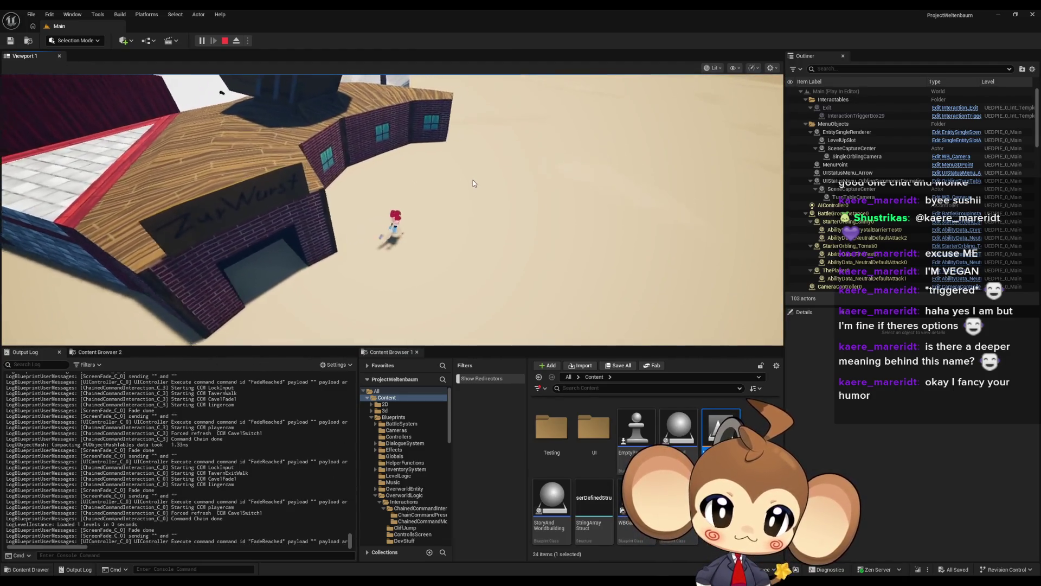
left_click(481, 157)
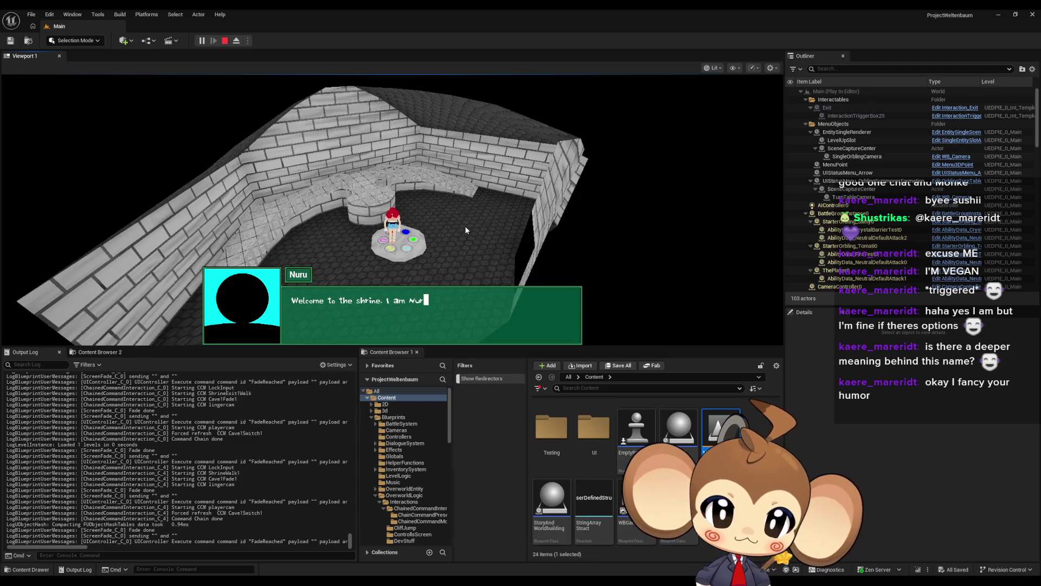
Step: Advance the shrine dialogue and choose Leave to exit the shrine
key("space")
key("space")
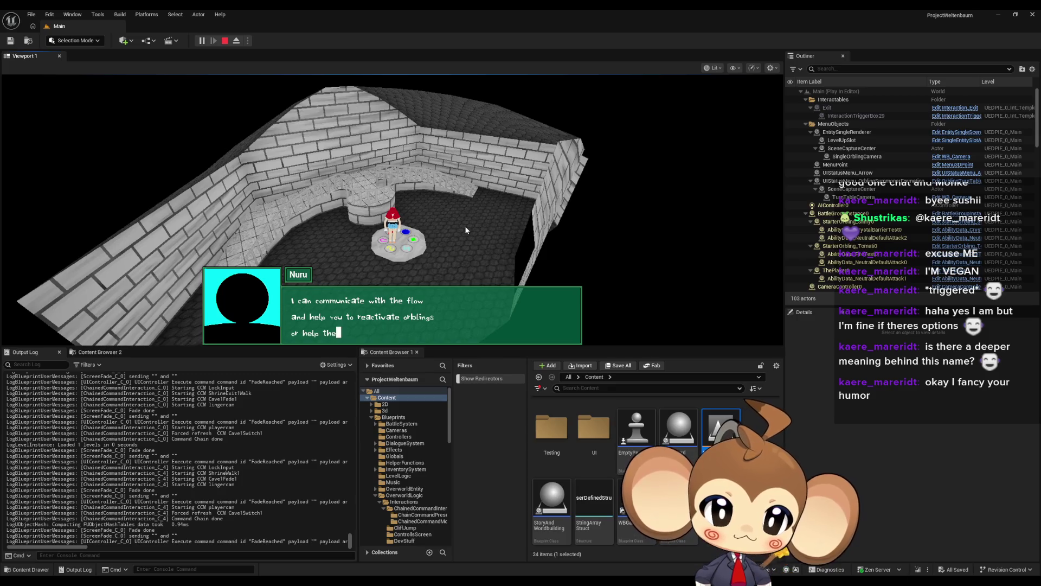
key("space")
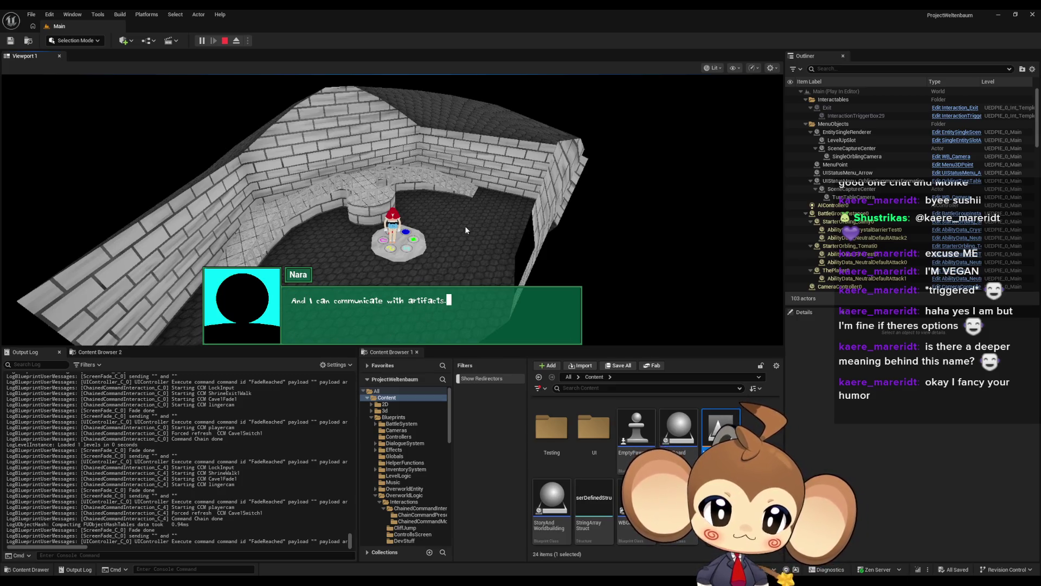
key("space")
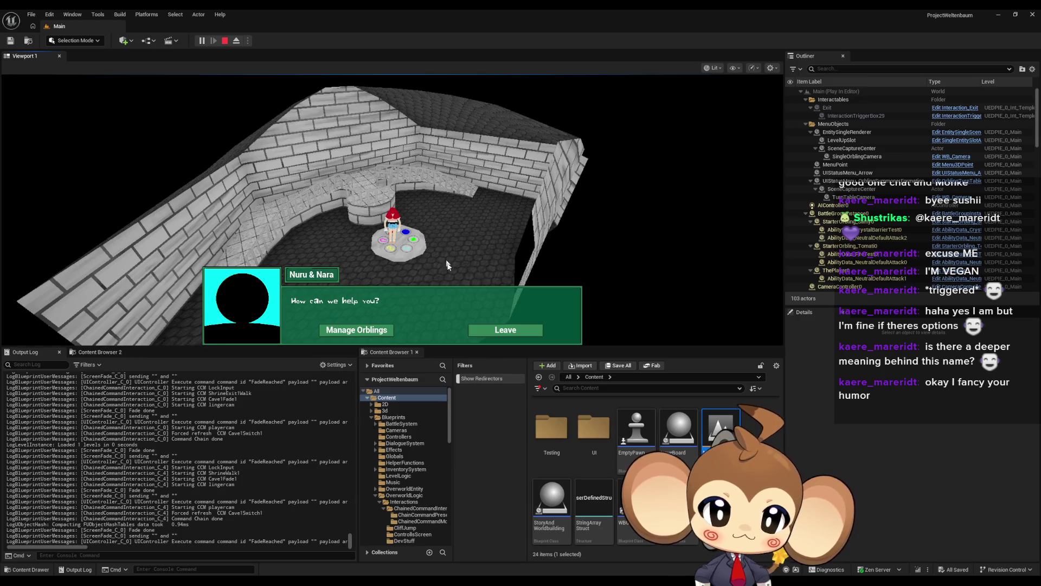
left_click(498, 336)
key("space")
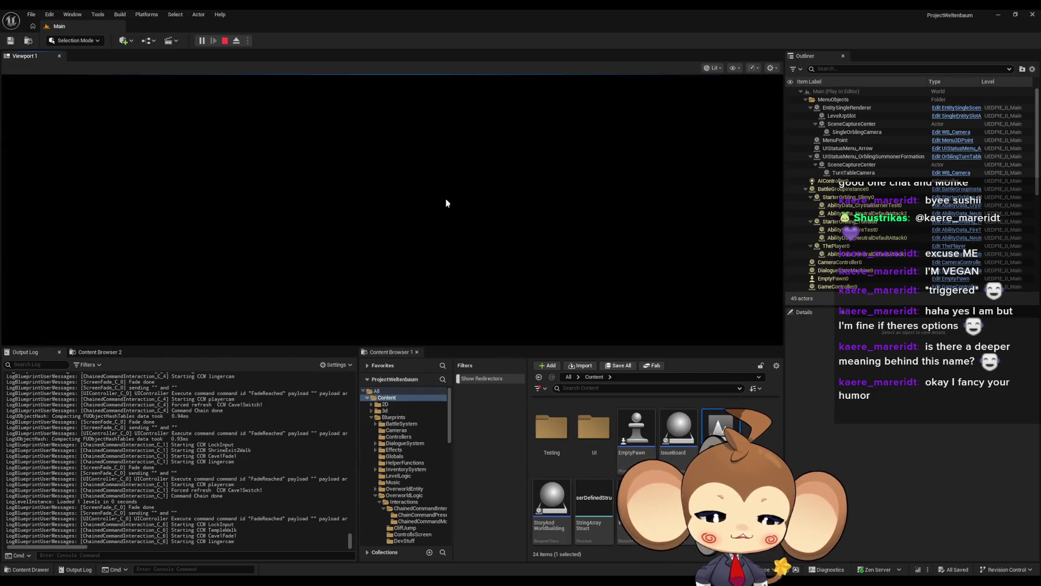
Step: Free the mouse with Shift+F1, check the player's arrival in the Outliner, and stop playing
key("shift+F1")
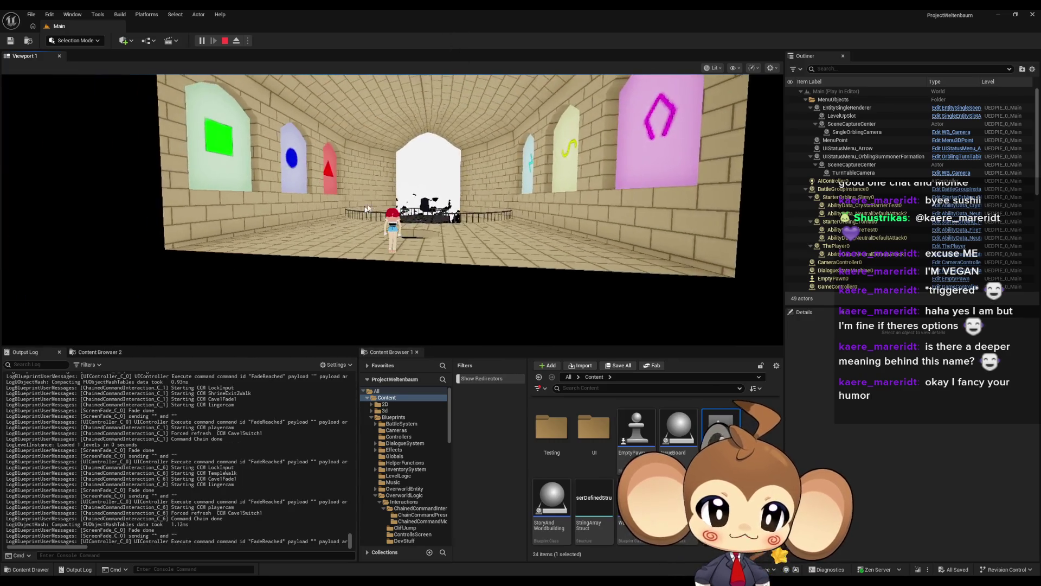
scroll(926, 222, "down", 4)
scroll(926, 222, "down", 5)
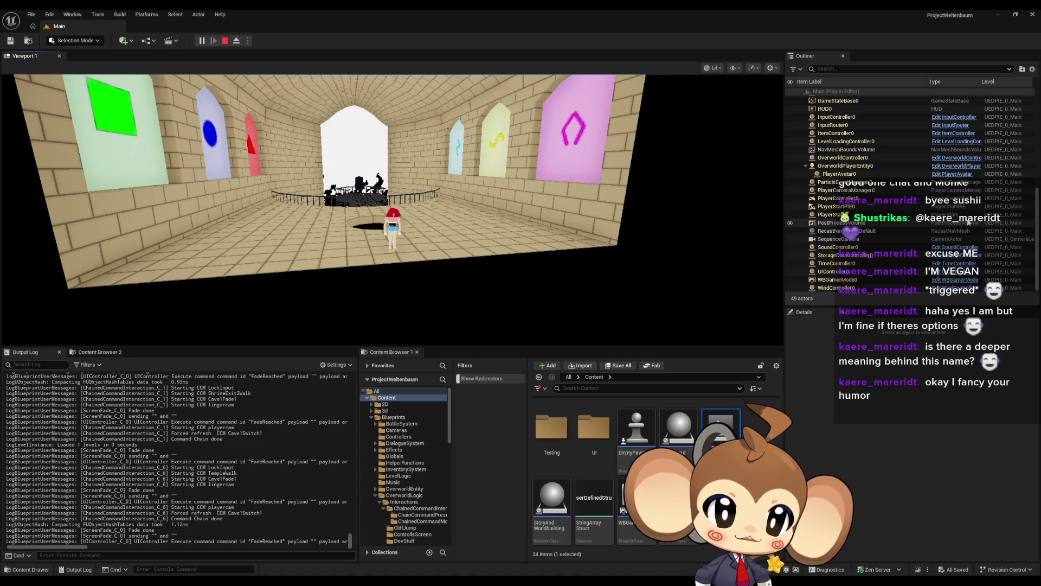
scroll(969, 222, "up", 3)
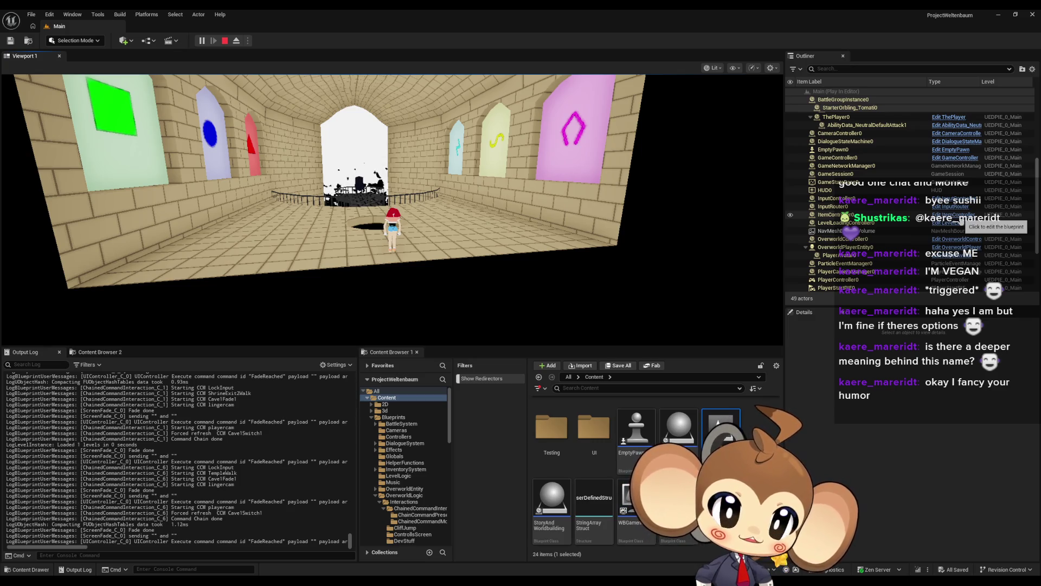
scroll(921, 217, "up", 4)
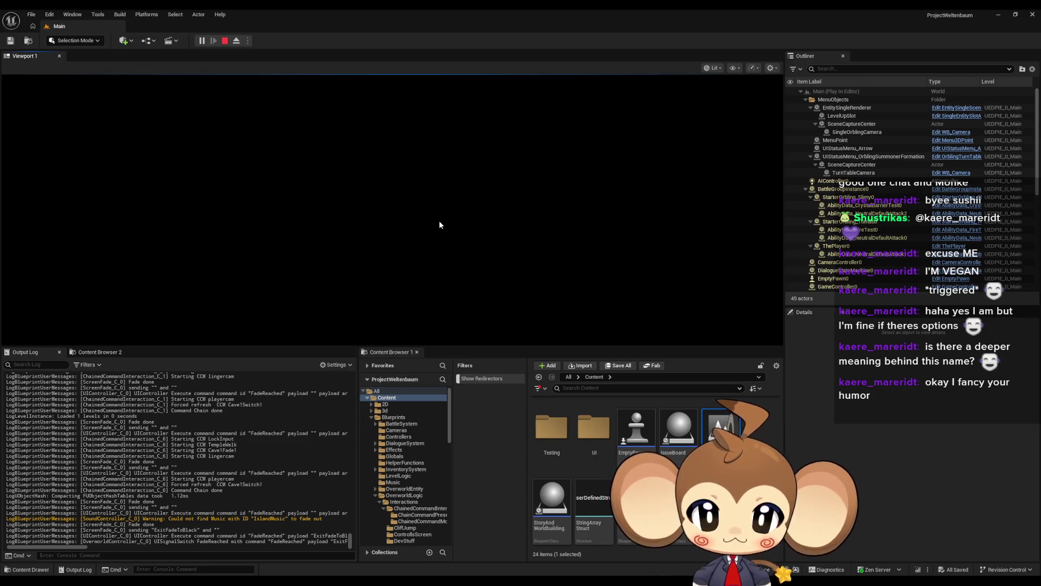
left_click(224, 41)
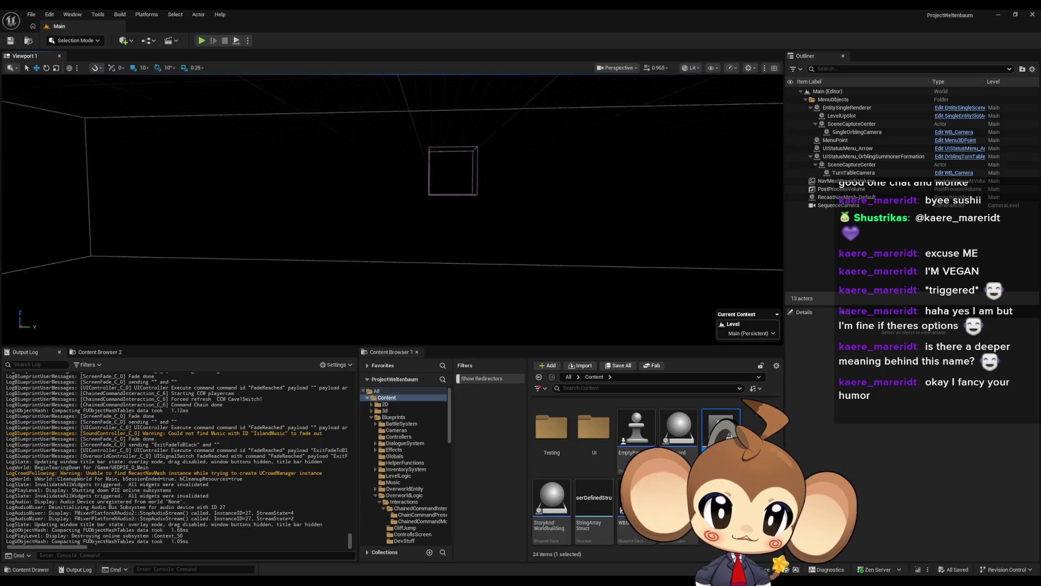
left_click(202, 42)
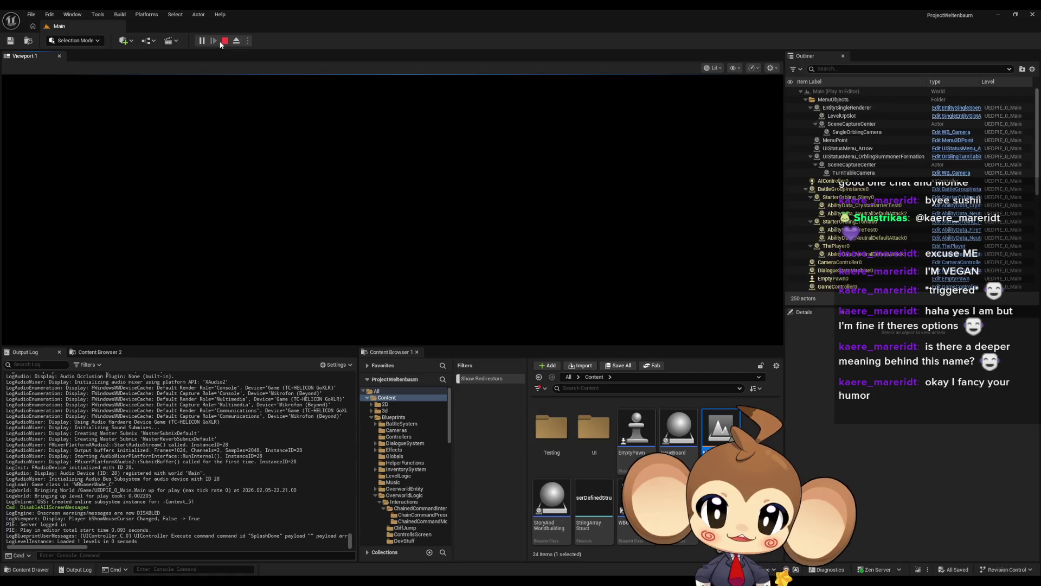
left_click(224, 41)
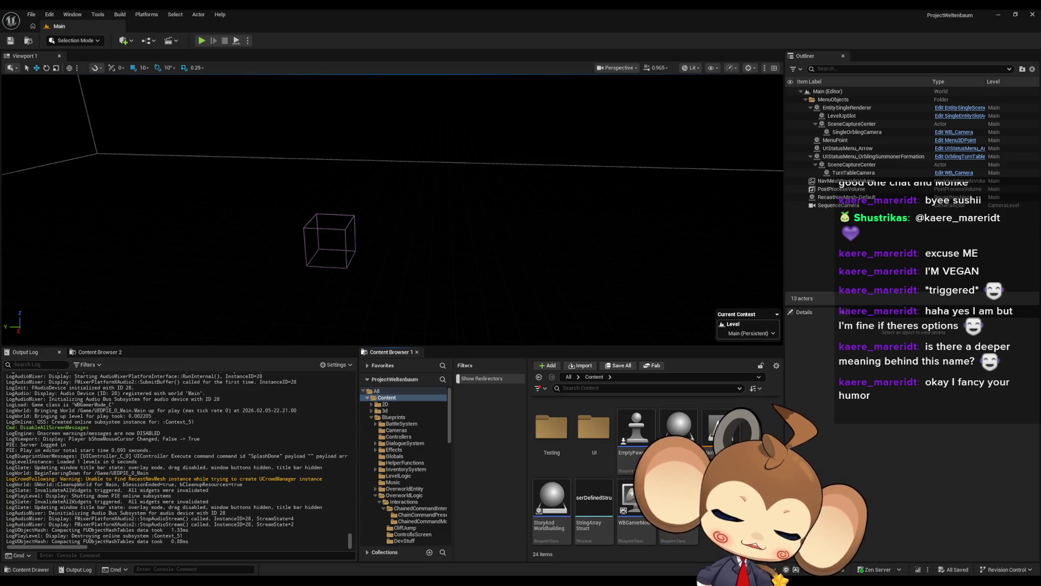
mouse_move(428, 578)
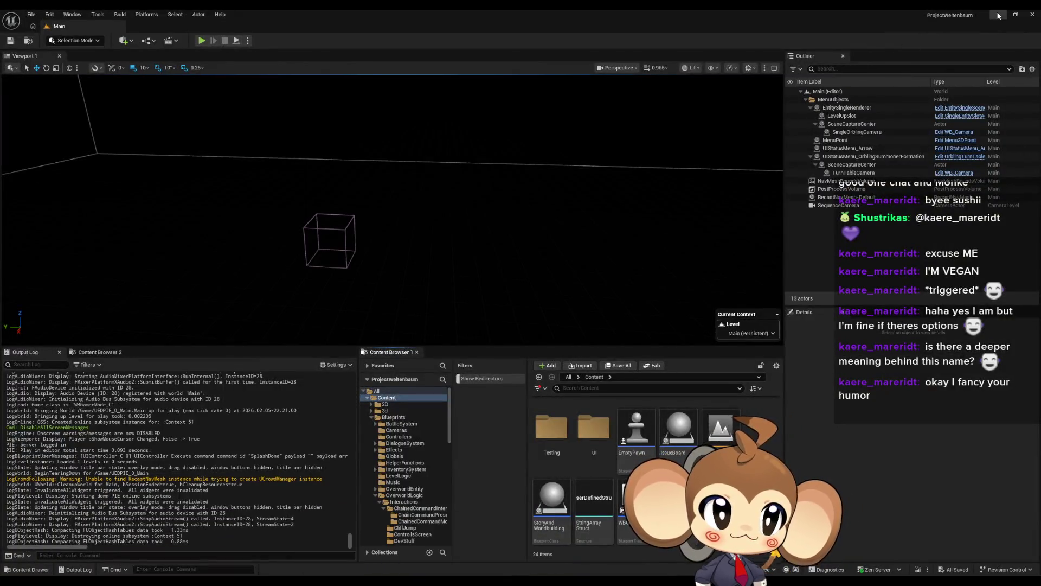
Step: Minimize the LD_StartArea asset editor window
left_click(999, 15)
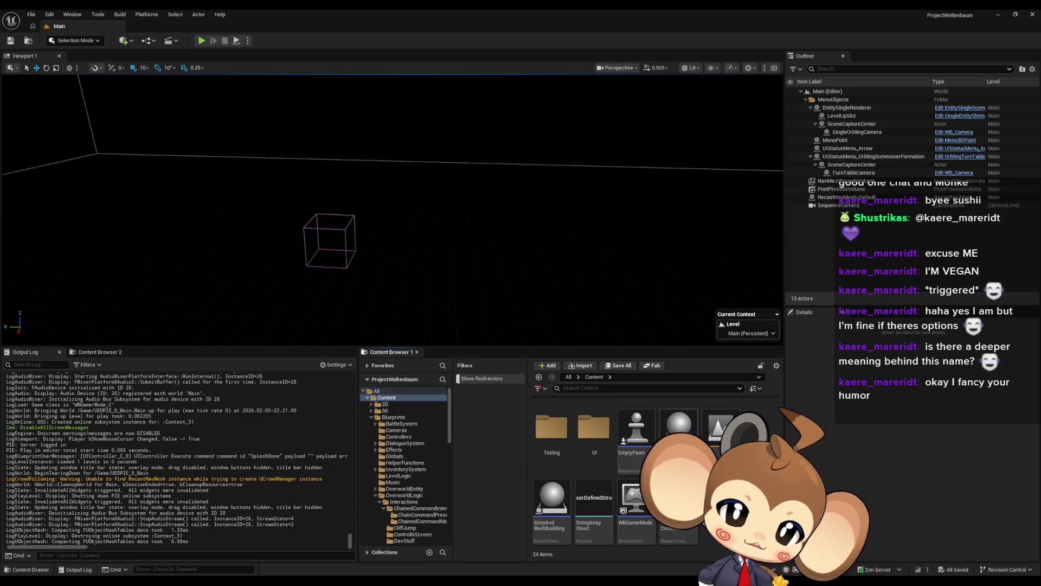
Step: Browse Maps > Dummy > StartArea > Int > Temple and open Int_Temple_level
scroll(678, 423, "up", 2)
scroll(678, 417, "up", 2)
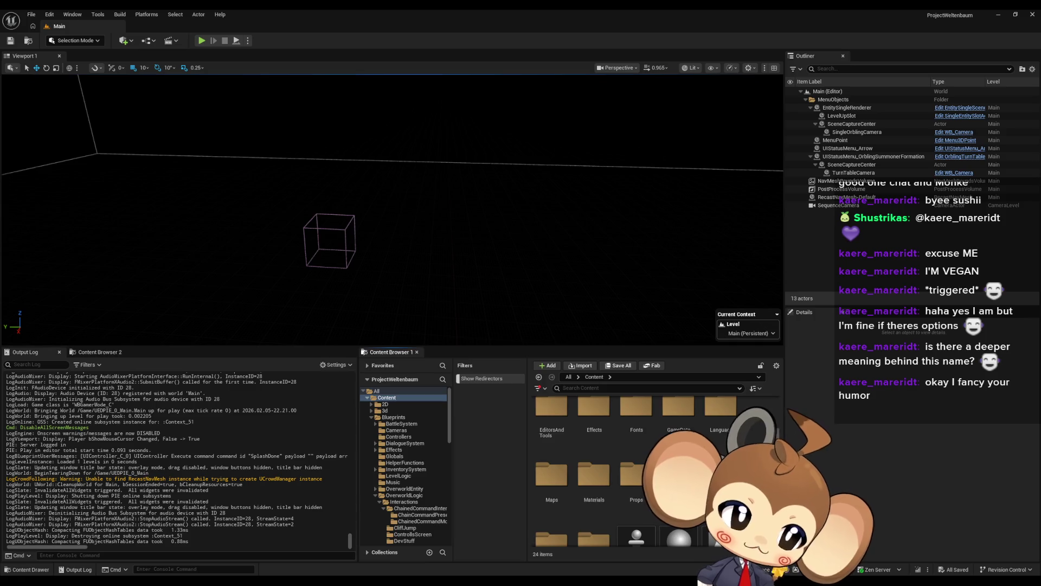
scroll(596, 461, "up", 1)
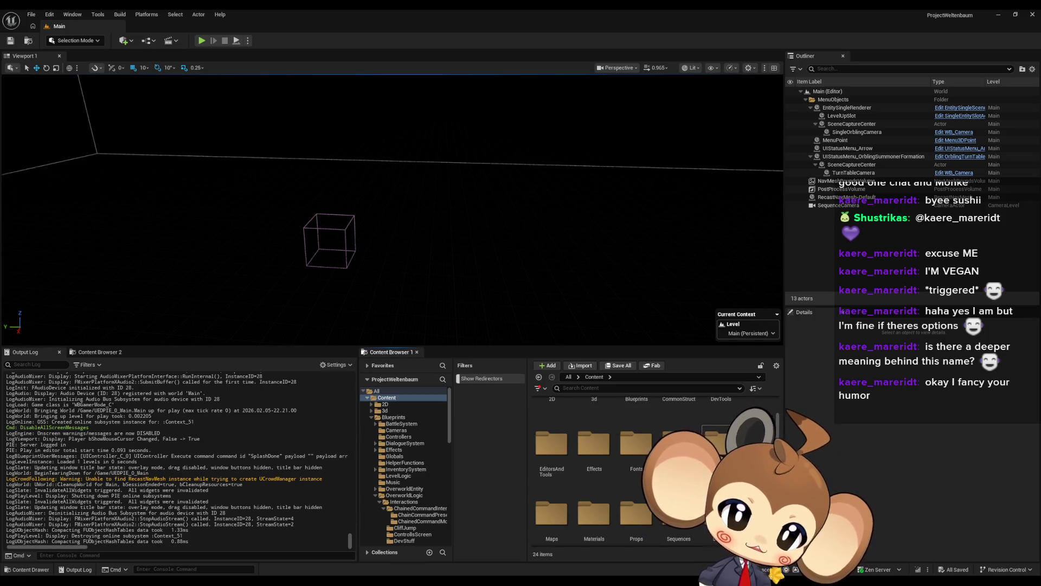
double_click(570, 515)
double_click(632, 431)
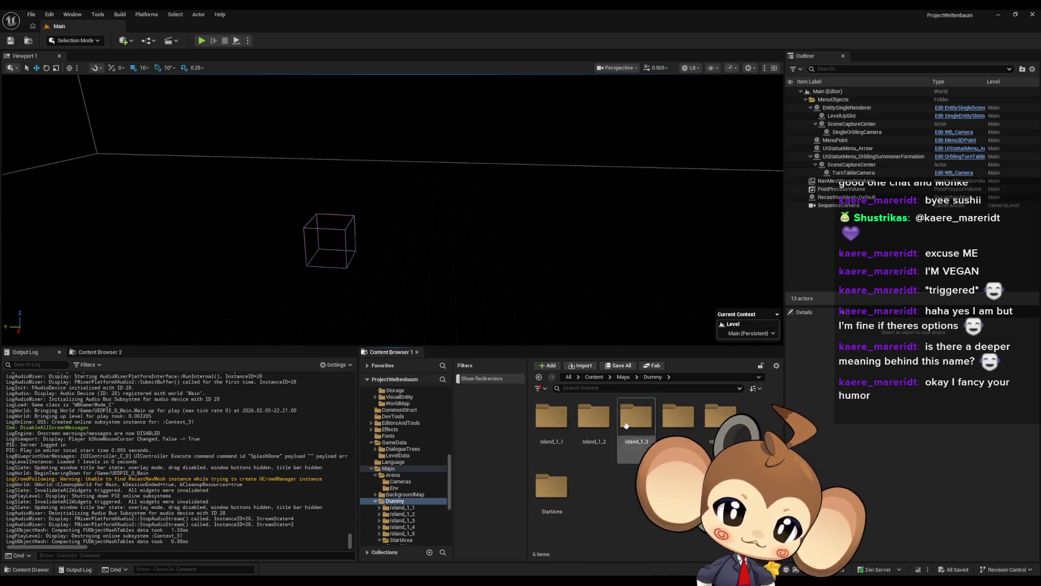
double_click(551, 485)
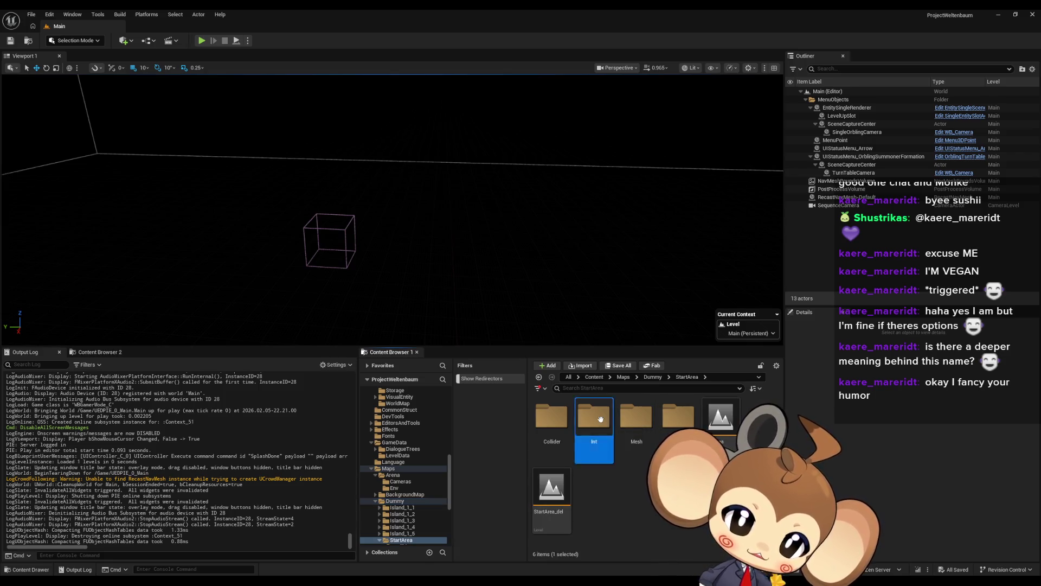
double_click(593, 418)
left_click(564, 496)
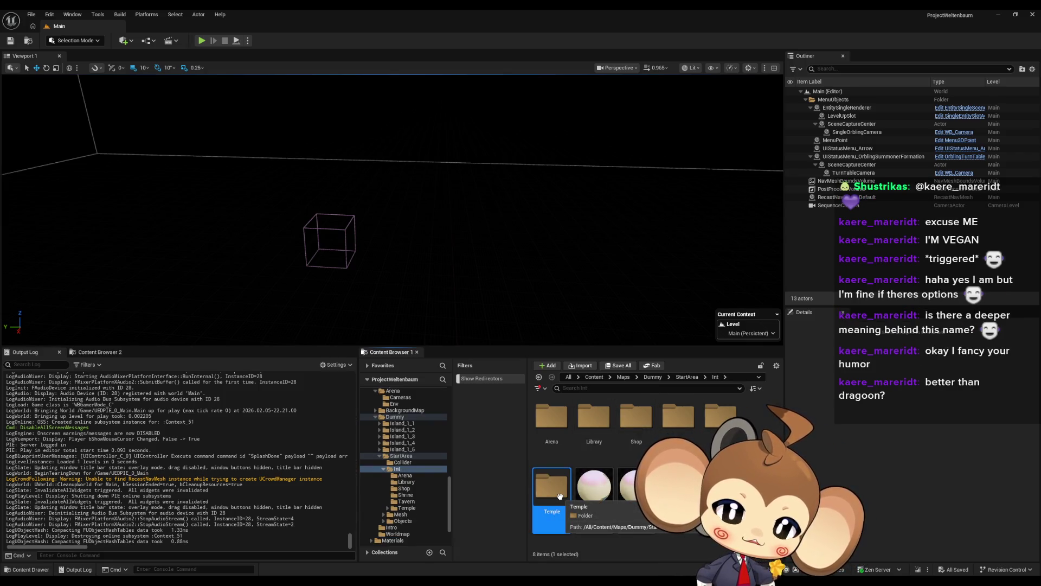
double_click(560, 495)
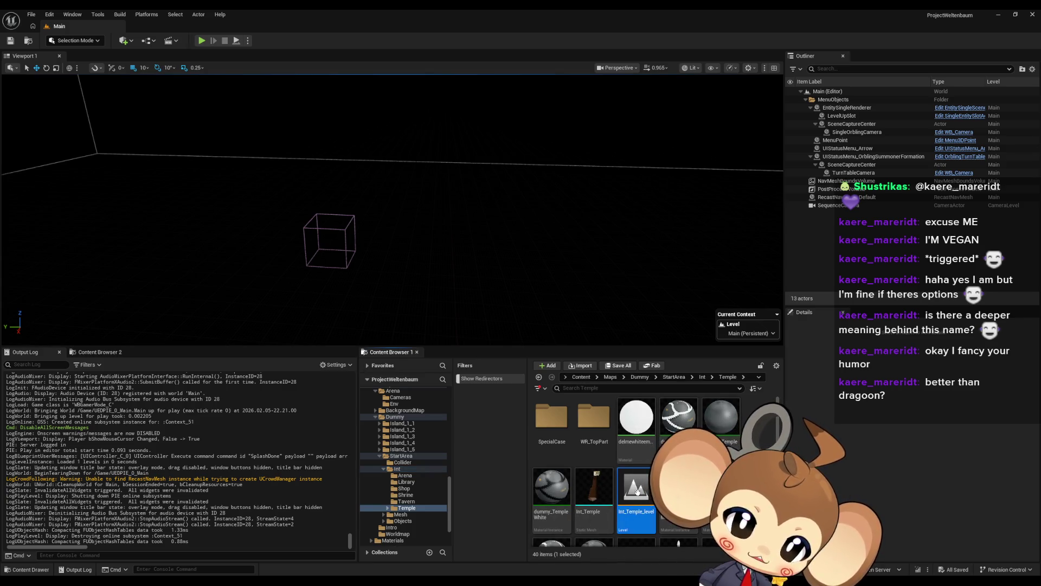
double_click(638, 491)
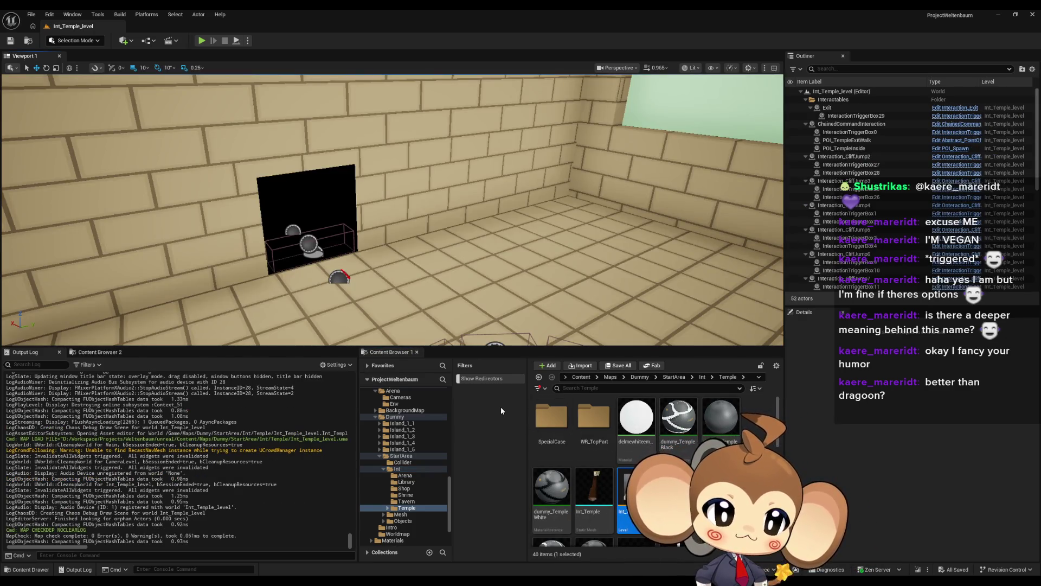
Step: Select the Exit interaction actor, compare it with InteractionTriggerBox0, and focus the view on it
left_click_drag(390, 217, 330, 213)
mouse_move(461, 218)
left_mouse_down()
mouse_move(437, 218)
mouse_move(428, 180)
mouse_move(477, 219)
left_mouse_up()
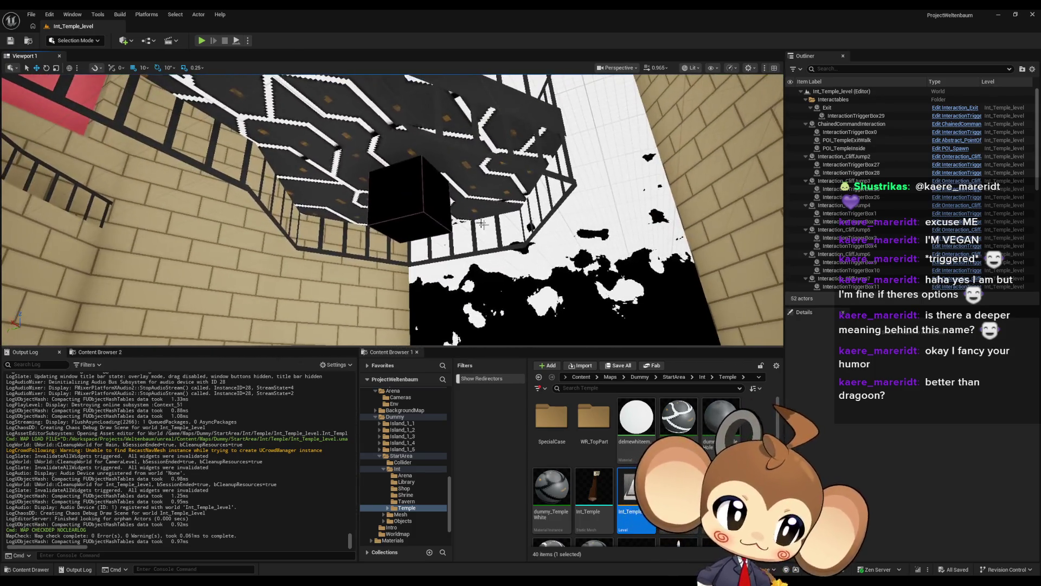
left_click(452, 222)
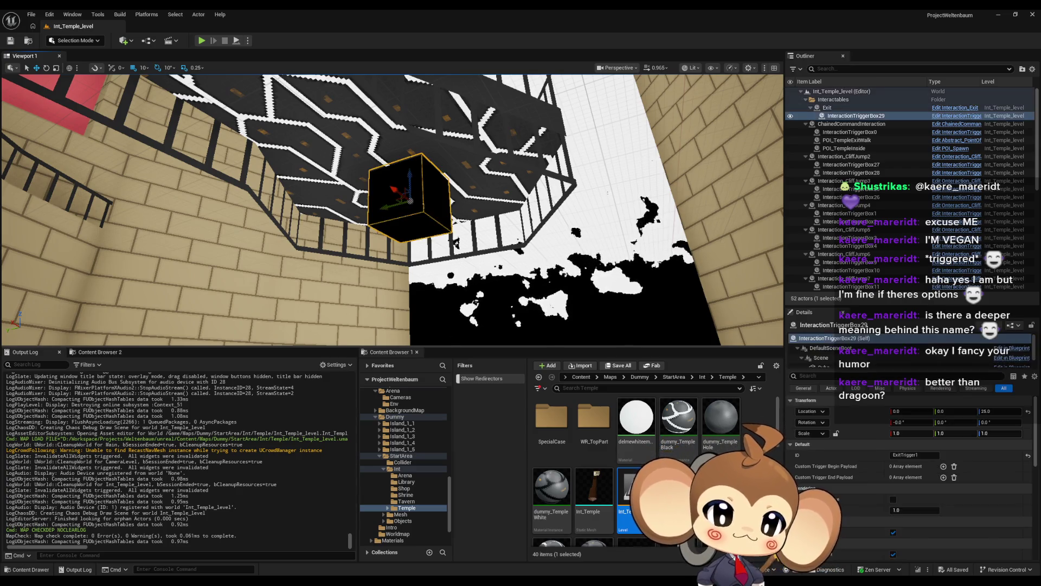
left_click(844, 109)
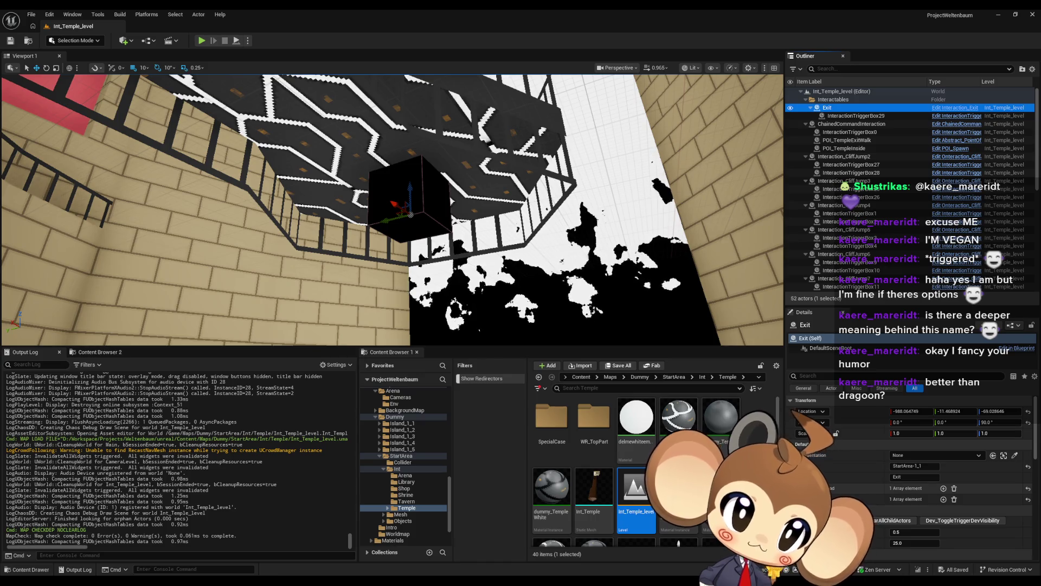
left_click_drag(517, 176, 499, 109)
key("f")
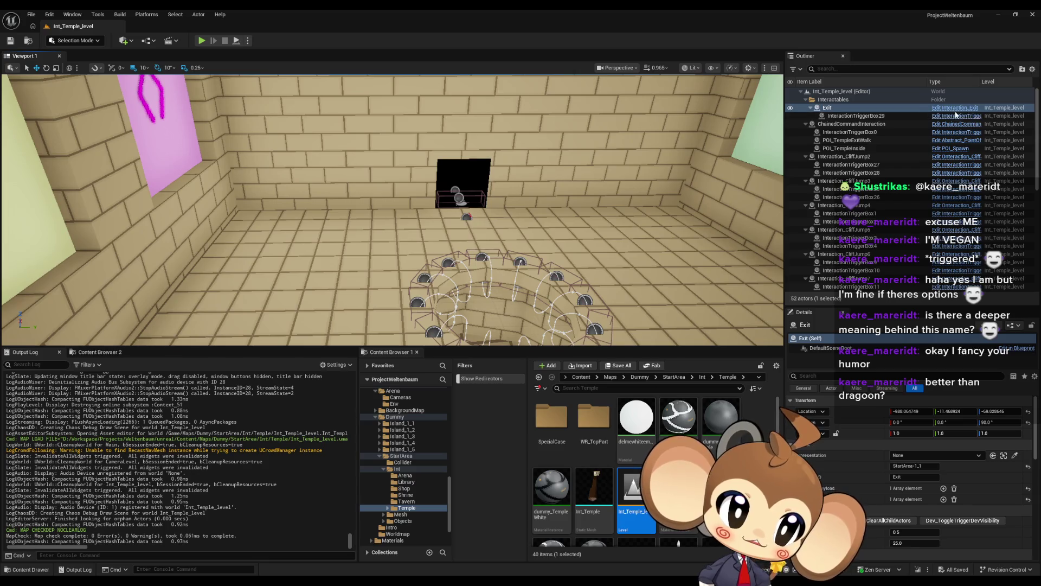
left_click(460, 200)
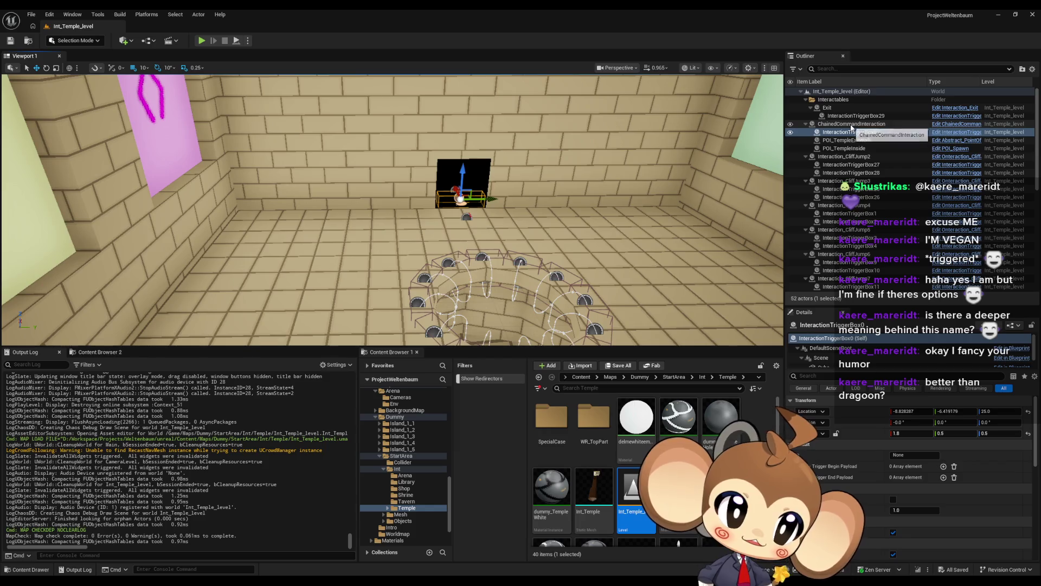
left_click(827, 107)
double_click(828, 107)
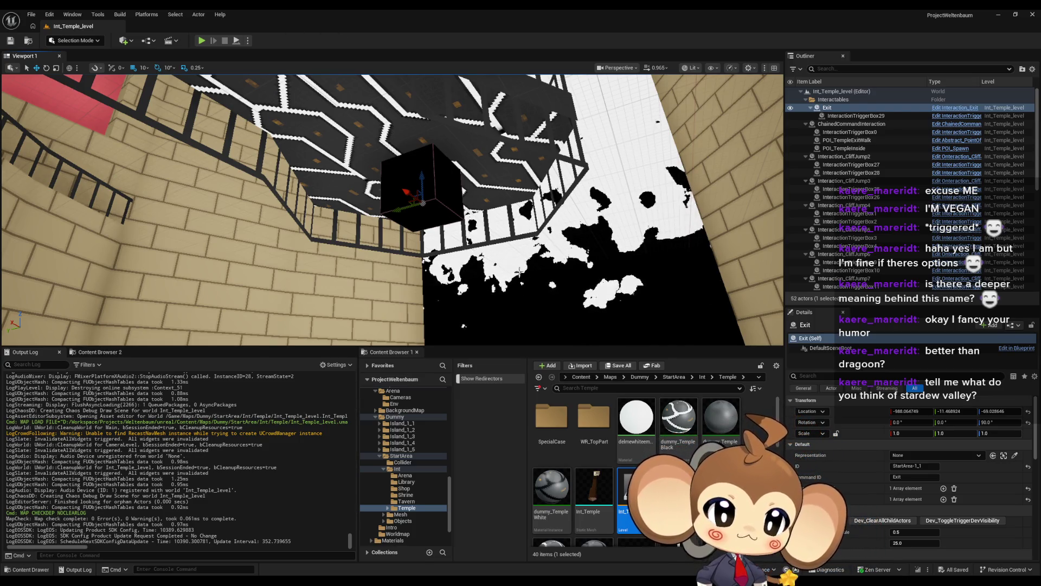
Step: Open the Interaction_Exit blueprint via its edit link in the Outliner
left_click(962, 108)
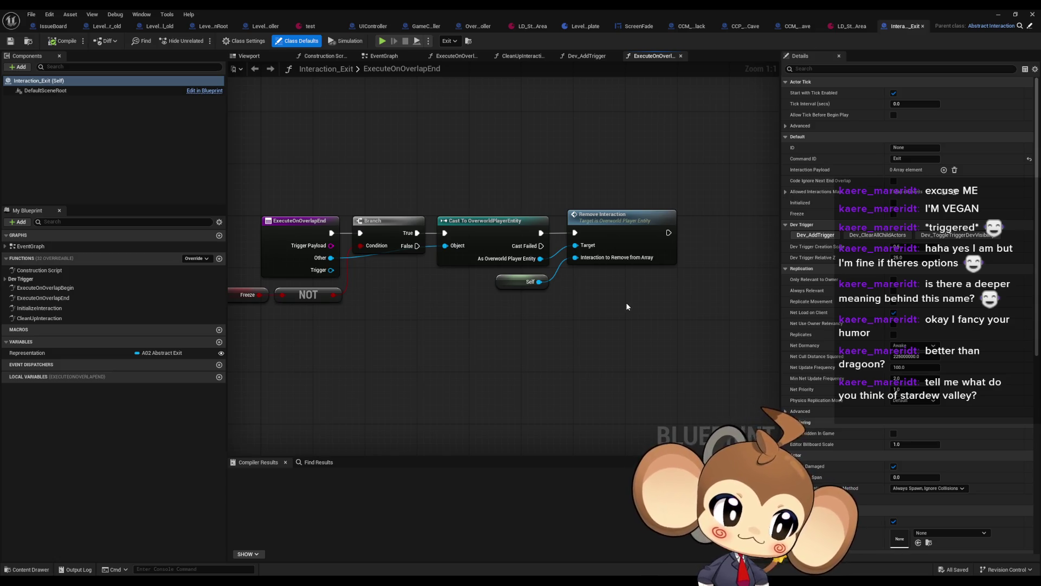
Step: Examine the Remove Interaction node, then open the InitializeInteraction function graph
left_click_drag(596, 175, 651, 292)
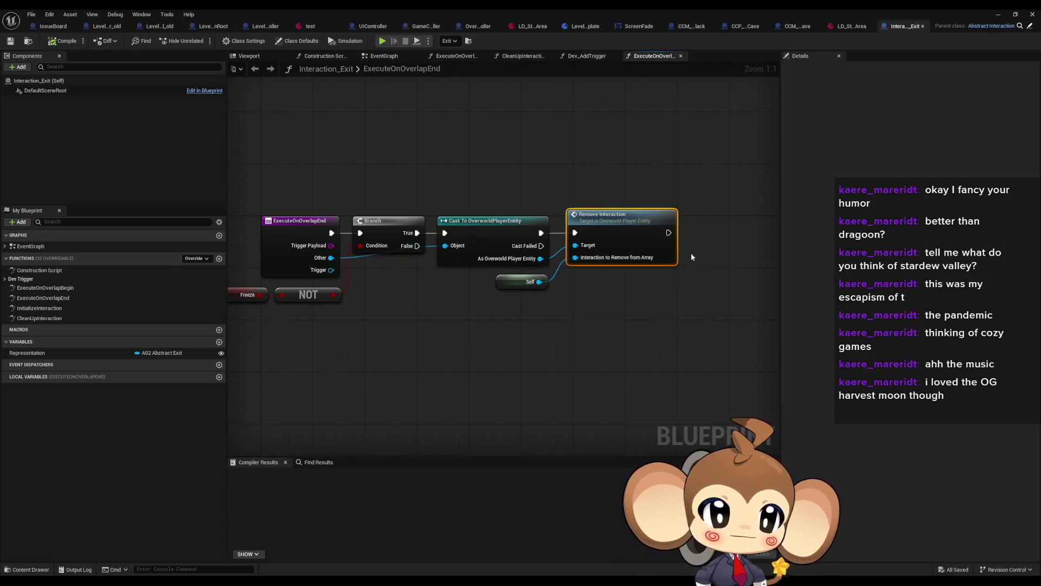
left_click(697, 311)
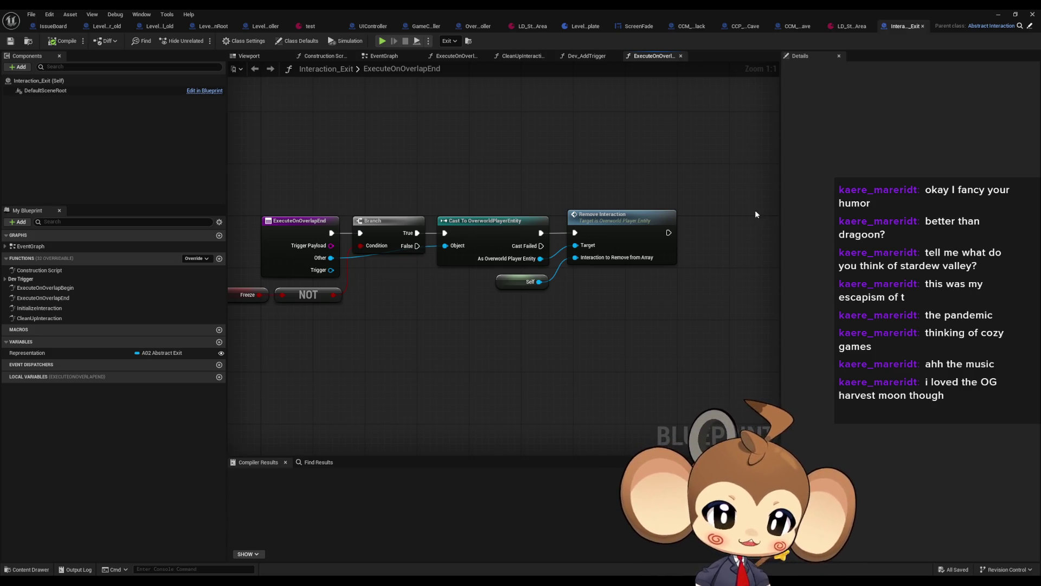
left_click_drag(727, 275, 634, 235)
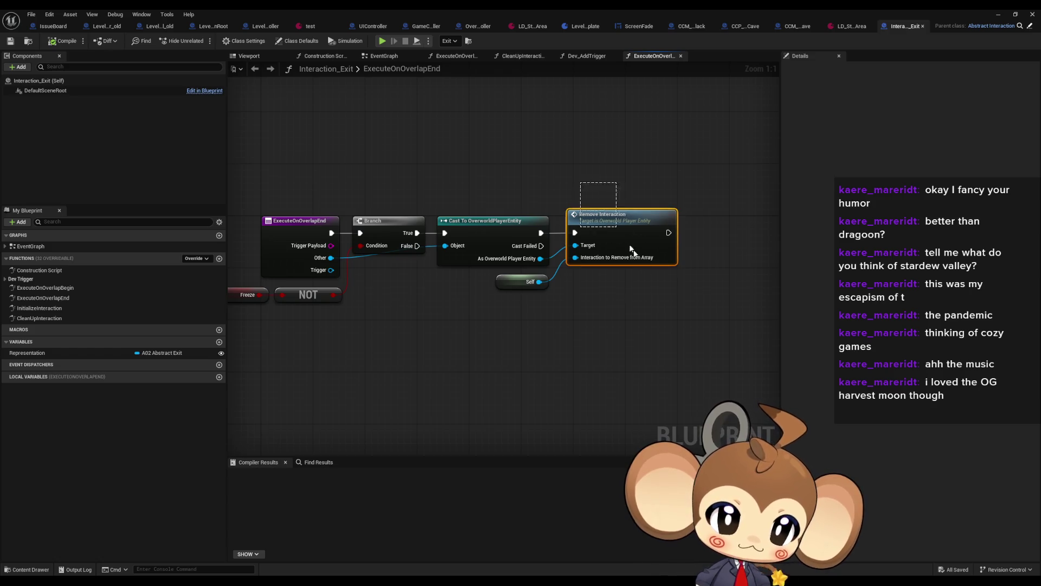
mouse_move(550, 318)
left_mouse_down()
mouse_move(646, 322)
mouse_move(582, 319)
mouse_move(636, 309)
left_mouse_up()
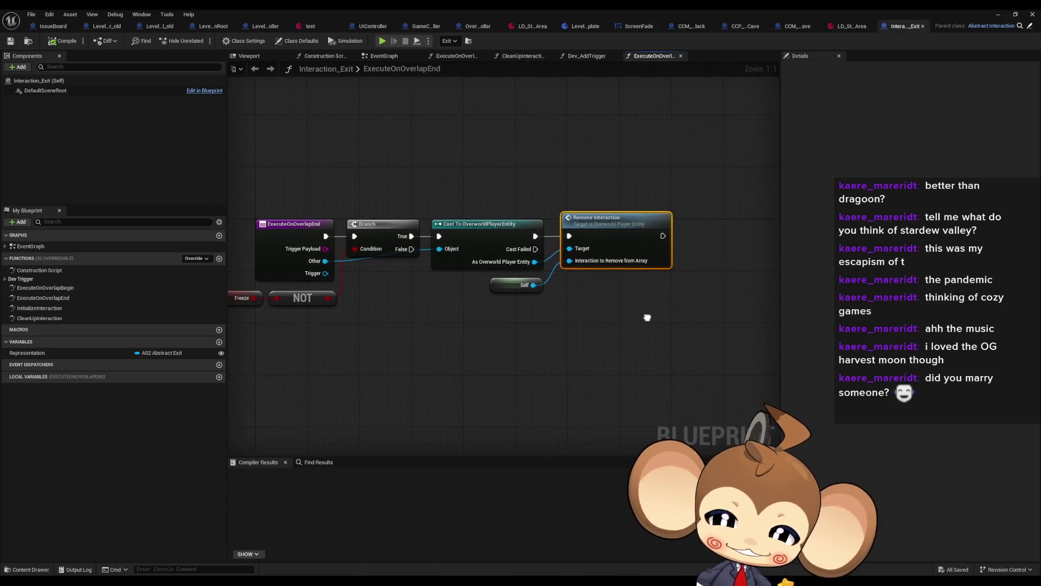
left_click_drag(713, 335, 668, 338)
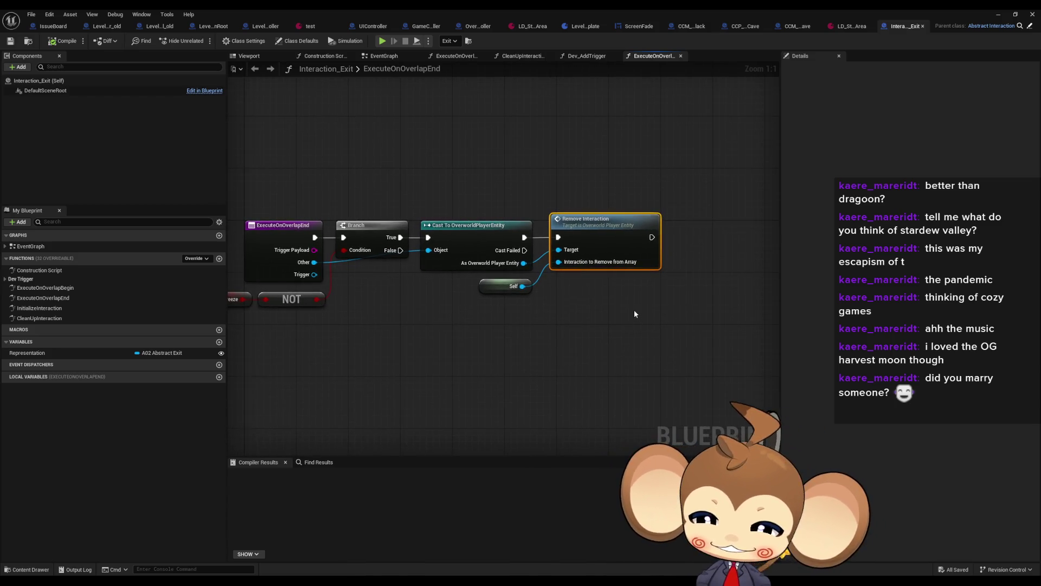
double_click(46, 308)
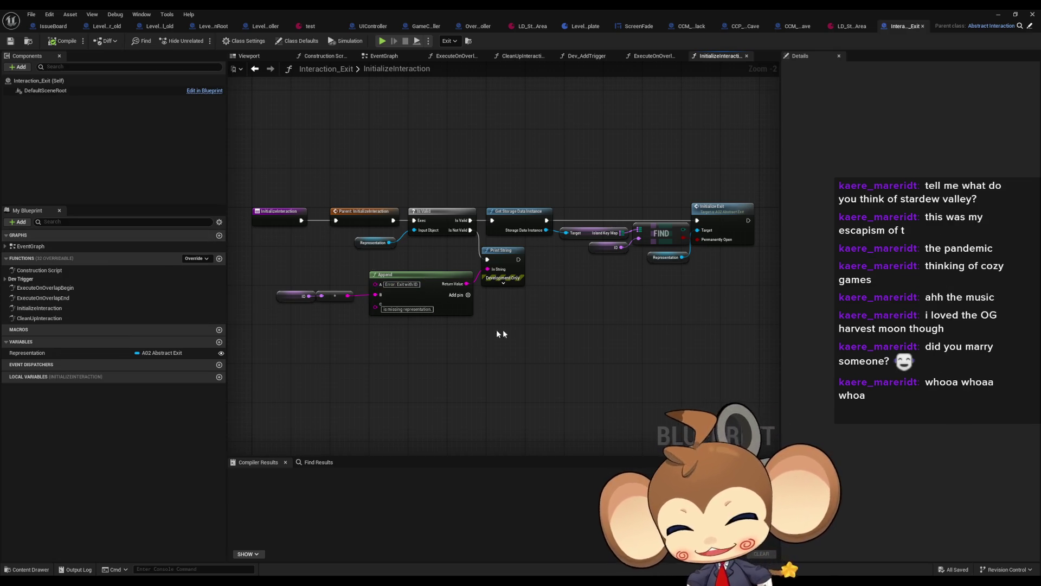
mouse_move(587, 319)
left_mouse_down()
mouse_move(570, 322)
mouse_move(556, 285)
left_mouse_up()
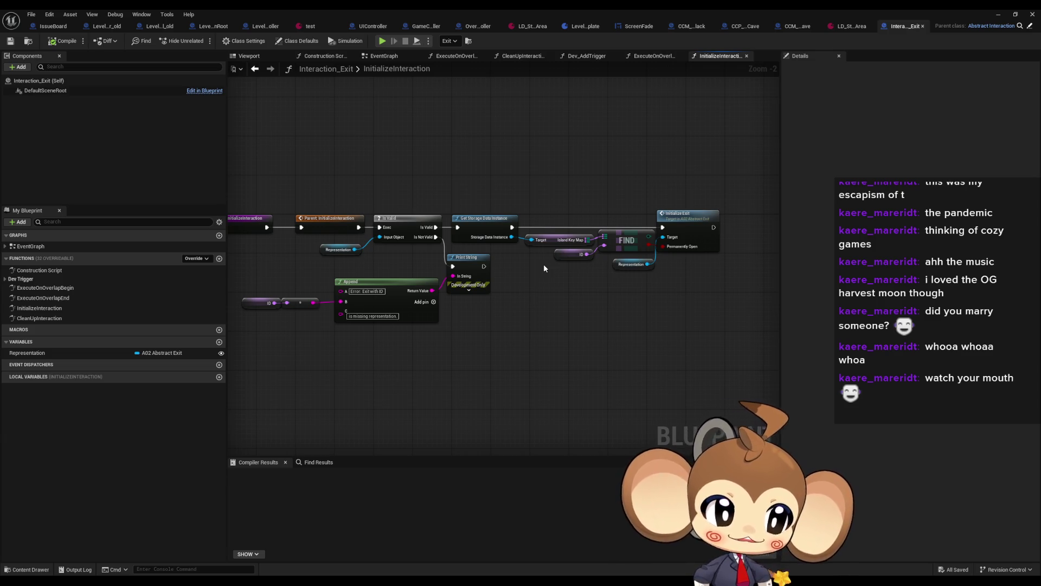
mouse_move(546, 252)
left_mouse_down()
mouse_move(560, 275)
mouse_move(610, 257)
left_mouse_up()
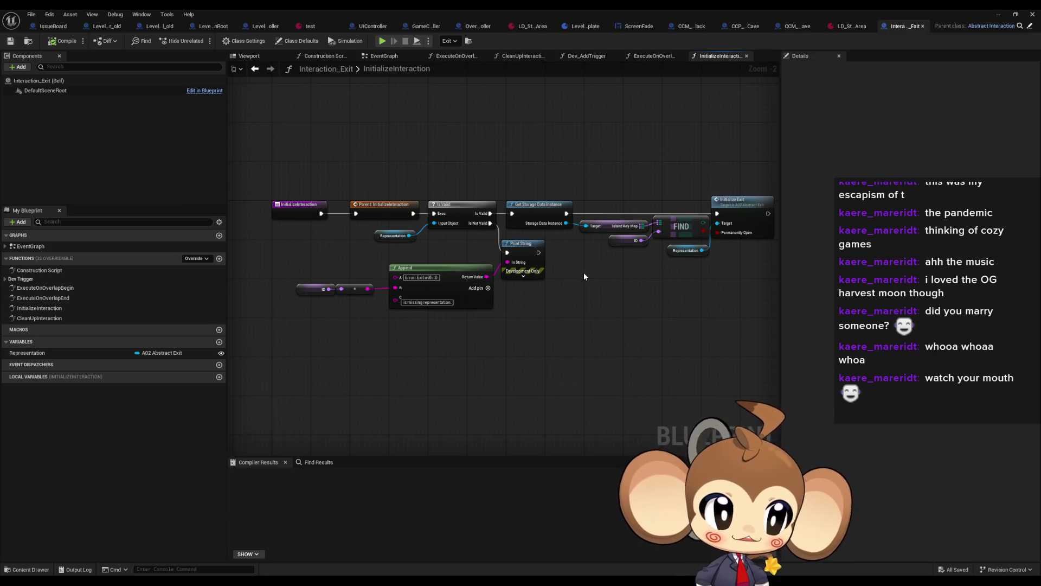
left_click_drag(584, 277, 584, 293)
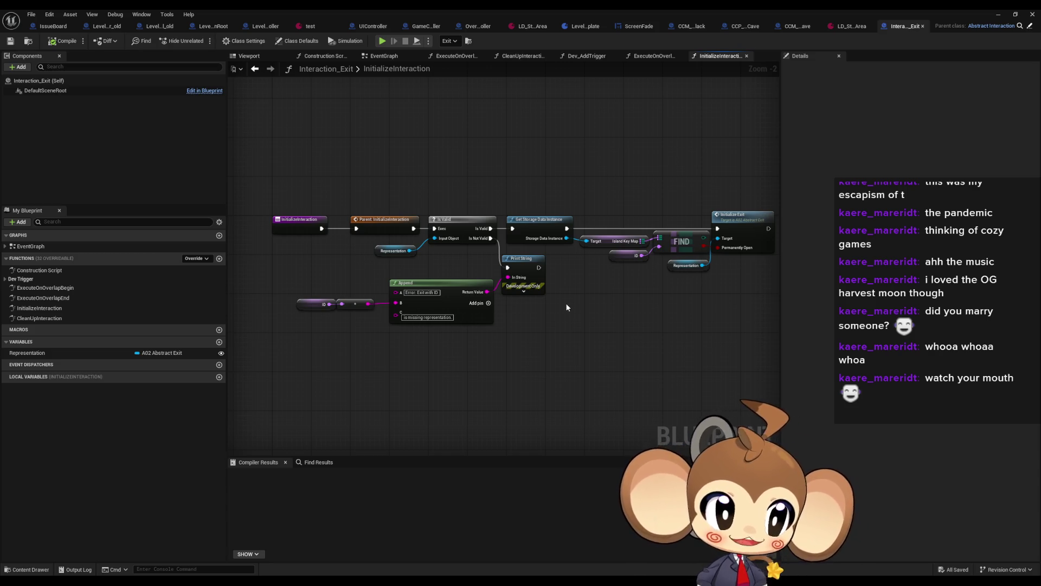
mouse_move(566, 292)
left_mouse_down()
mouse_move(561, 327)
mouse_move(603, 350)
left_mouse_up()
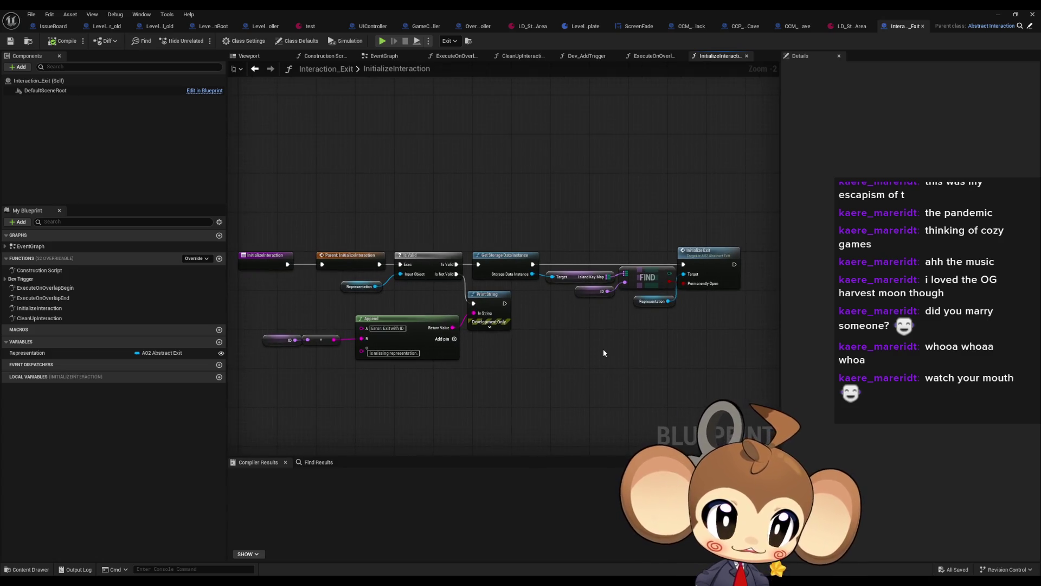
left_click_drag(716, 318, 700, 321)
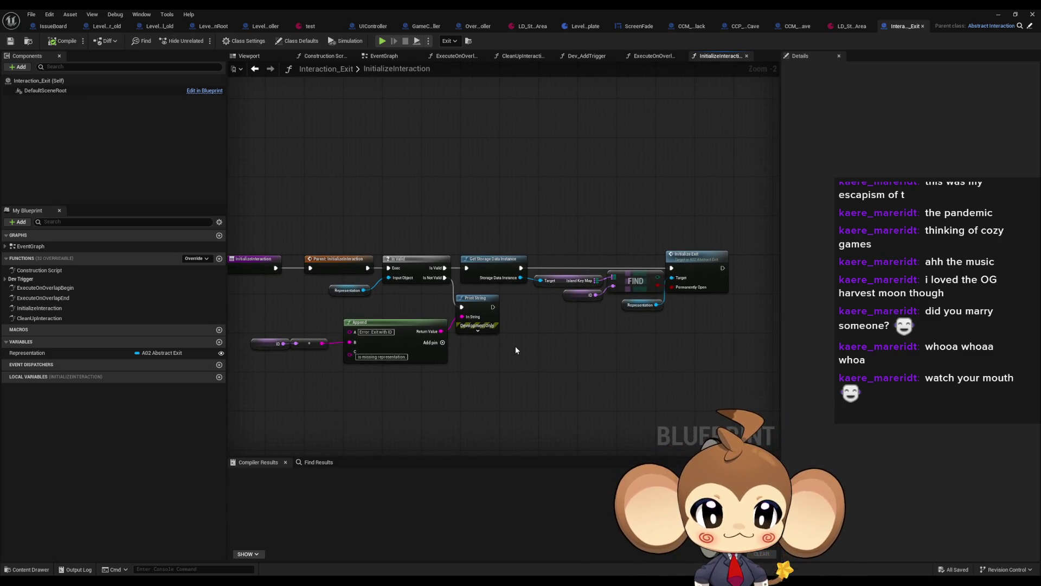
left_click_drag(515, 346, 548, 334)
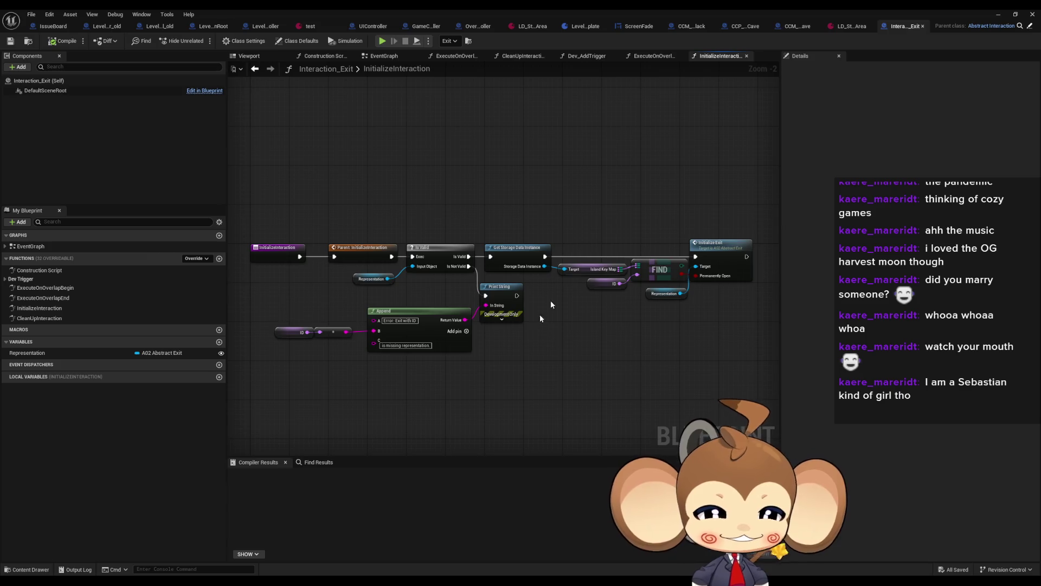
scroll(590, 298, "up", 2)
left_click_drag(672, 234, 679, 234)
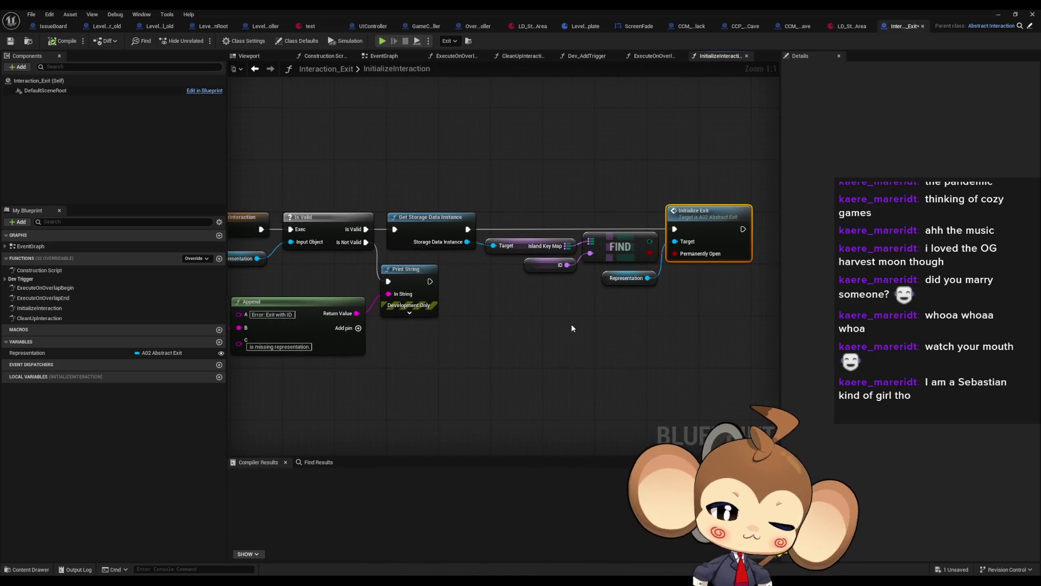
mouse_move(558, 337)
left_mouse_down()
mouse_move(546, 353)
mouse_move(705, 340)
left_mouse_up()
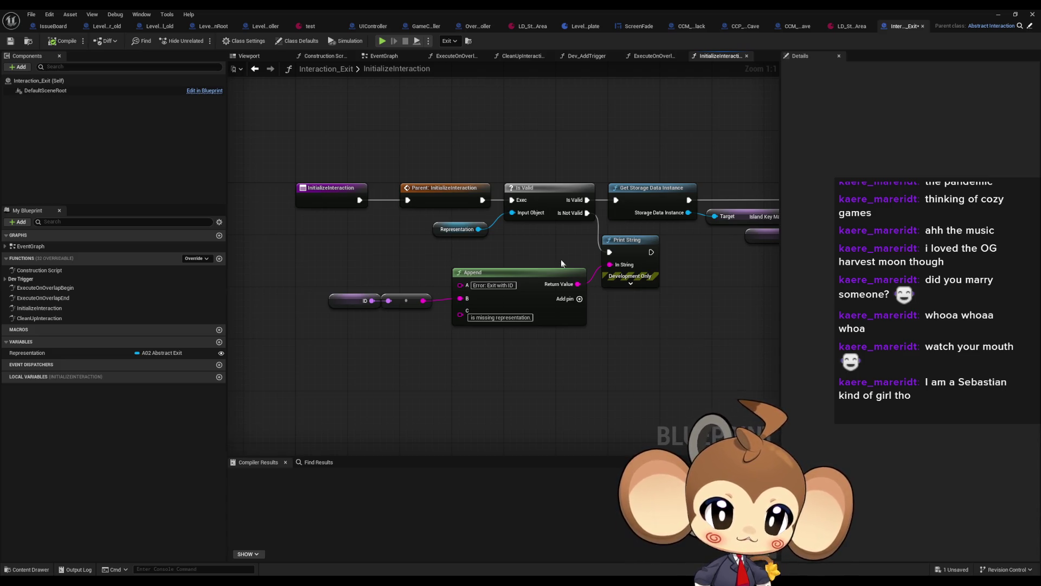
scroll(570, 263, "down", 1)
mouse_move(665, 267)
left_mouse_down()
mouse_move(526, 283)
mouse_move(591, 314)
mouse_move(624, 298)
mouse_move(526, 302)
mouse_move(560, 298)
left_mouse_up()
scroll(584, 302, "down", 1)
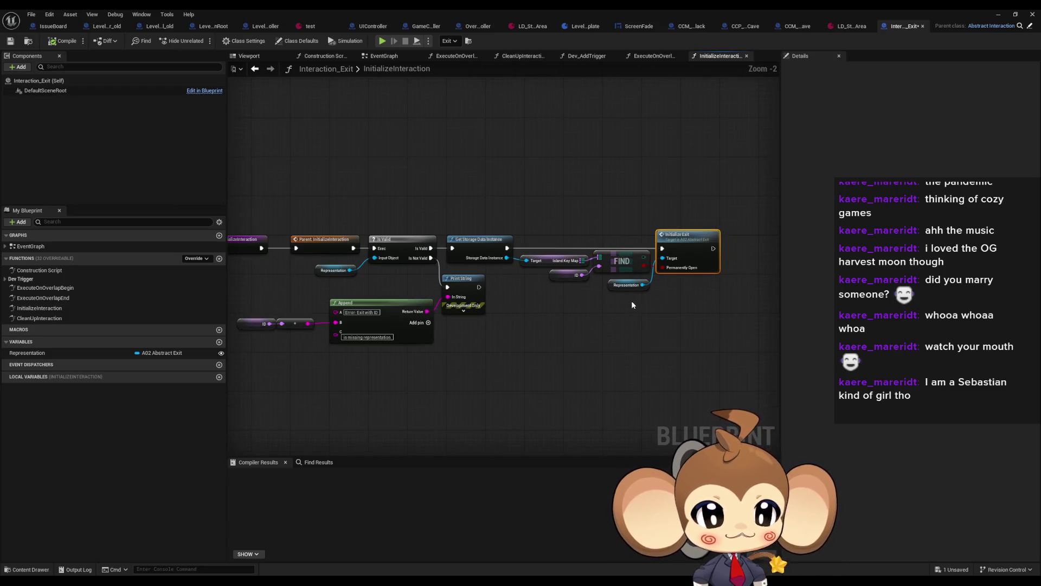
left_click_drag(632, 300, 610, 309)
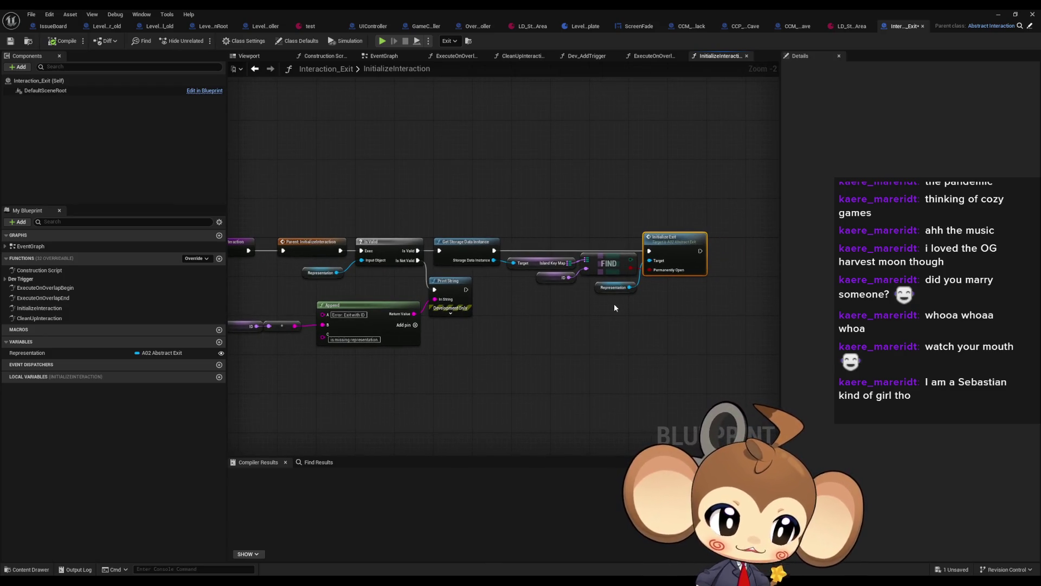
mouse_move(690, 319)
left_mouse_down()
mouse_move(593, 324)
mouse_move(609, 340)
left_mouse_up()
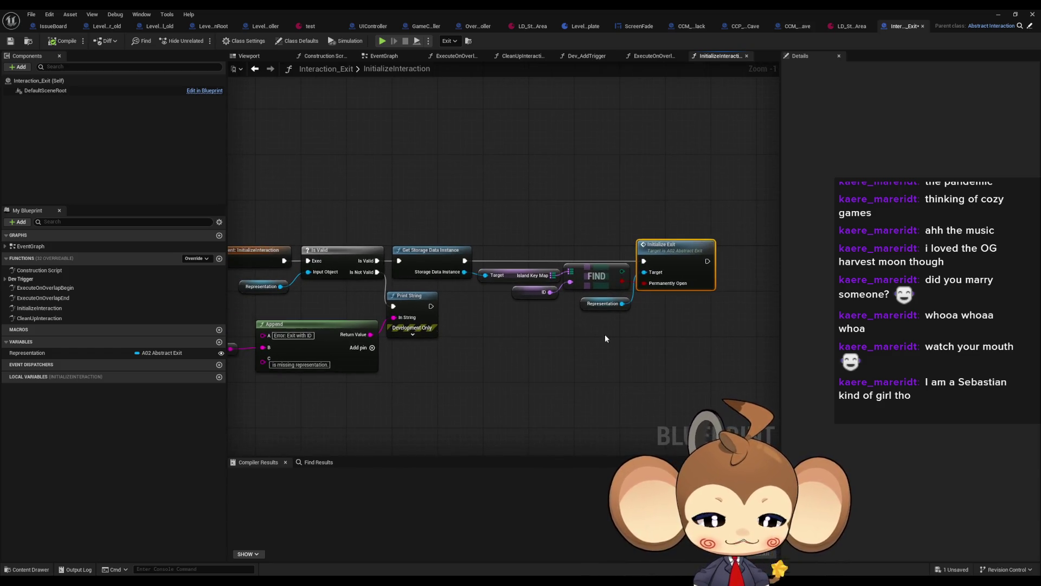
scroll(605, 320, "up", 1)
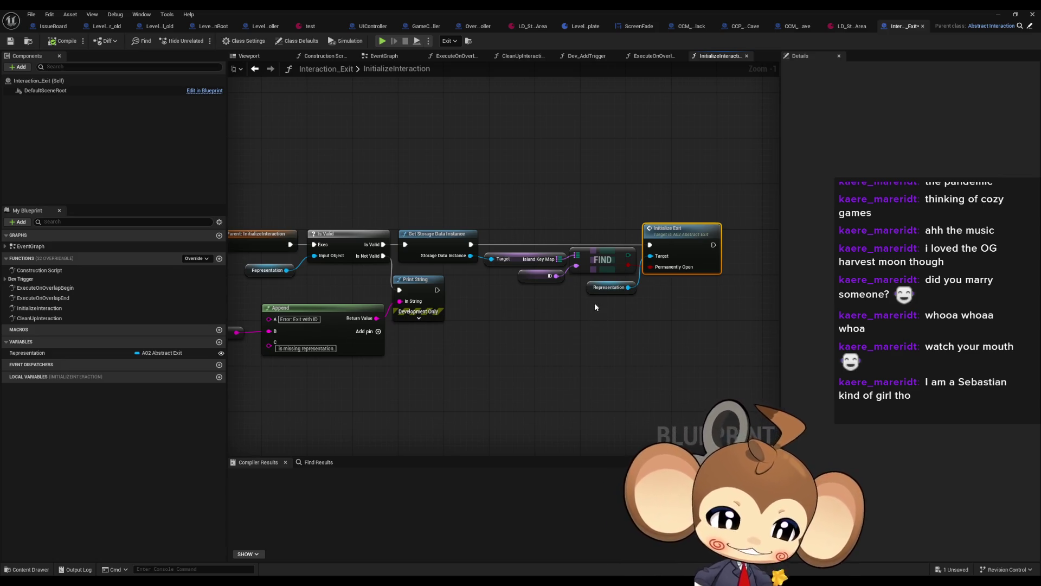
left_click_drag(623, 305, 561, 314)
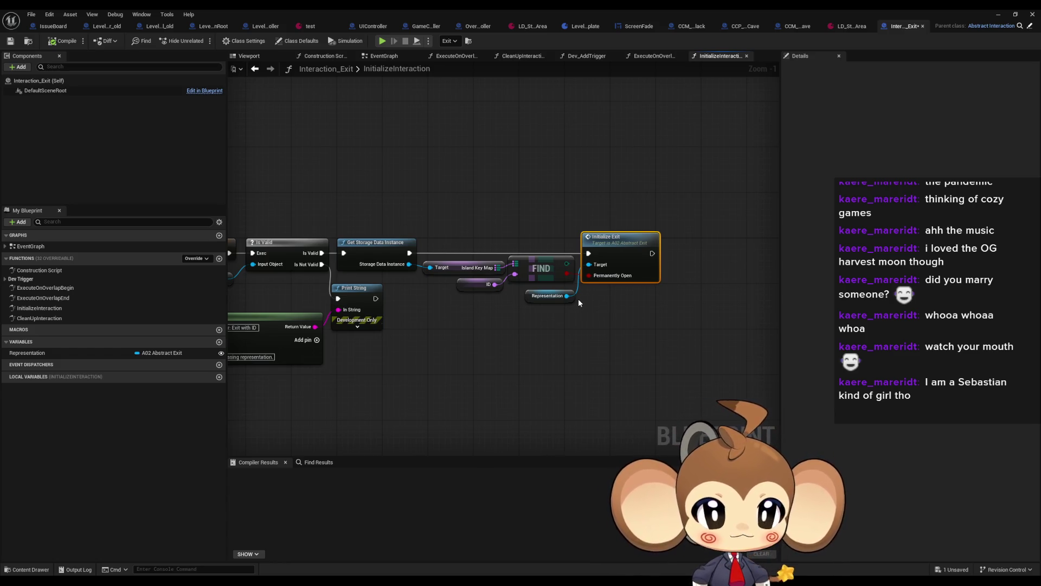
left_click_drag(552, 350, 740, 324)
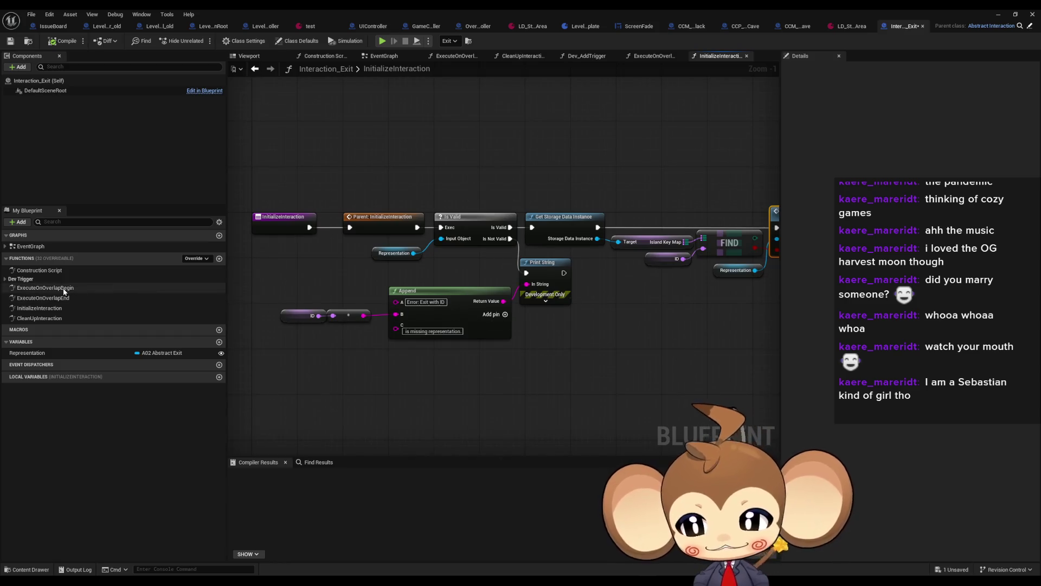
left_click(46, 308)
key("Up")
key("Up")
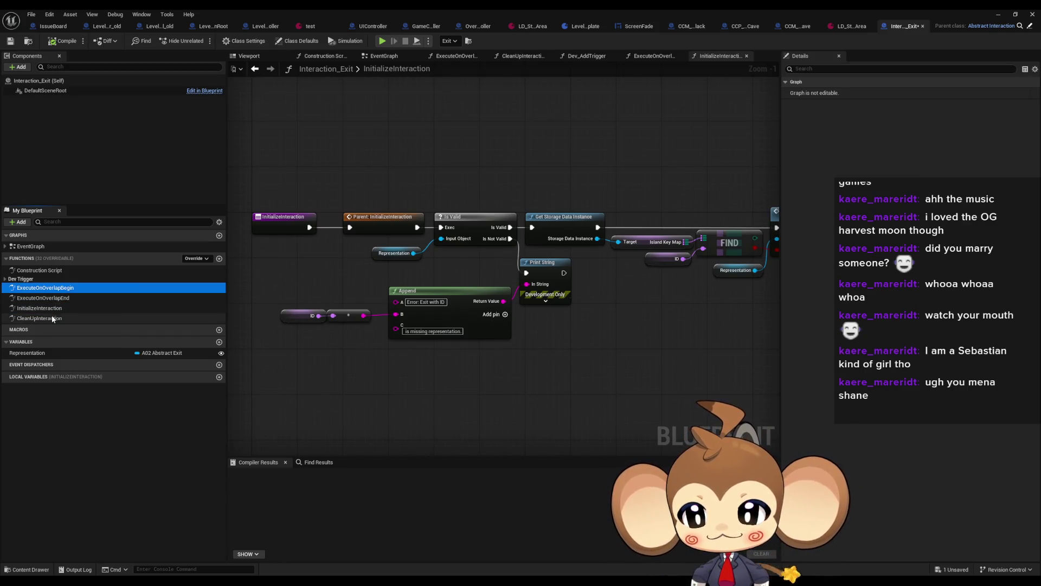
Step: Open ExecuteOnOverlapBegin, check its Set Interaction Actor node, and restore the editor to a smaller window
double_click(45, 288)
mouse_move(537, 166)
left_mouse_down()
mouse_move(626, 346)
mouse_move(528, 369)
left_mouse_up()
mouse_move(528, 370)
left_mouse_down()
mouse_move(706, 353)
mouse_move(568, 349)
left_mouse_up()
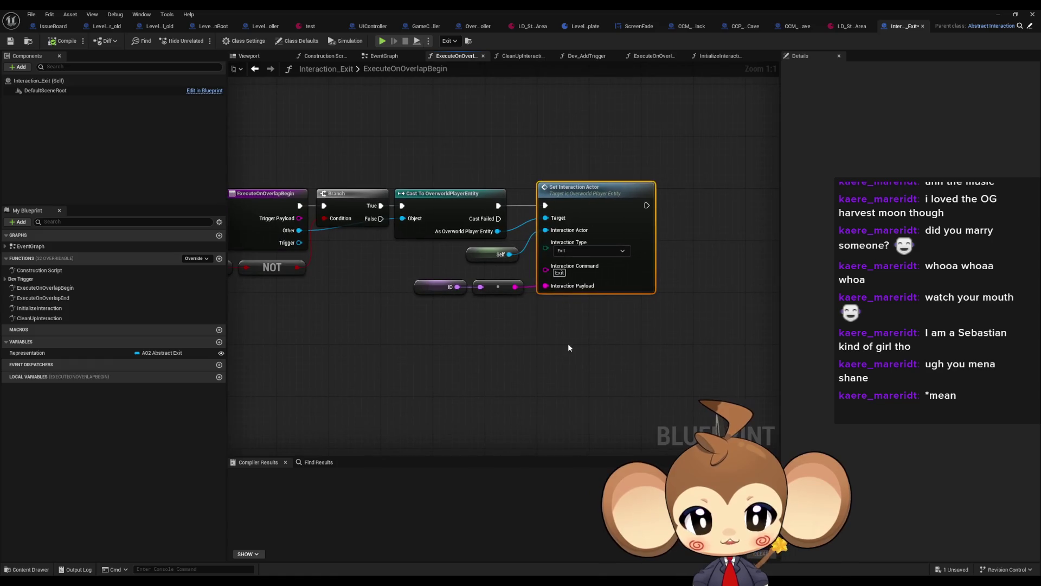
double_click(636, 8)
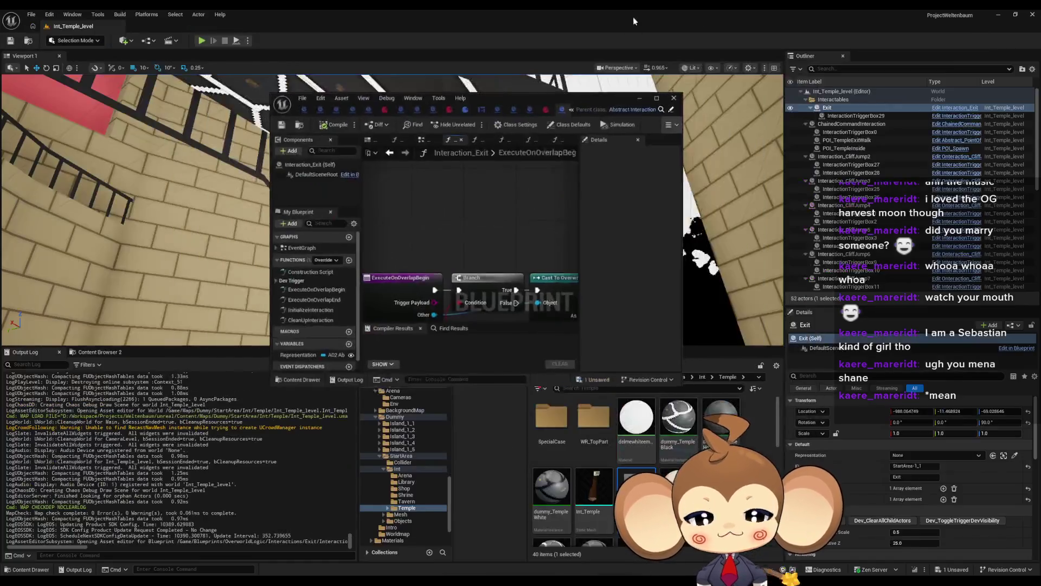
Step: Open OverworldPlayerEntity from Content > Blueprints > OverworldEntity and maximize its blueprint editor
left_click_drag(548, 99, 449, 72)
left_click(387, 398)
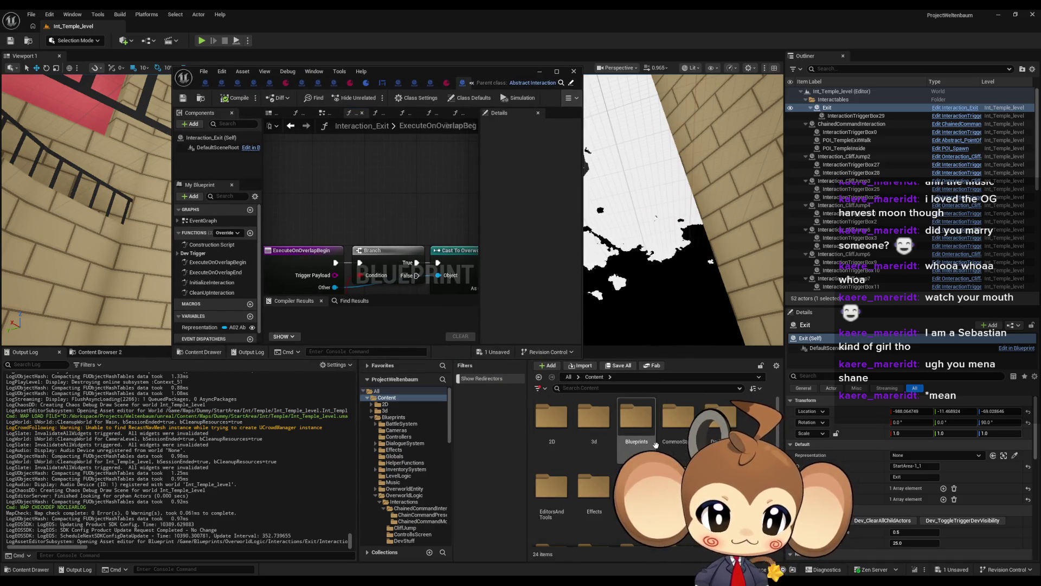
double_click(639, 434)
scroll(639, 434, "down", 2)
double_click(552, 486)
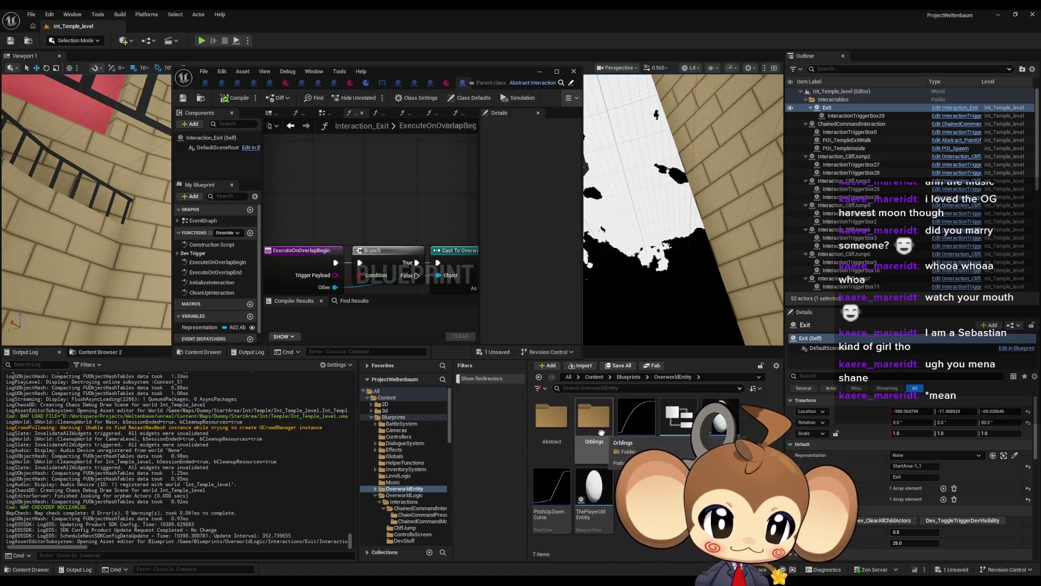
left_click(718, 423)
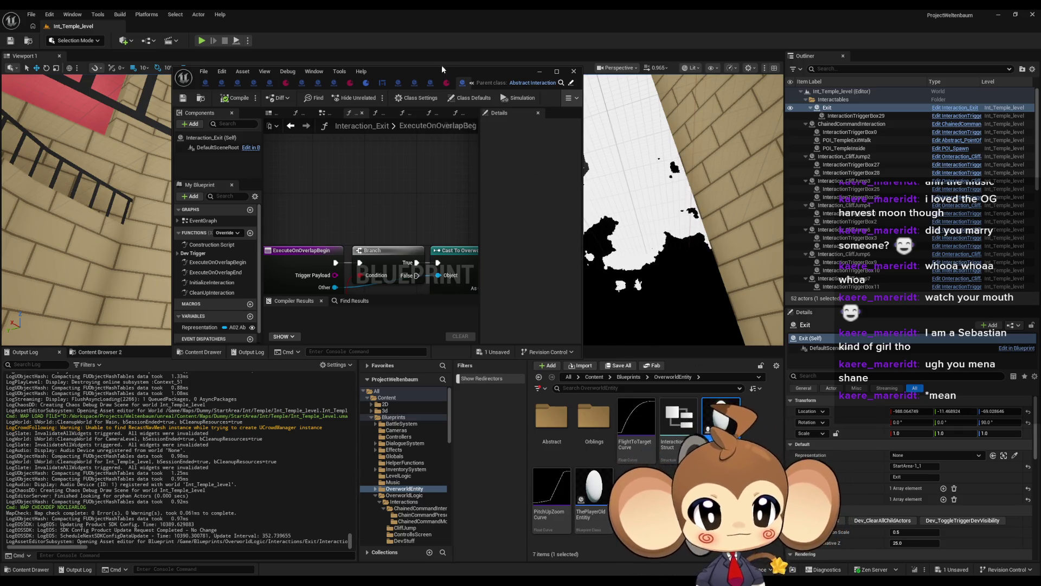
left_click_drag(438, 70, 572, 212)
double_click(572, 213)
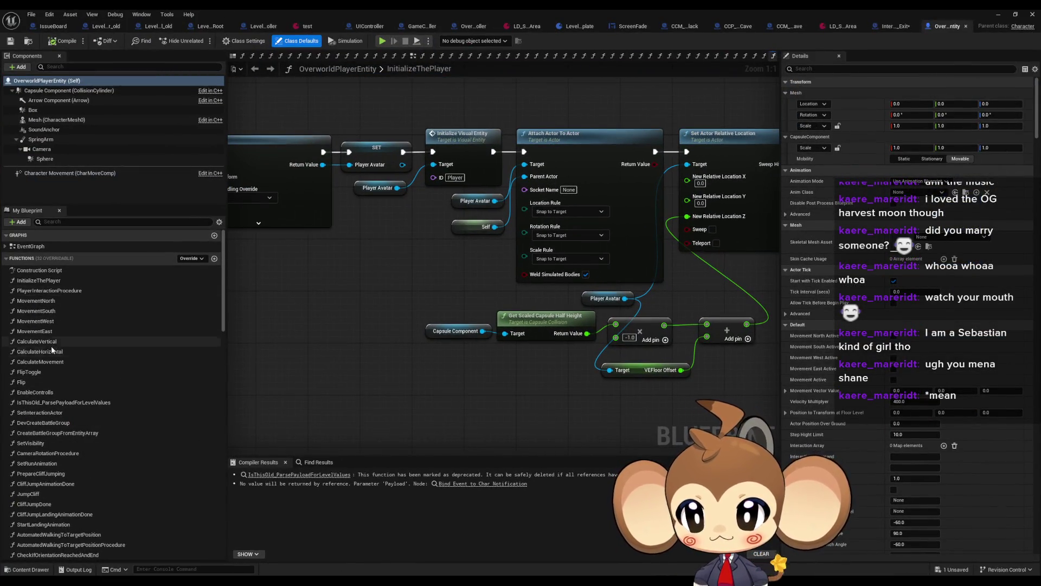
Step: Open the PlayerInteractionProcedure graph and bring the interaction type switch into view
left_click(57, 281)
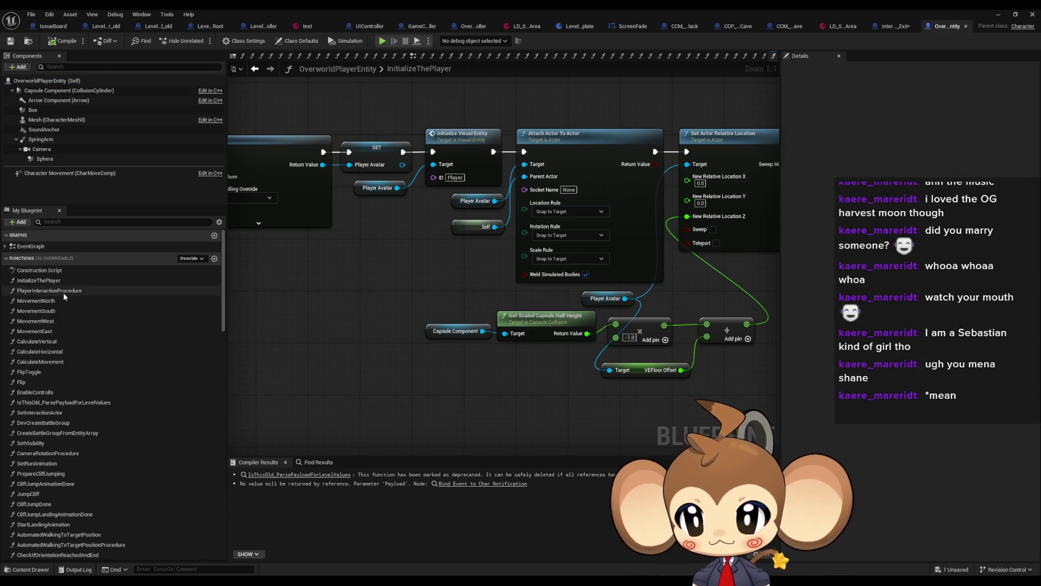
double_click(62, 291)
mouse_move(397, 340)
left_mouse_down()
mouse_move(542, 341)
mouse_move(558, 279)
mouse_move(512, 286)
left_mouse_up()
left_click_drag(501, 248, 534, 298)
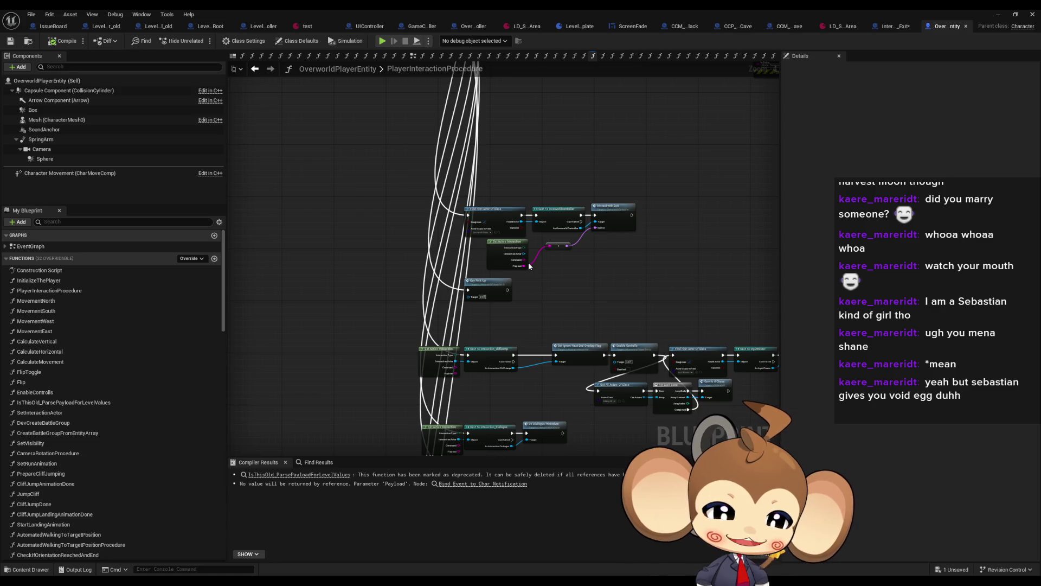
mouse_move(532, 142)
left_mouse_down()
mouse_move(529, 360)
mouse_move(575, 375)
left_mouse_up()
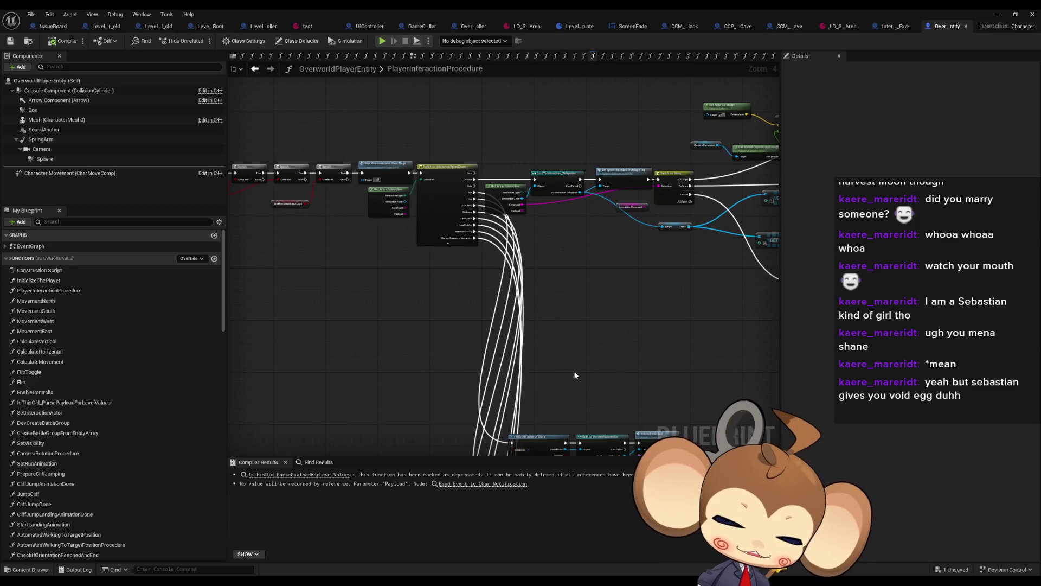
scroll(568, 375, "up", 4)
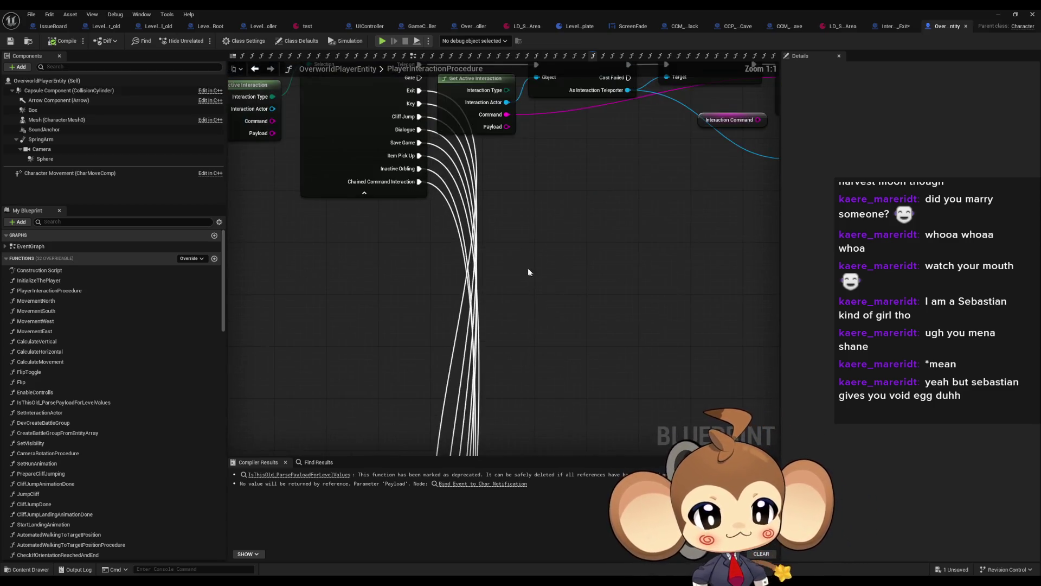
left_click_drag(564, 357, 564, 365)
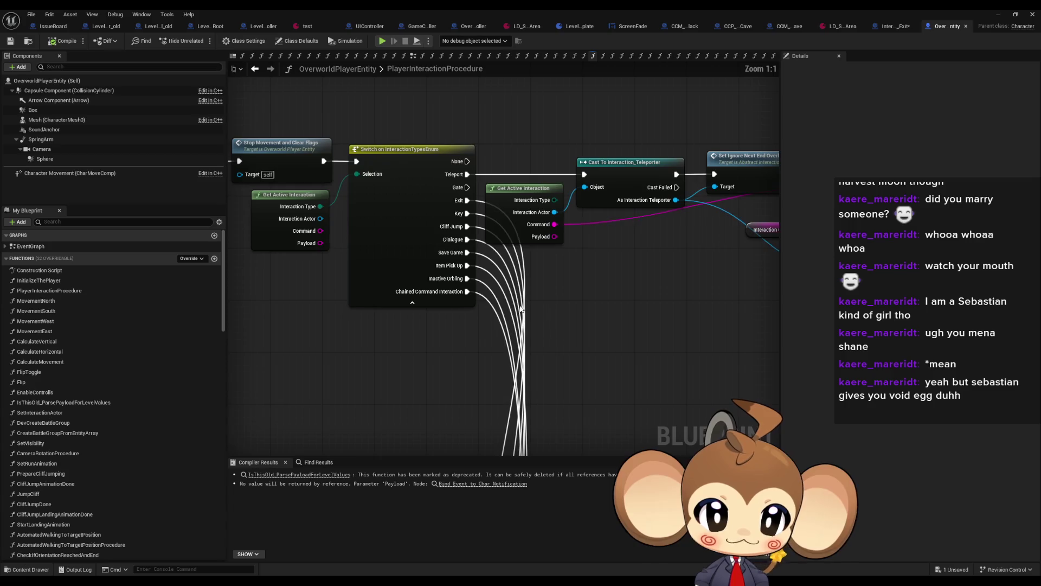
scroll(526, 306, "down", 3)
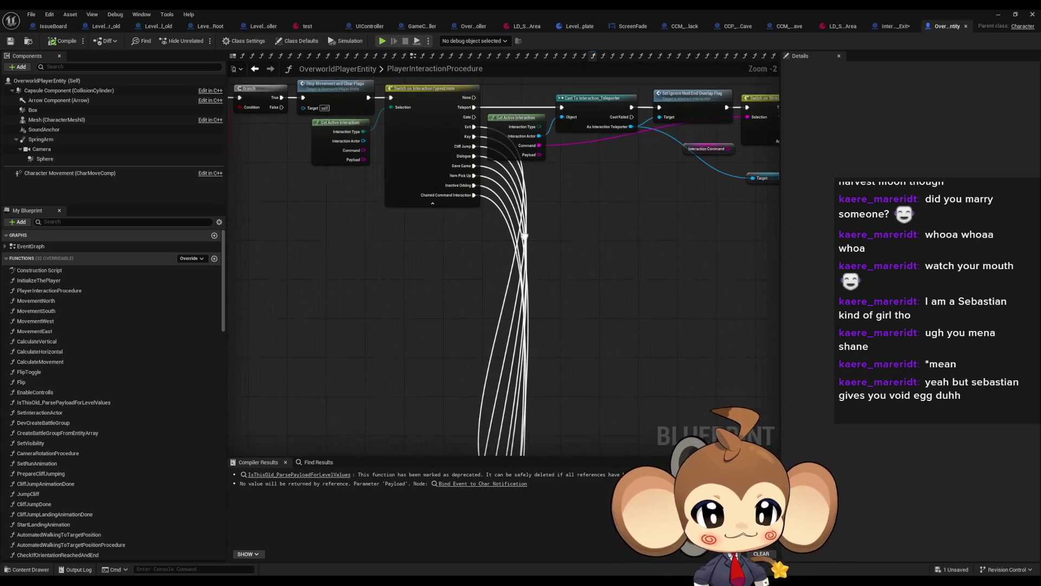
scroll(499, 313, "down", 1)
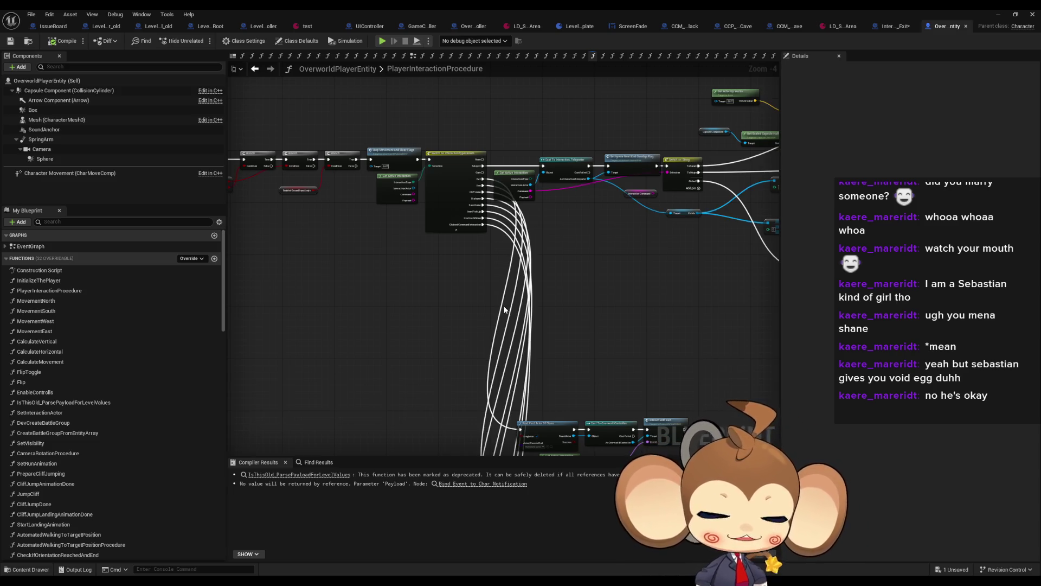
scroll(502, 314, "up", 3)
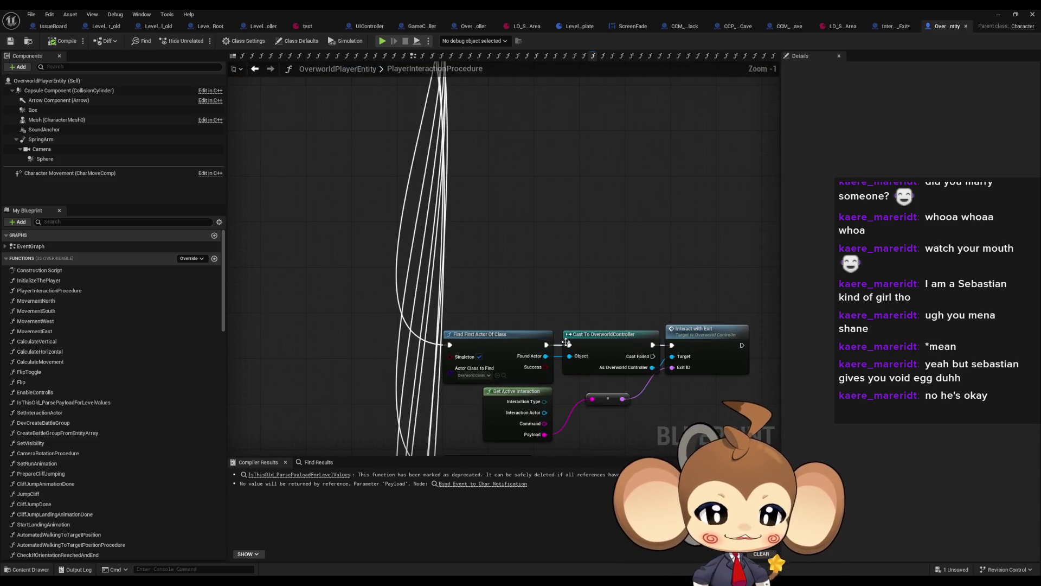
Step: Follow the Exit branch to the Interact with Exit node and open OverworldController's InteractWithExit function
left_click_drag(619, 350, 561, 307)
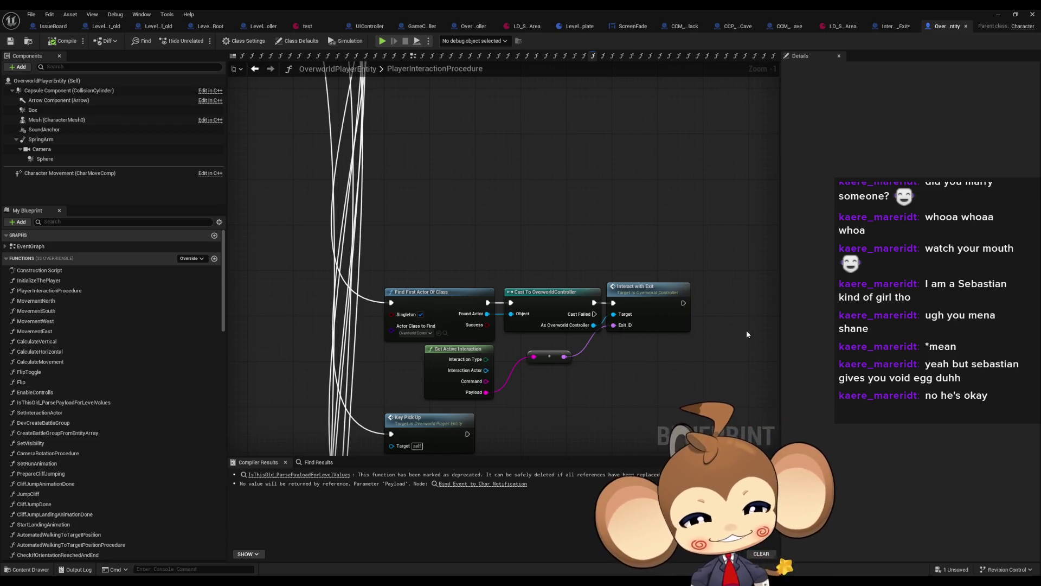
left_click(681, 324)
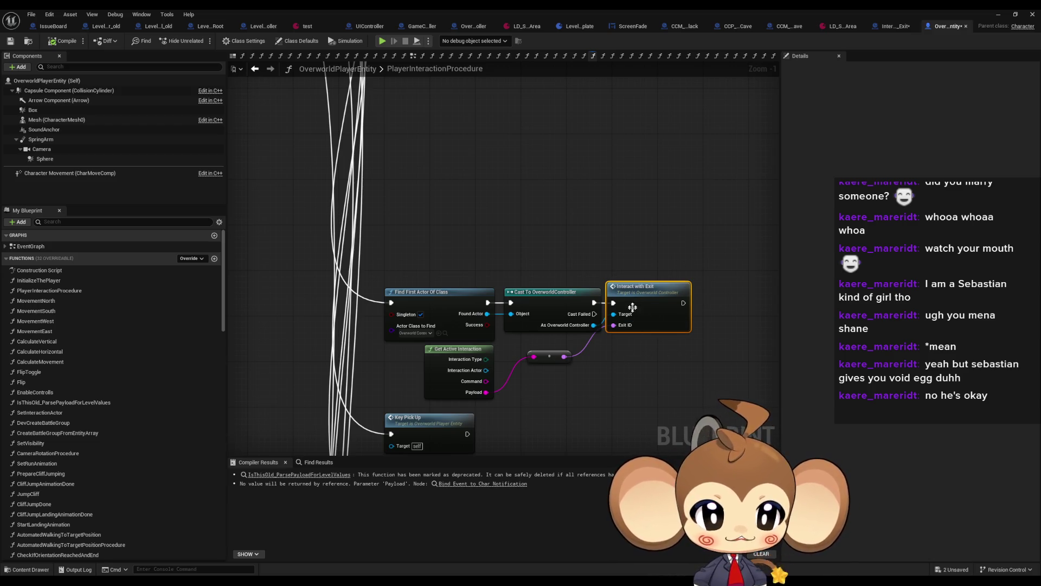
double_click(656, 314)
scroll(434, 318, "up", 2)
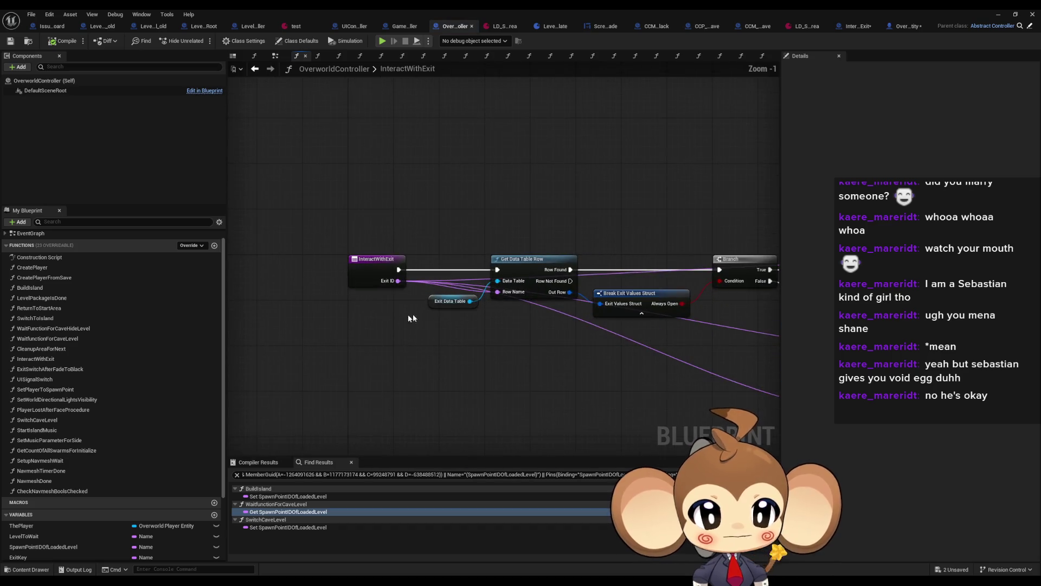